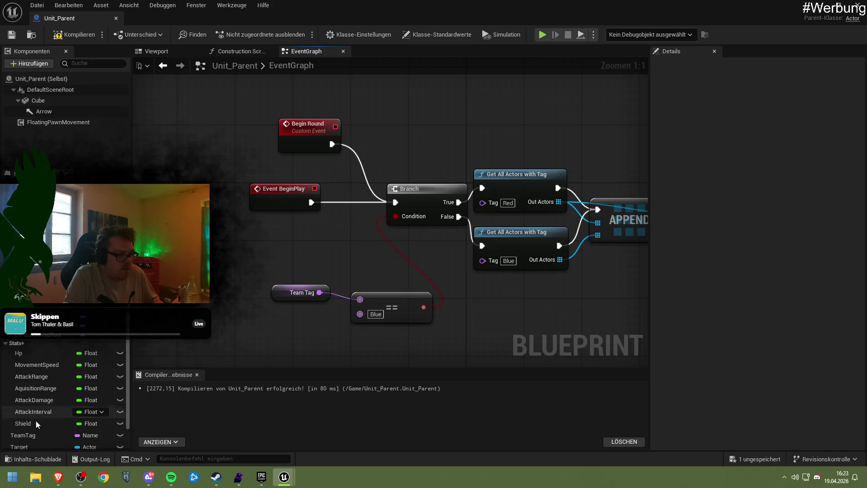
Step: Make the TeamTag variable Instance Editable and Expose on Spawn
click(39, 436)
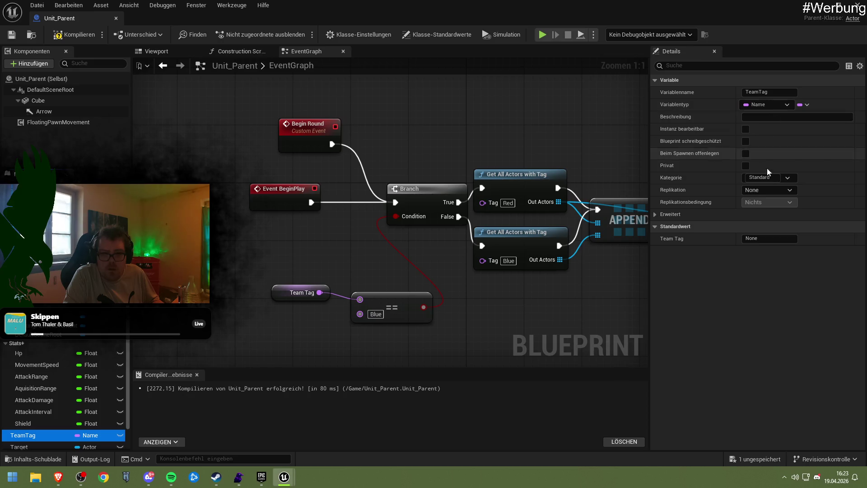
click(662, 215)
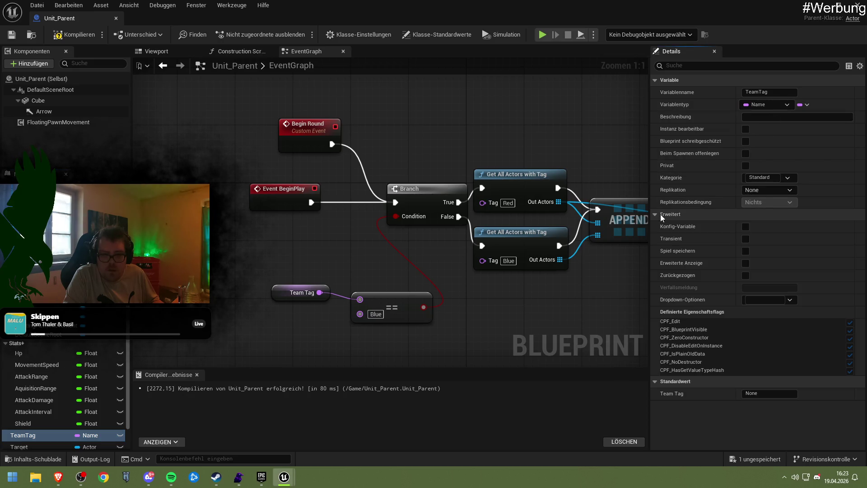
click(663, 217)
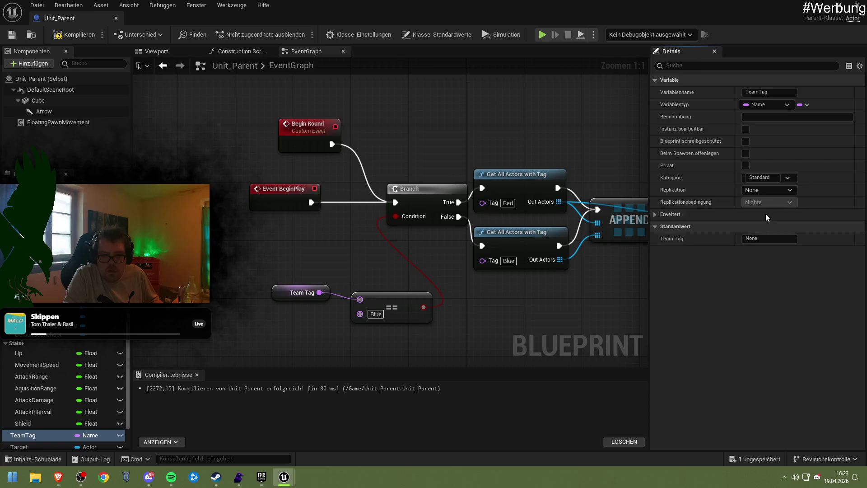
click(746, 129)
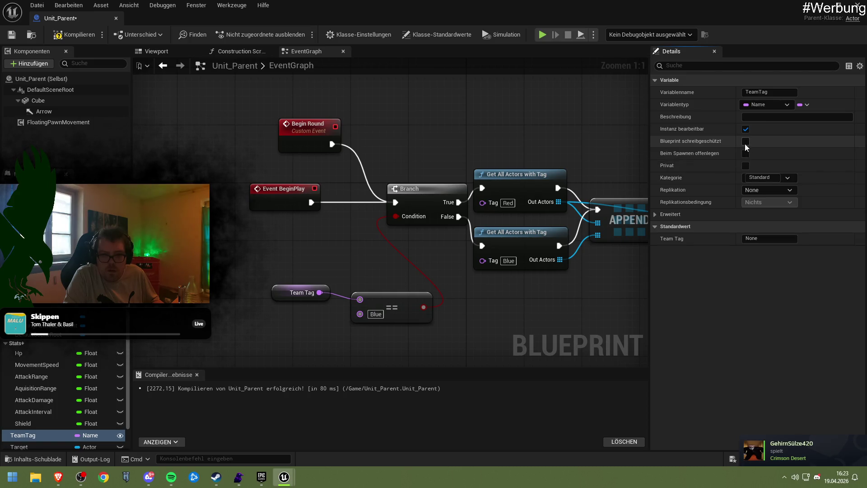
click(746, 154)
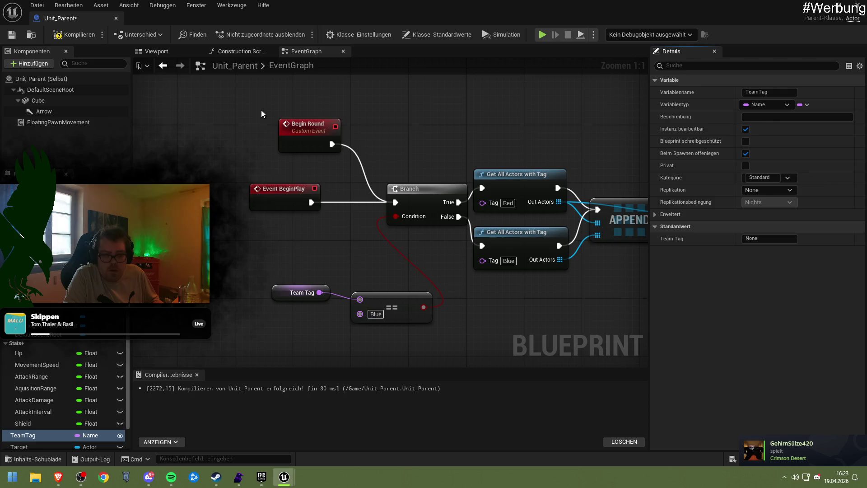
Step: Compile and save Unit_Parent, then return to the level
key(ctrl+s)
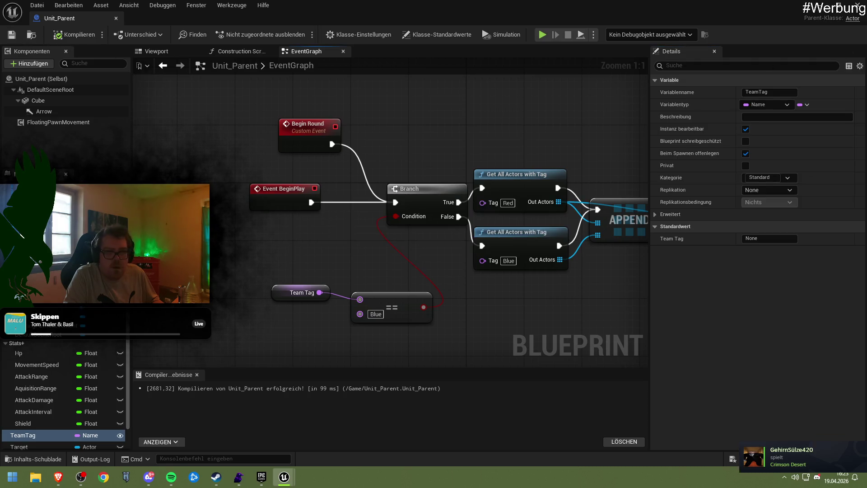
click(34, 38)
scroll(750, 379, down, 15)
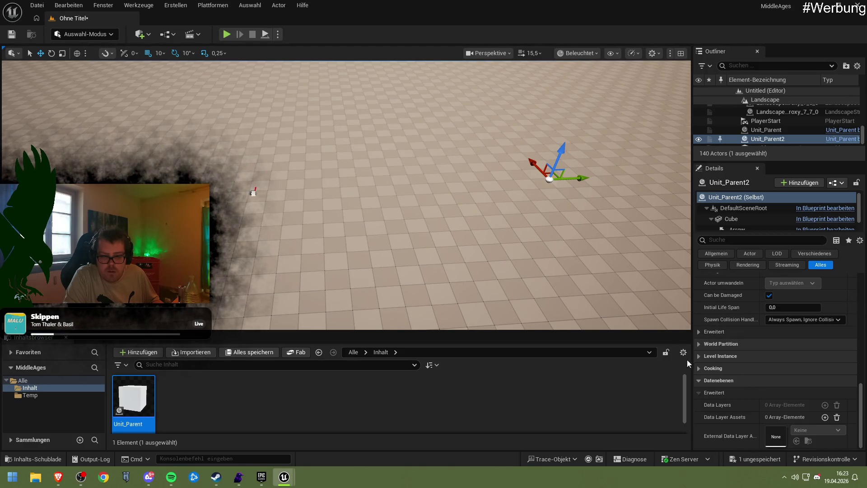
Step: Set Unit_Parent2's Team Tag to Blue
click(726, 378)
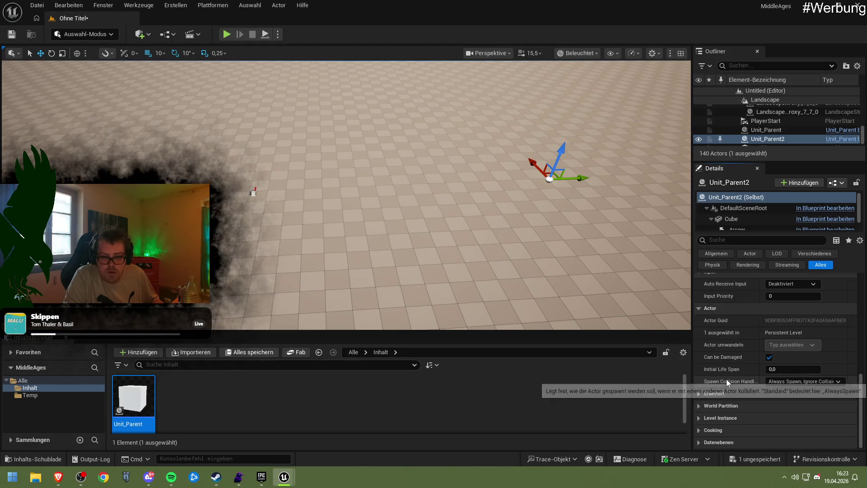
click(738, 395)
scroll(736, 392, up, 10)
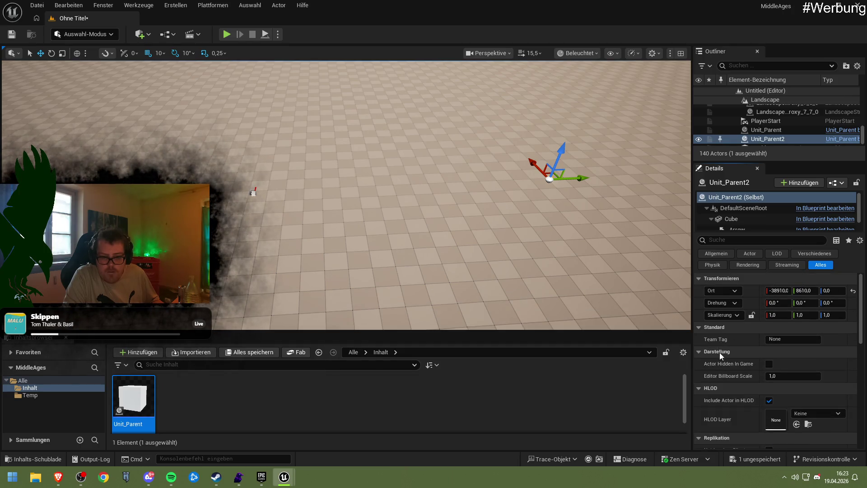
text(Blue)
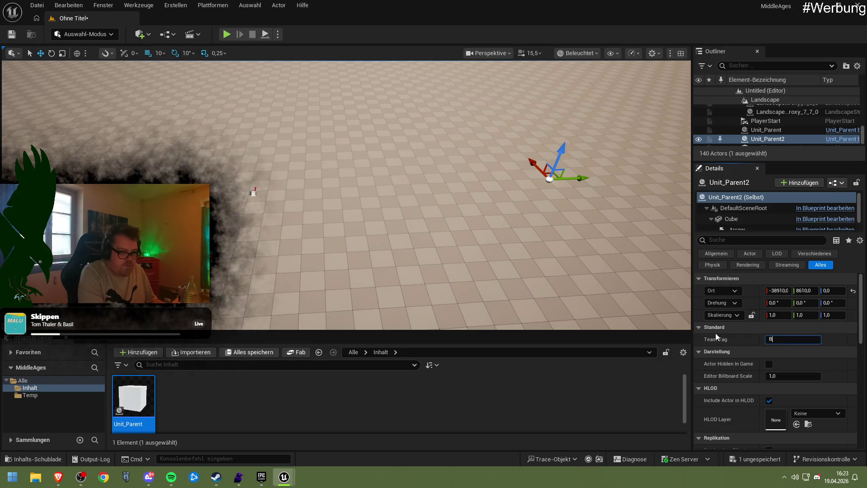
key(Return)
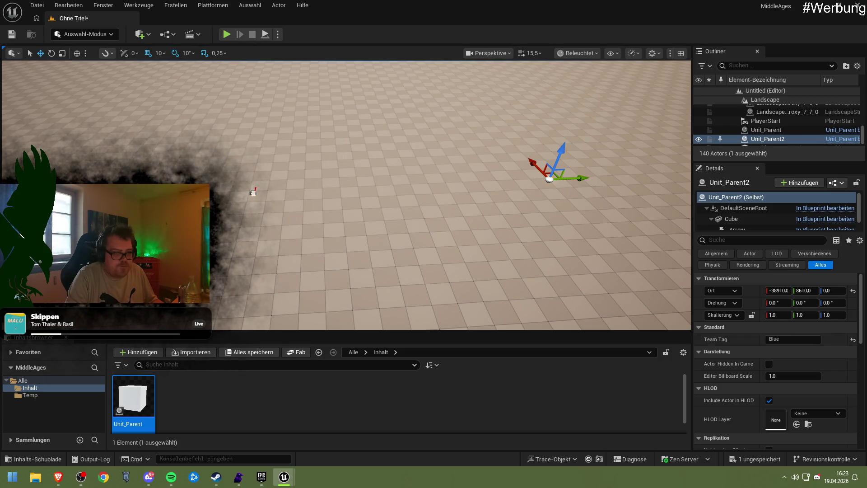
Step: Set Unit_Parent's Team Tag to Red and start playing the level
click(765, 129)
click(786, 340)
text(R)
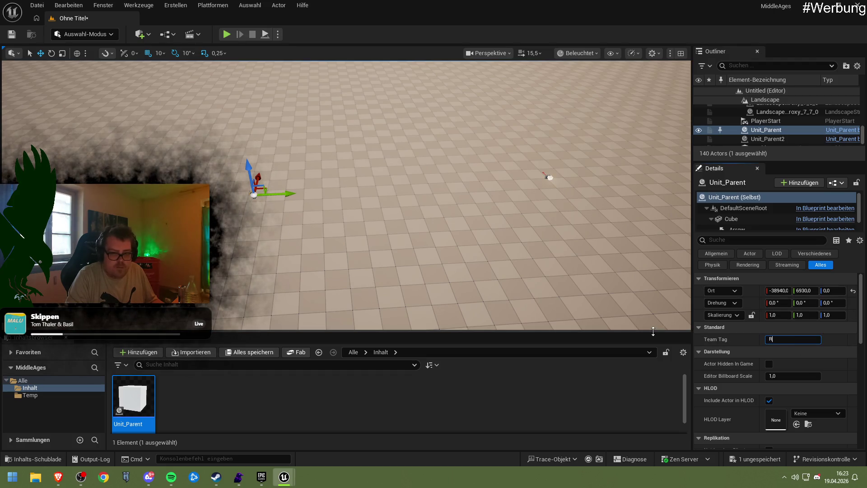
click(227, 34)
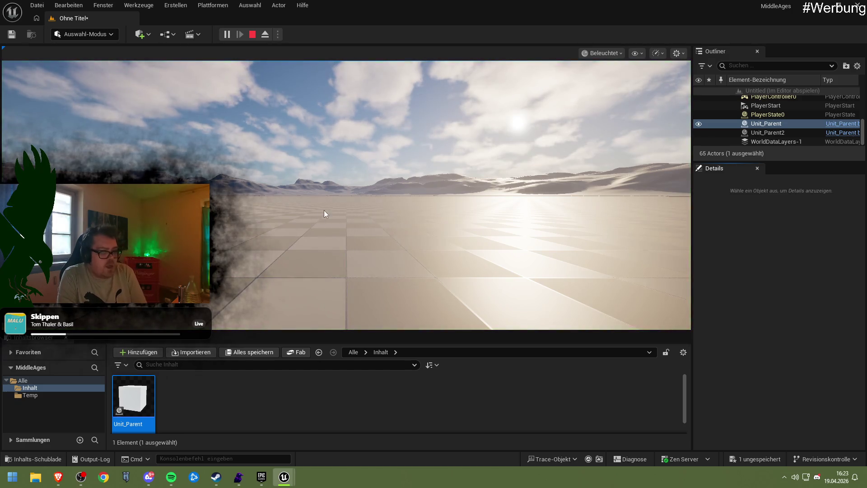
Step: Watch the level run, stop the play session, and reopen the Unit_Parent blueprint
click(324, 210)
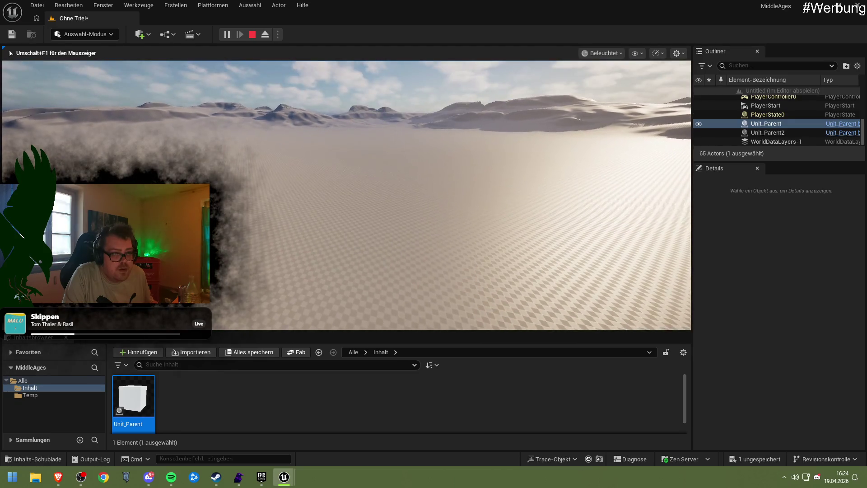
key(Escape)
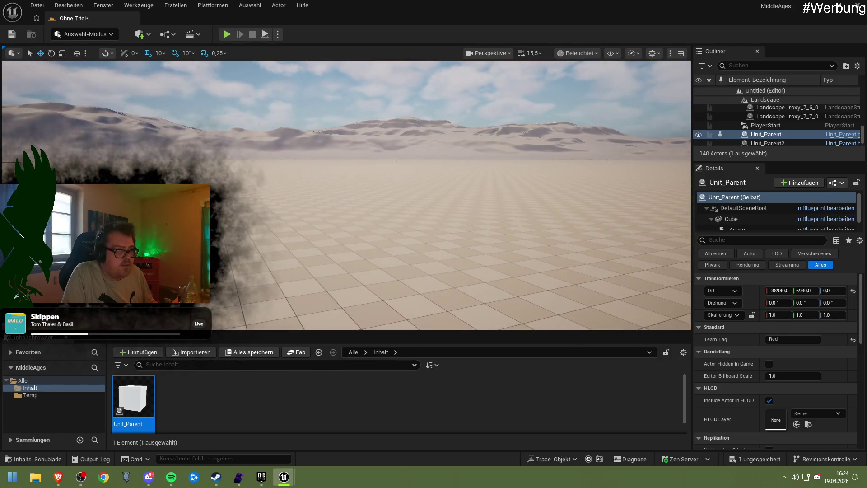
double_click(138, 392)
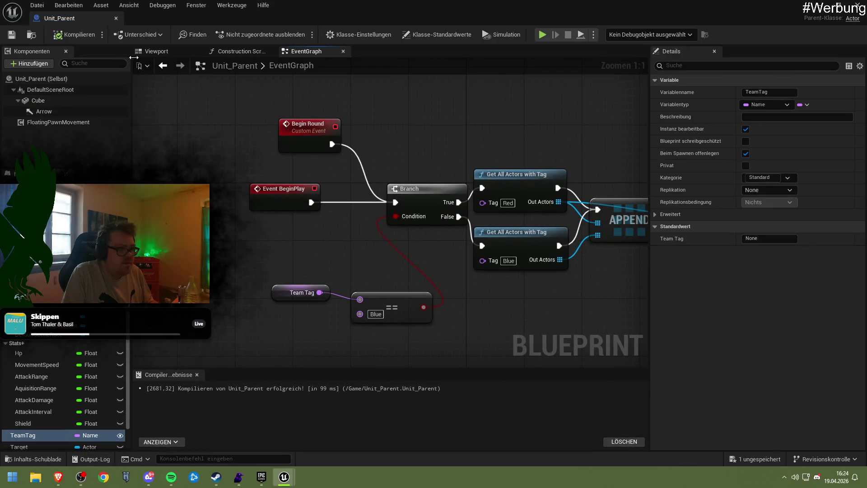
Step: Scale Unit_Parent's Cube to 10 on X, Y and Z and raise it upward
click(156, 51)
click(360, 203)
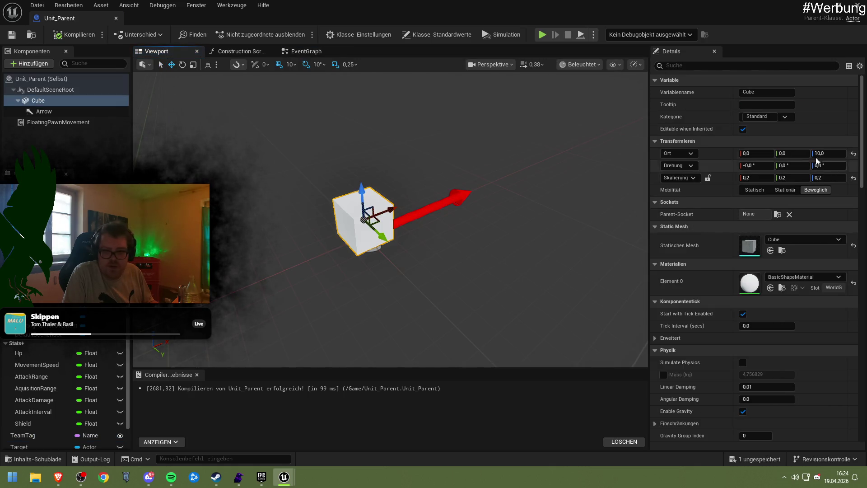
drag(823, 173, 835, 173)
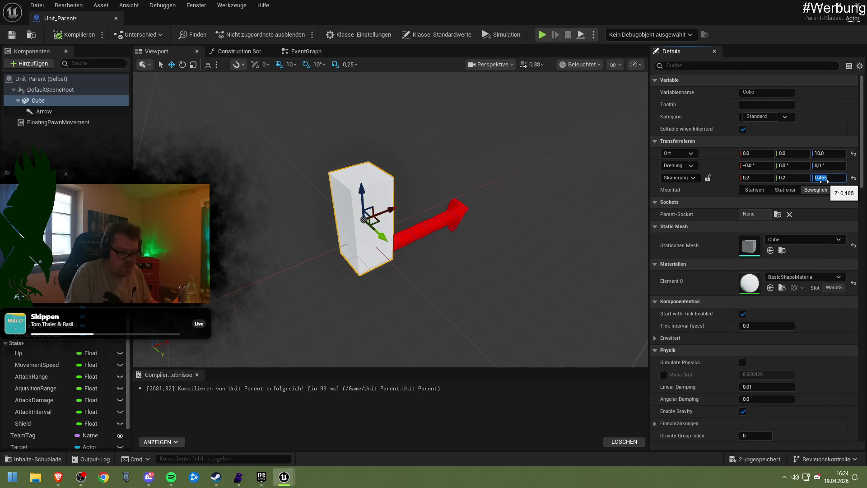
key(Return)
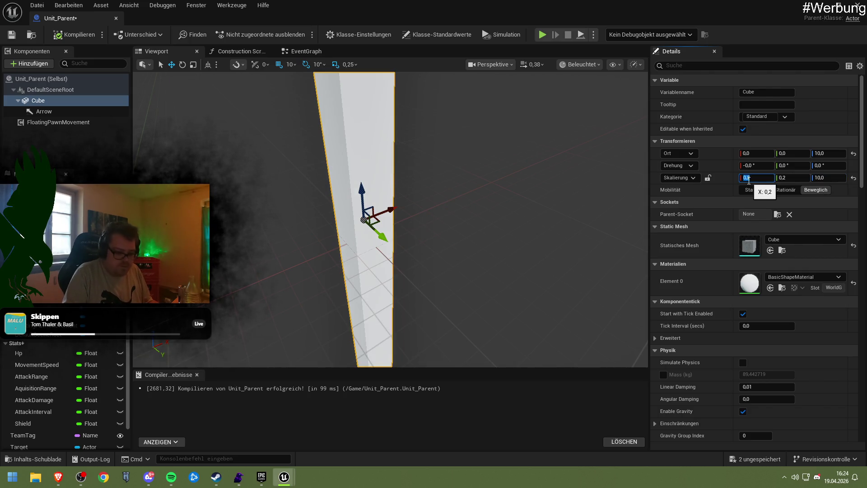
text(10)
key(Return)
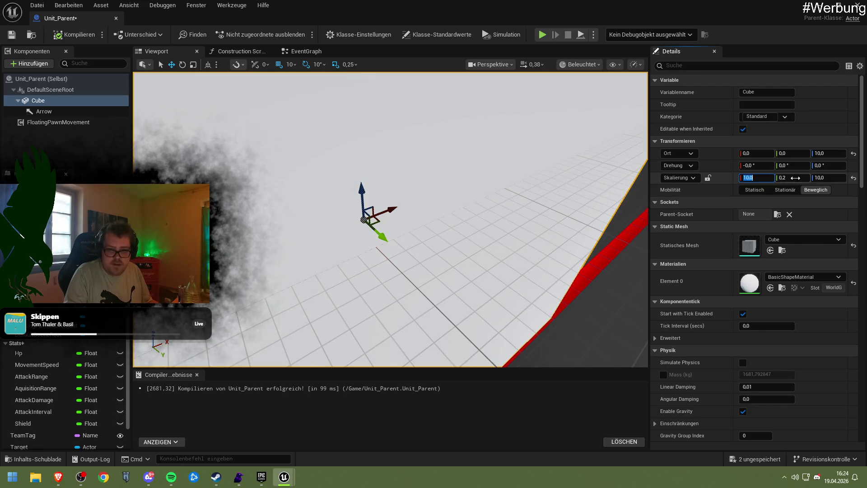
click(796, 178)
text(10)
key(Return)
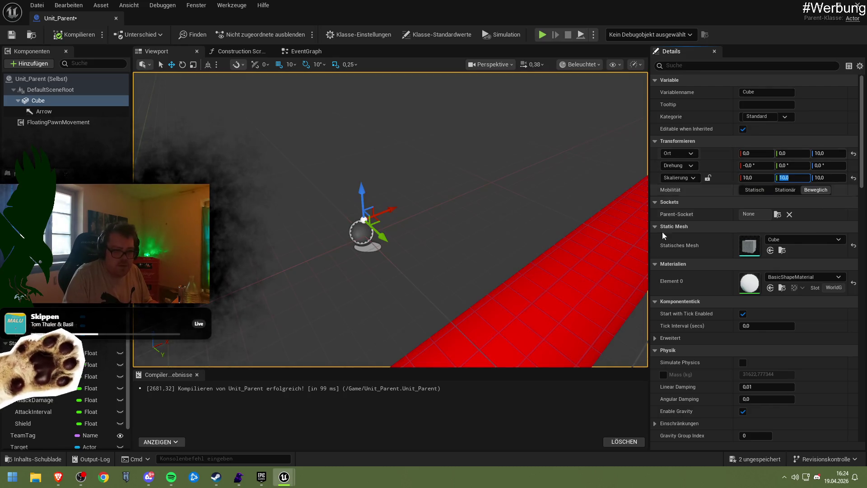
key(f)
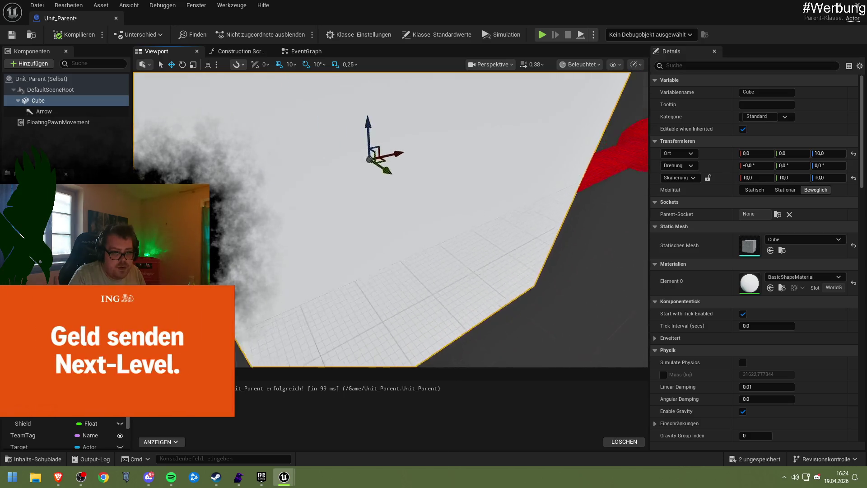
drag(415, 199, 418, 148)
Step: Make the Arrow component visible in game and compile Unit_Parent
click(586, 232)
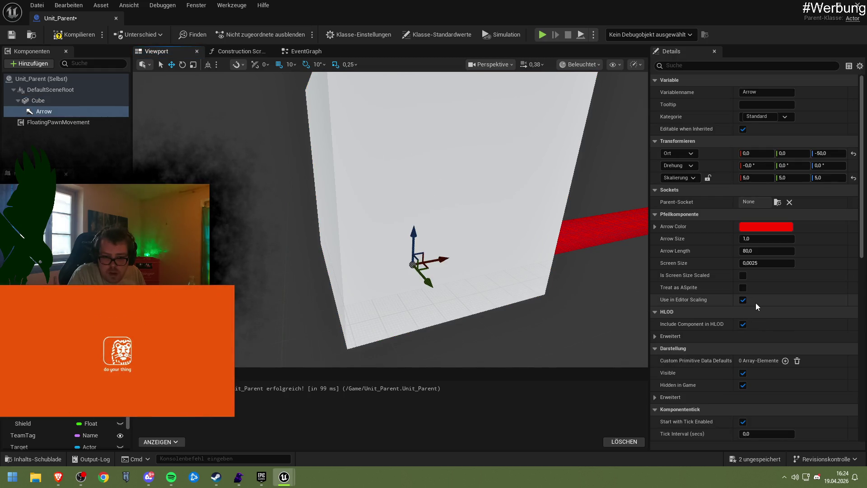
click(742, 385)
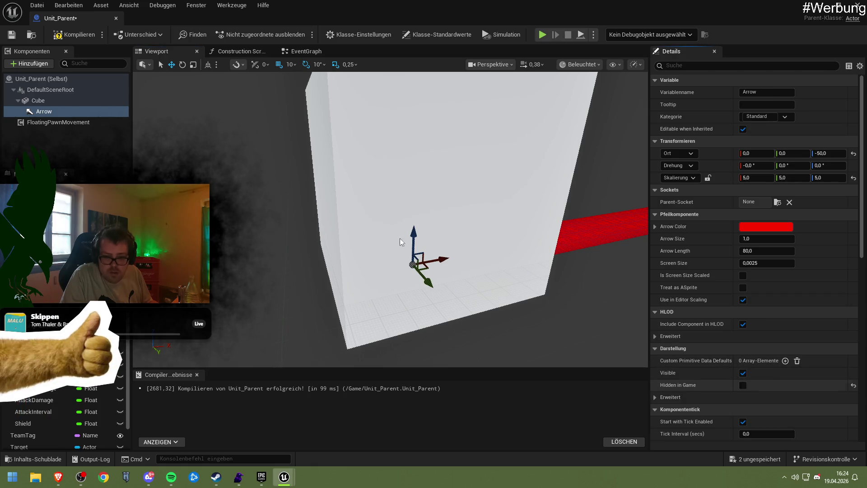
click(73, 34)
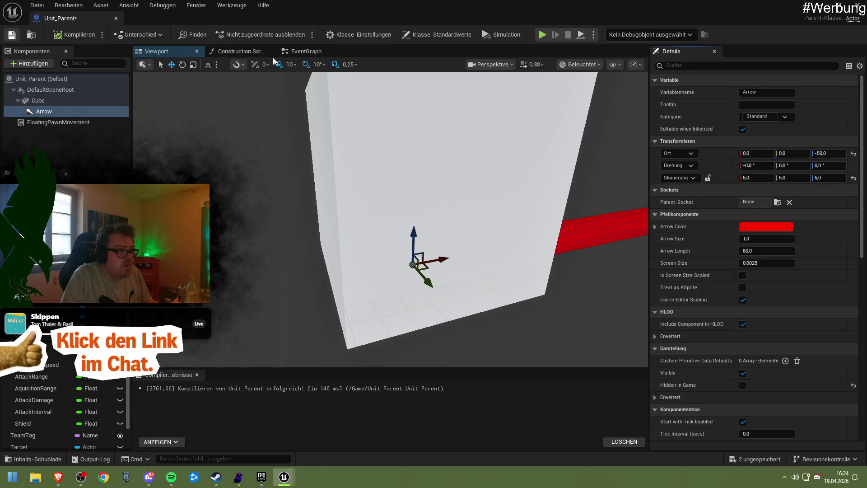
click(828, 13)
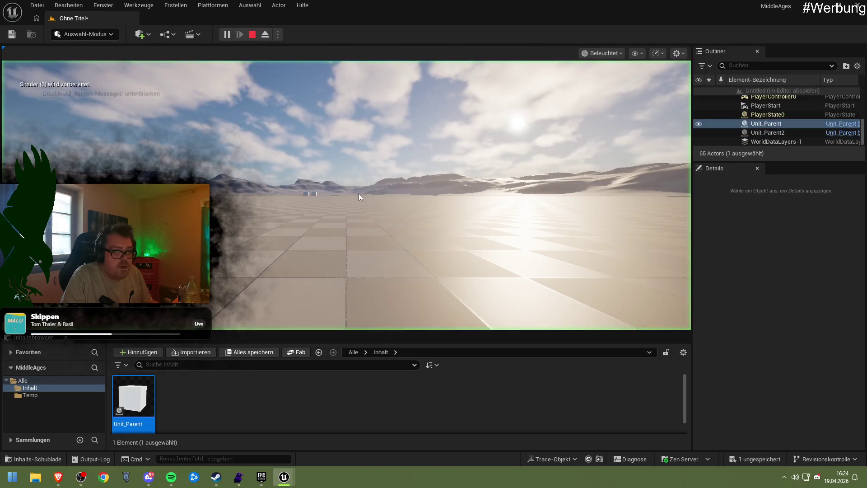
Step: Play-test the level with the enlarged units, then stop the session with Esc
click(360, 196)
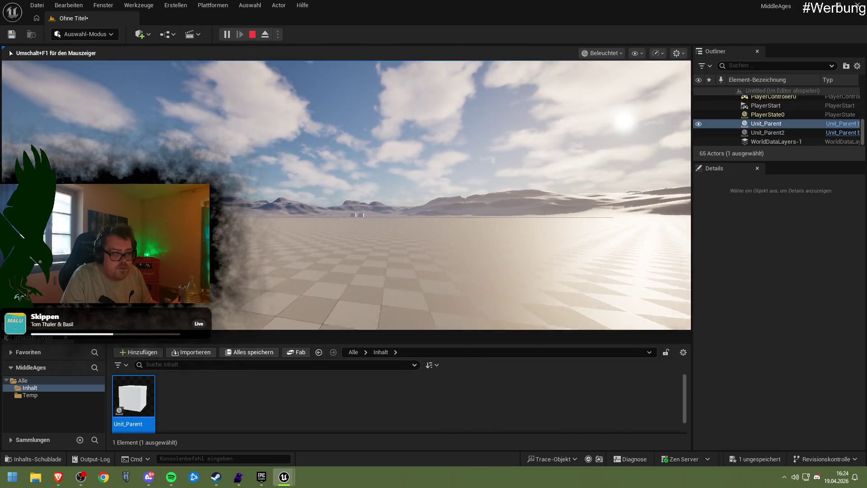
mouse_move(360, 197)
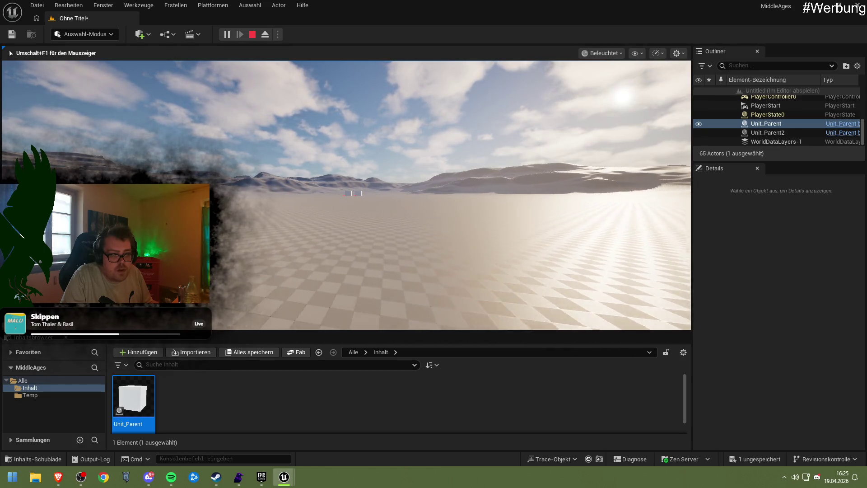
key(Escape)
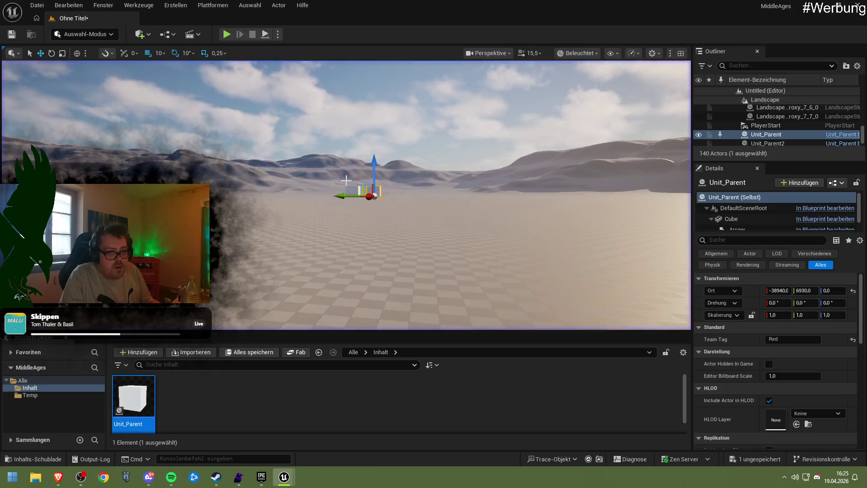
mouse_move(337, 207)
mouse_down()
mouse_move(337, 178)
mouse_move(371, 203)
mouse_up()
drag(332, 183, 567, 174)
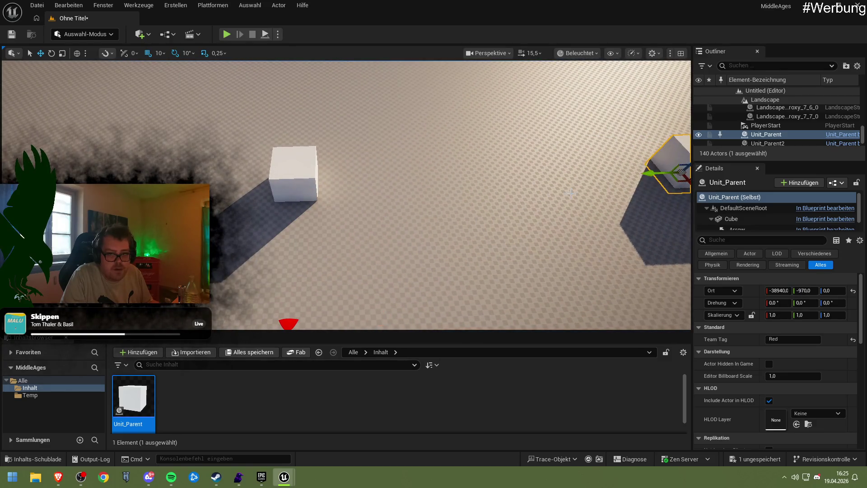
key(f)
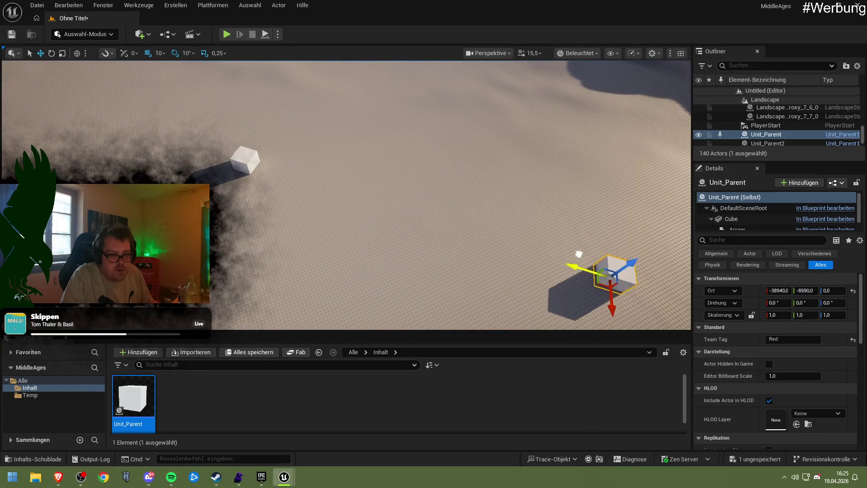
drag(575, 257, 528, 190)
ctrl+click(472, 95)
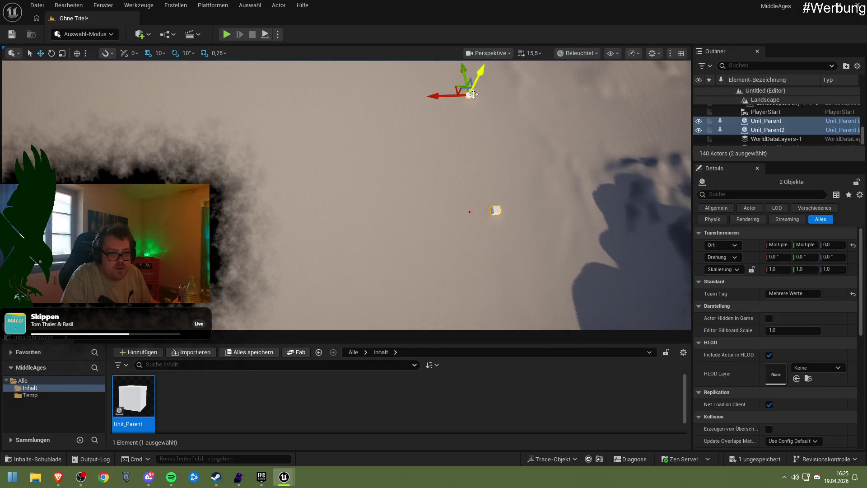
mouse_move(472, 95)
mouse_down()
mouse_move(339, 130)
mouse_move(226, 144)
mouse_up()
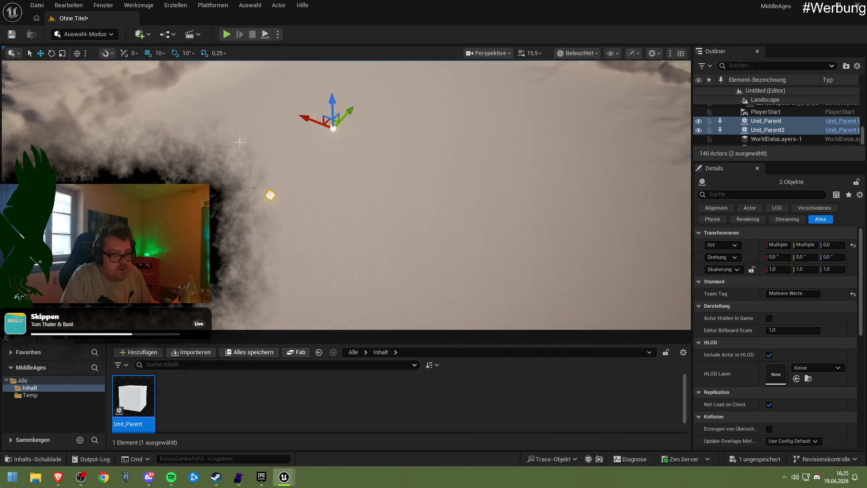
click(228, 35)
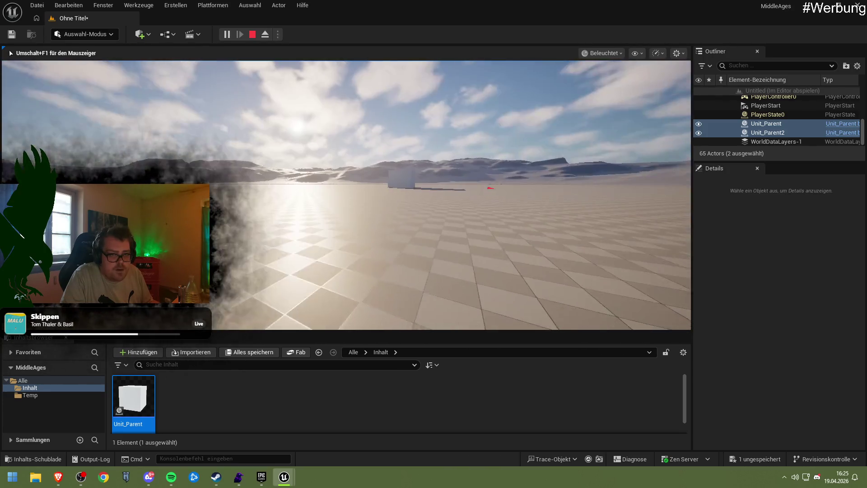
key(Escape)
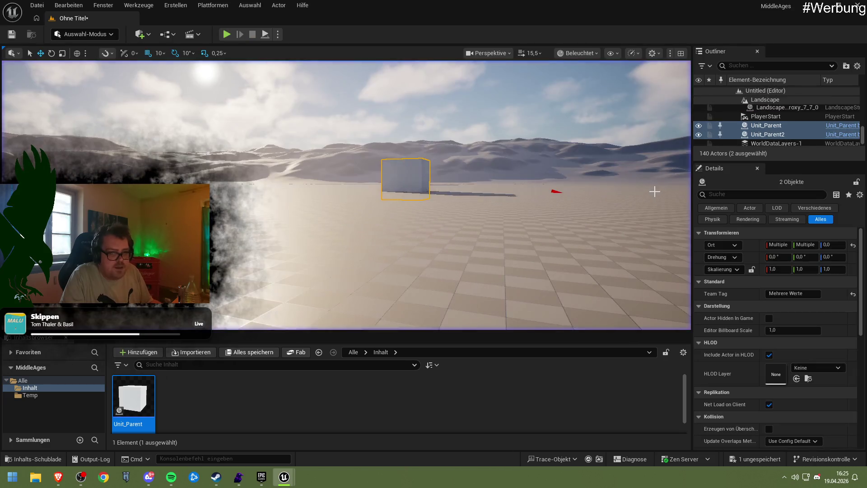
double_click(140, 401)
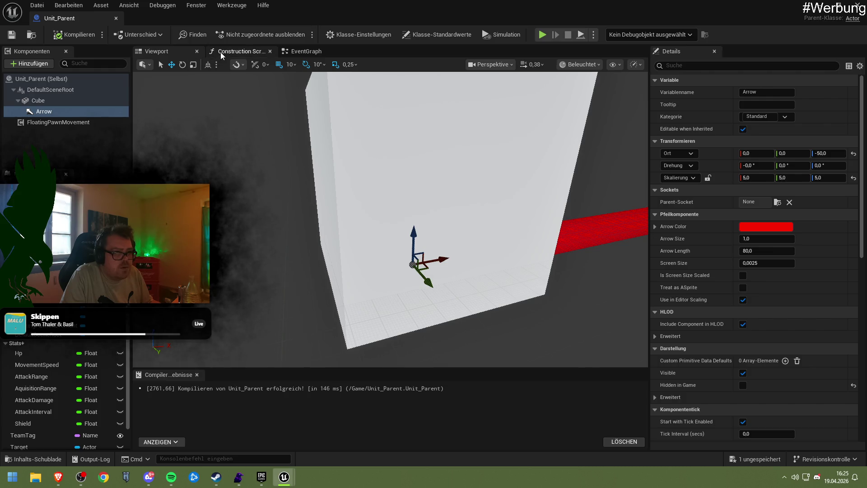
Step: Bring the APPEND and For Each Loop area of the EventGraph into view, moving the second Branch lower
click(306, 52)
mouse_move(380, 248)
mouse_down()
mouse_move(314, 184)
mouse_move(226, 281)
mouse_move(174, 232)
mouse_move(0, 217)
mouse_up()
drag(406, 226, 168, 197)
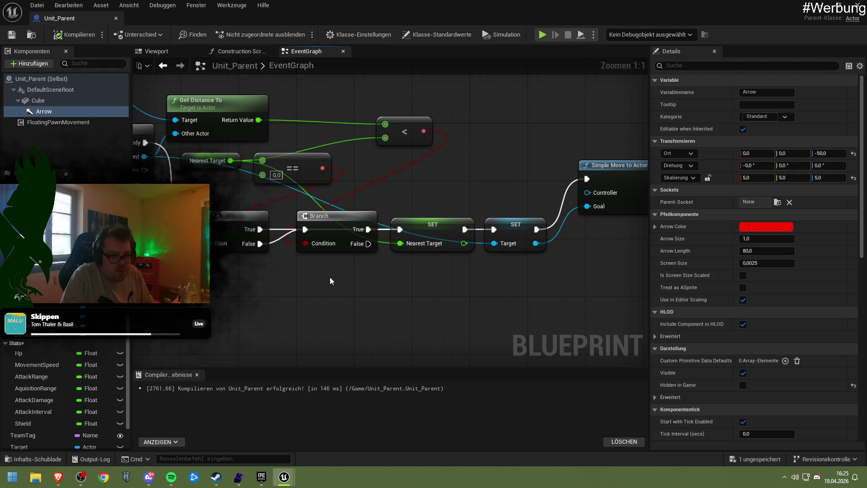
drag(324, 237, 324, 273)
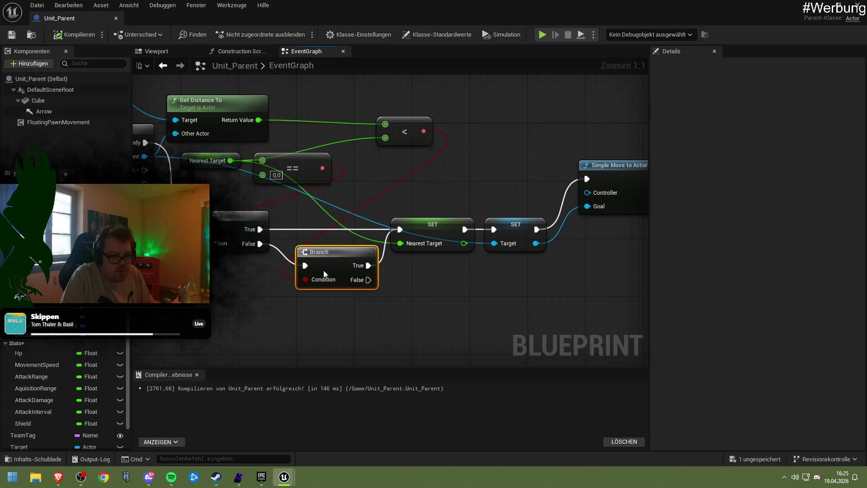
drag(264, 298, 345, 294)
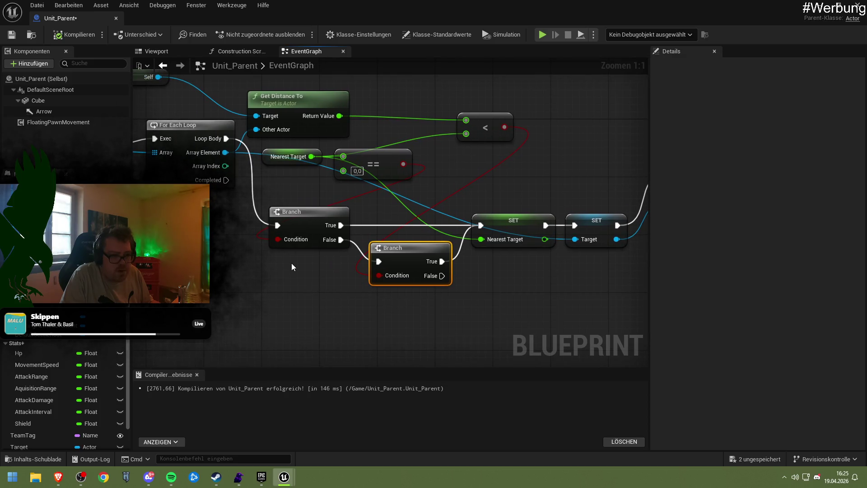
drag(291, 263, 397, 300)
click(379, 193)
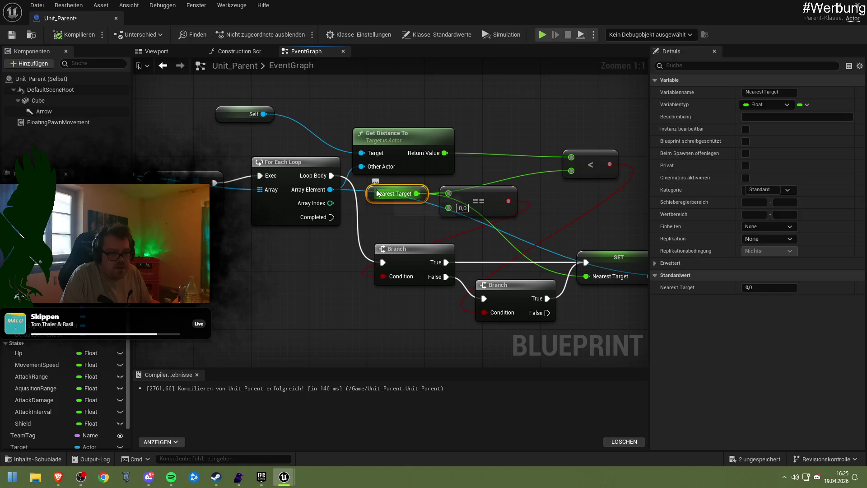
click(262, 258)
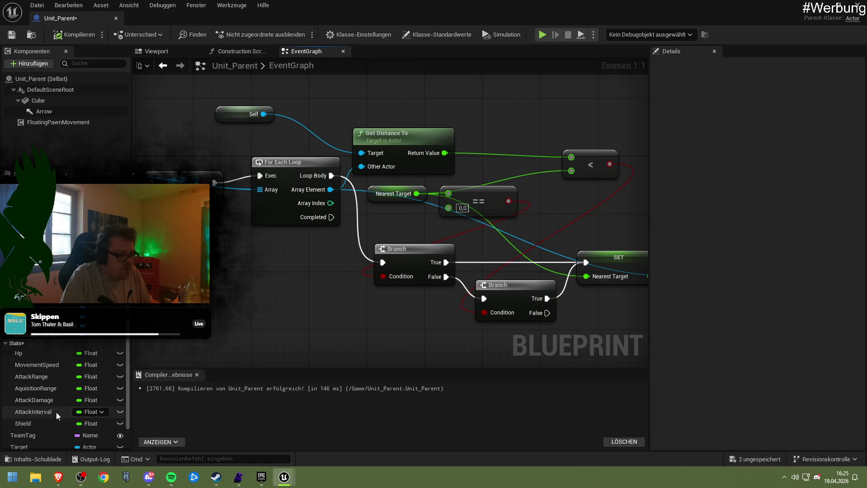
scroll(51, 390, down, 2)
Step: Insert a SET NearestTarget node resetting it to 0.0 between APPEND and For Each Loop
mouse_move(44, 433)
mouse_down()
mouse_move(136, 293)
mouse_move(174, 256)
mouse_move(393, 266)
mouse_up()
click(228, 283)
mouse_move(407, 204)
mouse_down()
mouse_move(375, 283)
mouse_move(367, 283)
mouse_up()
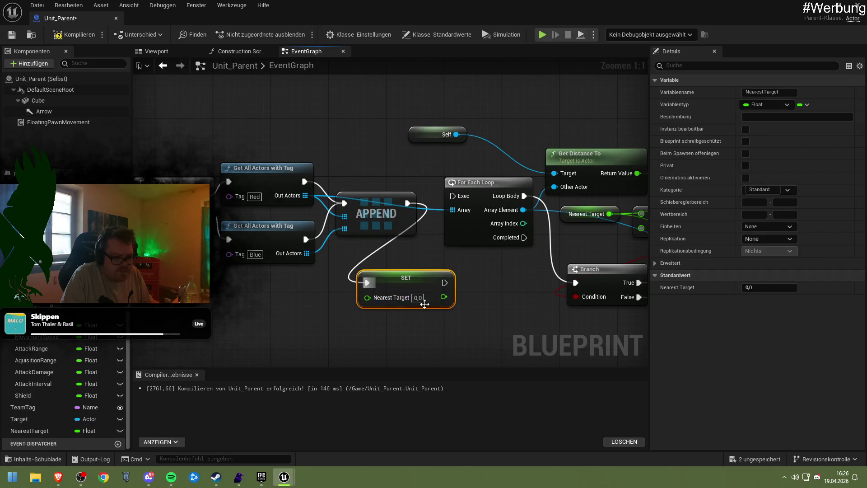
drag(445, 283, 455, 197)
mouse_move(262, 314)
mouse_down()
mouse_move(418, 255)
mouse_move(447, 310)
mouse_move(386, 295)
mouse_move(371, 311)
mouse_up()
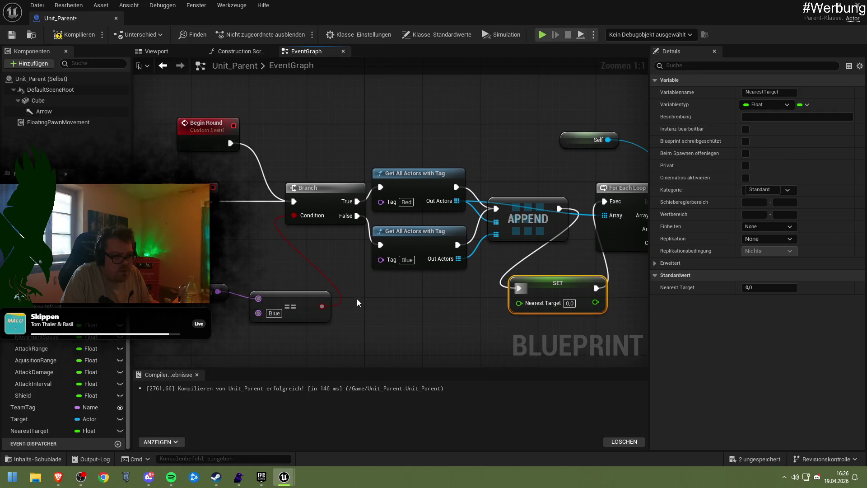
drag(270, 260, 288, 280)
click(289, 280)
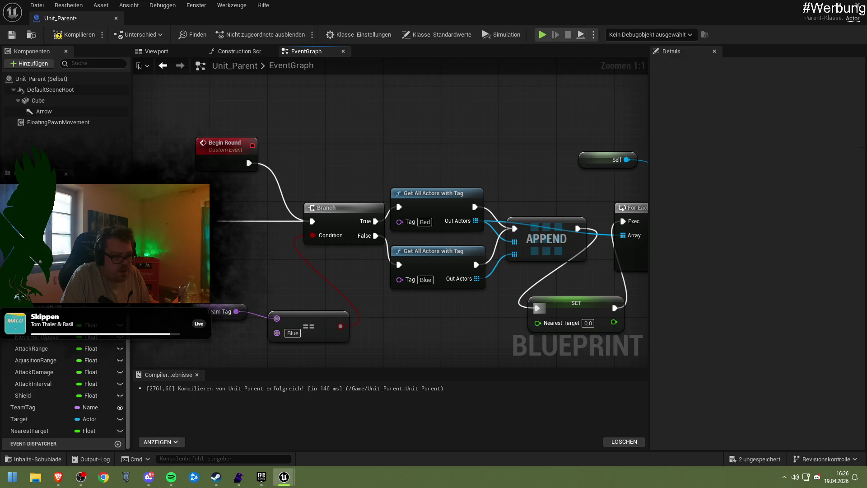
scroll(264, 267, down, 3)
mouse_move(236, 246)
mouse_down()
mouse_move(67, 194)
mouse_move(318, 207)
mouse_up()
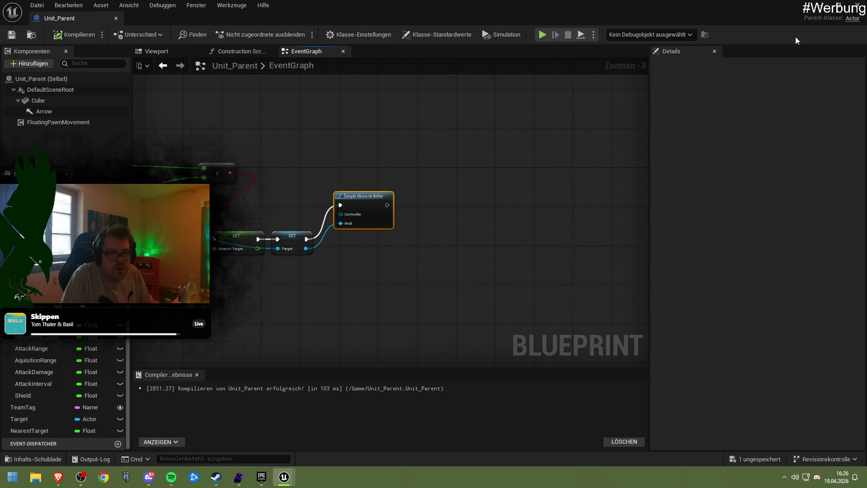
click(816, 10)
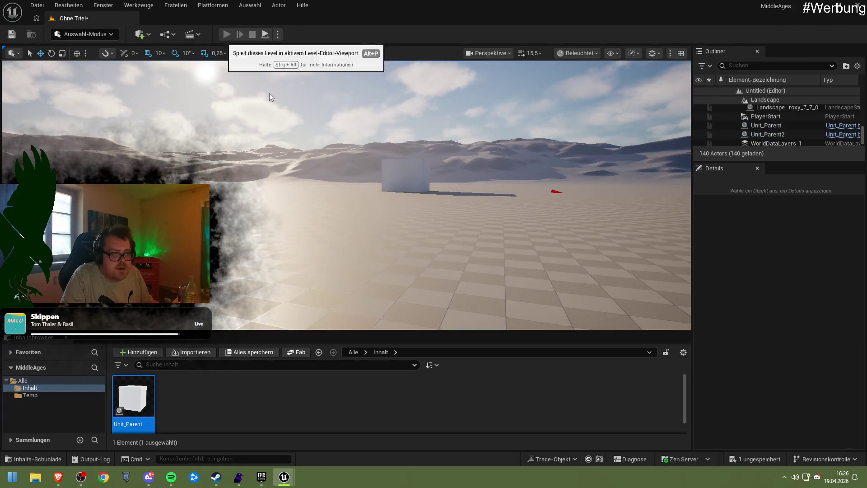
Step: Test-play the level, stop it, and reopen the Unit_Parent blueprint
click(289, 112)
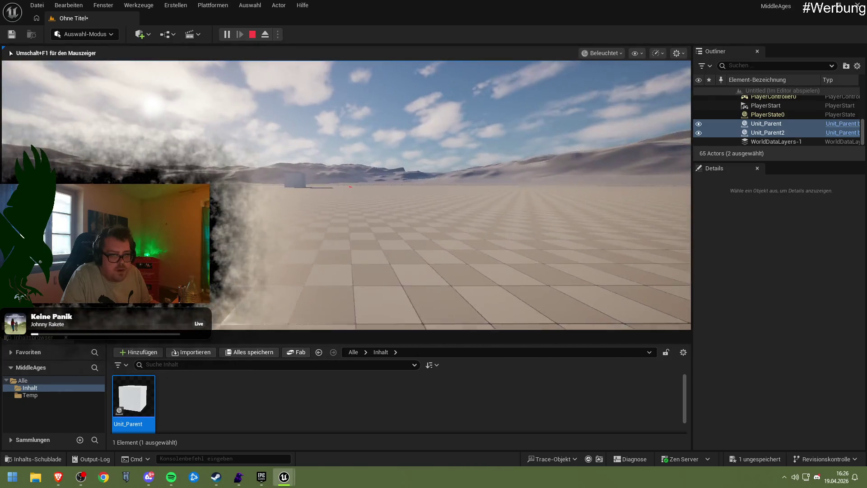
key(shift+F1)
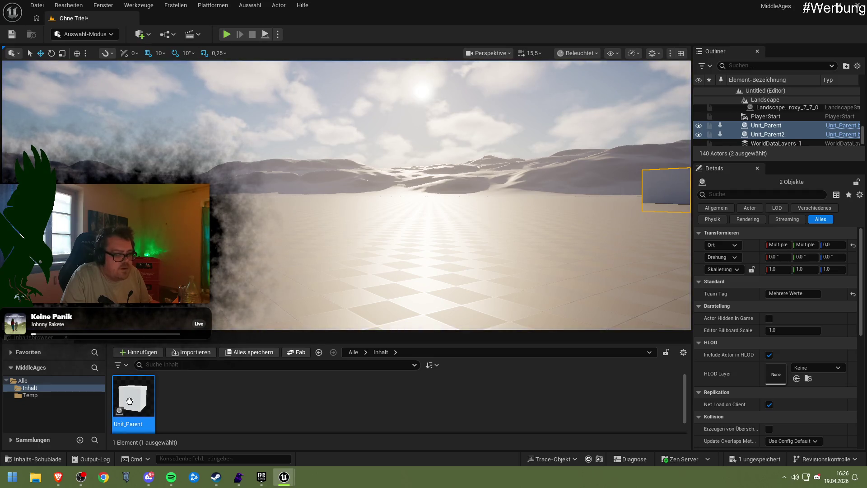
double_click(134, 404)
Step: Wire the Blue-tagged actors' Out Actors into the For Each Loop's Array
scroll(340, 270, up, 3)
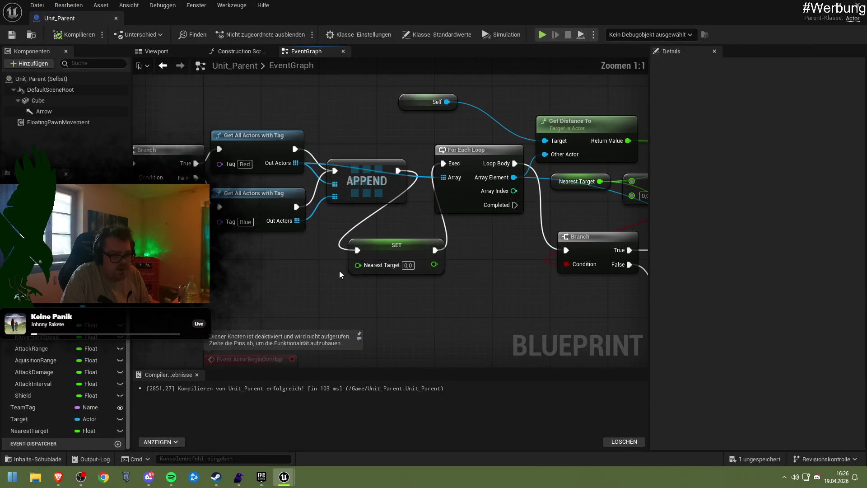
mouse_move(297, 220)
mouse_down()
mouse_move(443, 177)
mouse_move(442, 206)
mouse_move(441, 183)
mouse_up()
drag(288, 269, 460, 271)
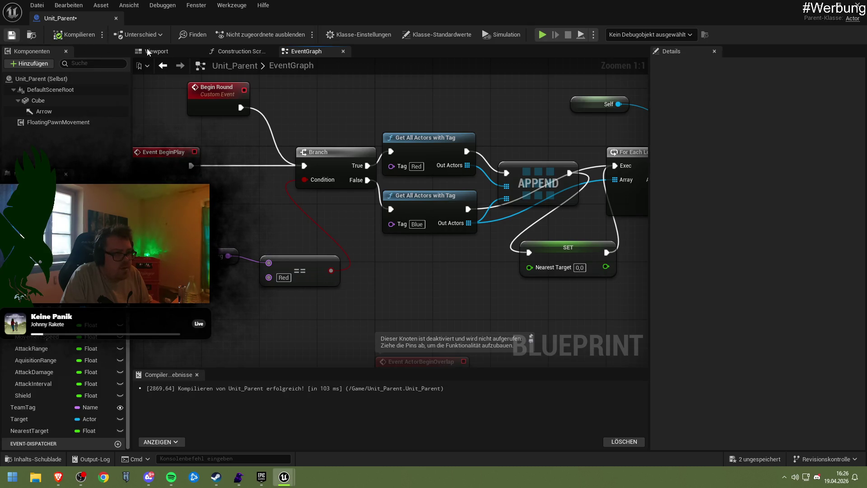
Step: Run a simulation and play test with the blueprint window shrunk, then stop it
click(542, 35)
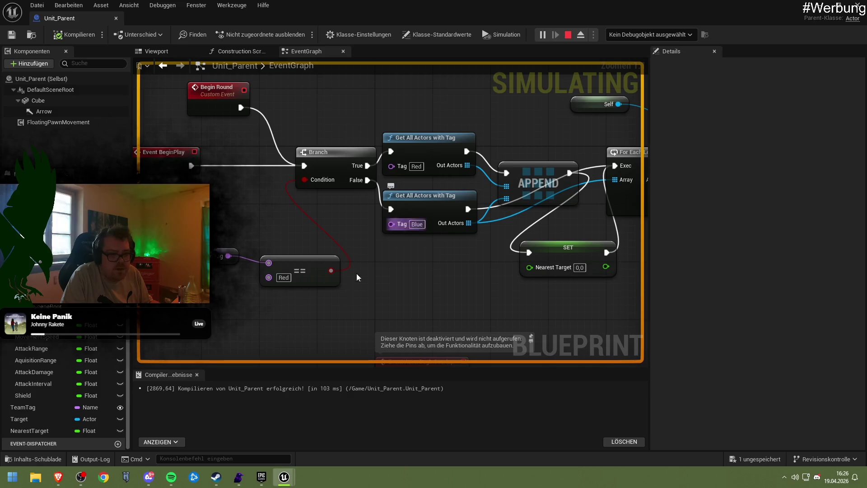
click(180, 51)
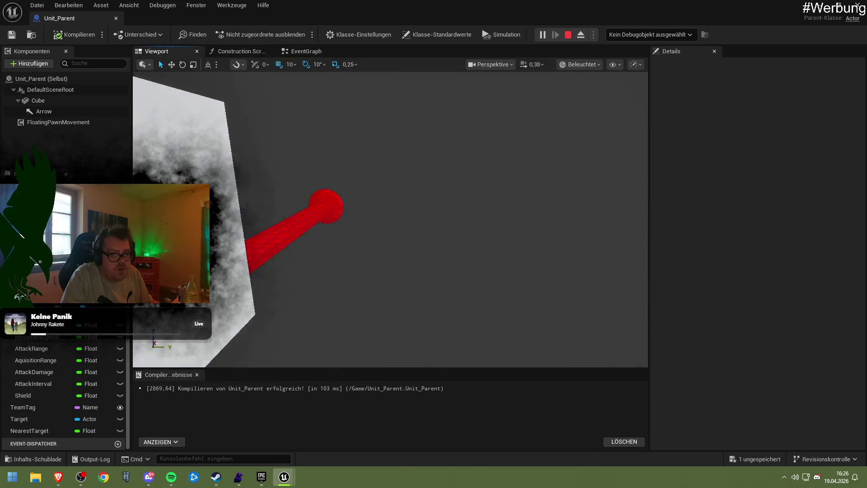
scroll(266, 118, down, 1)
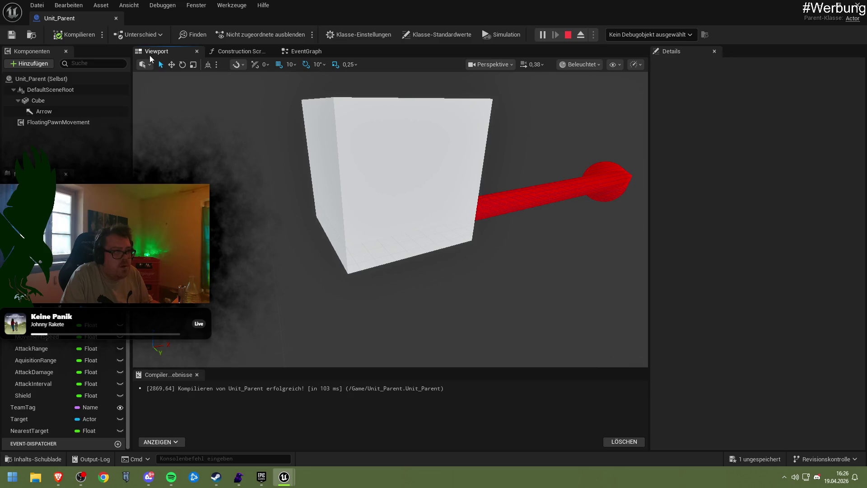
mouse_move(244, 25)
mouse_down()
mouse_move(338, 107)
mouse_move(294, 298)
mouse_up()
click(340, 183)
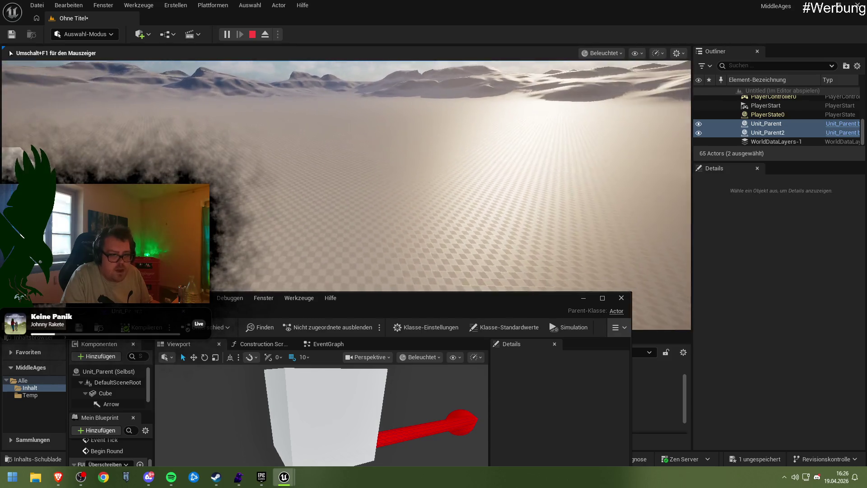
key(Escape)
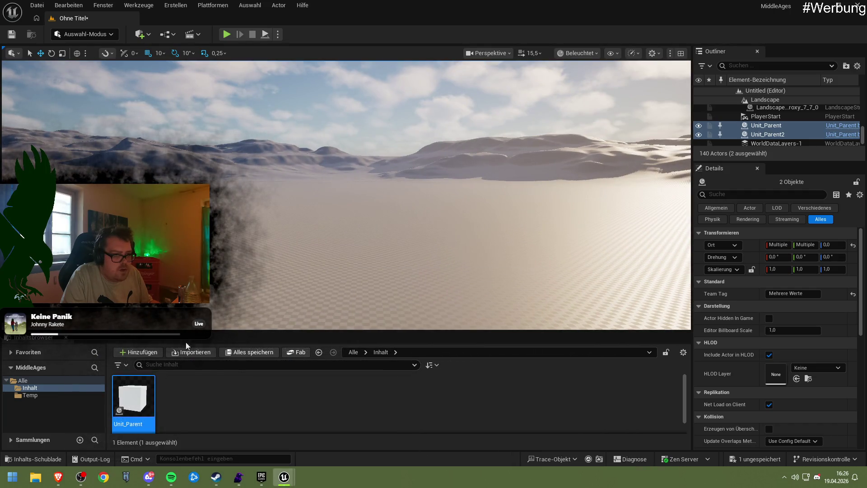
Step: Select Unit_Parent and Unit_Parent2 to check their Red and Blue tags, then maximize the blueprint
click(373, 229)
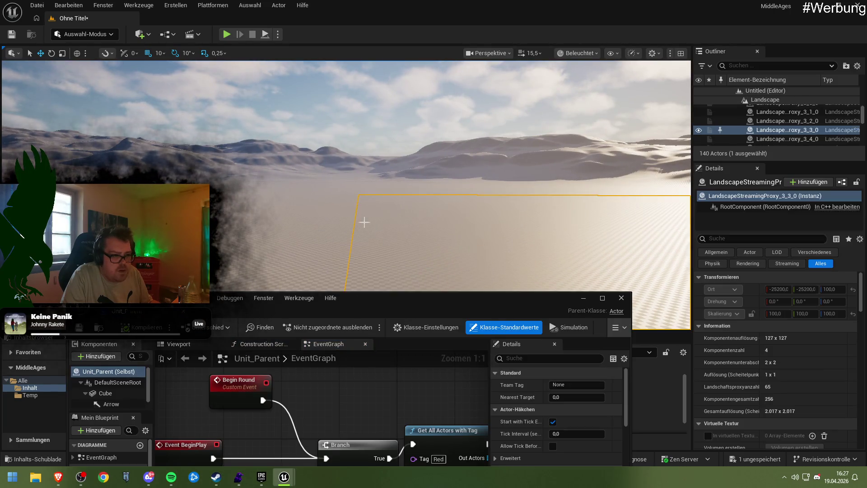
click(238, 174)
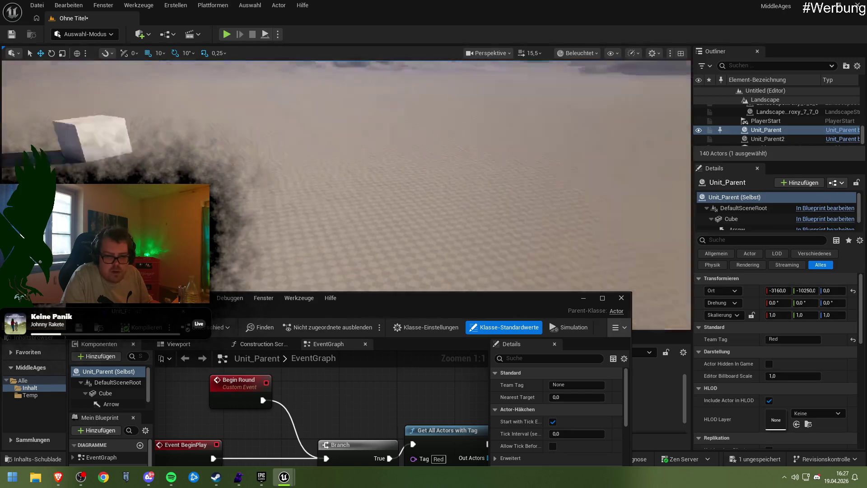
click(378, 154)
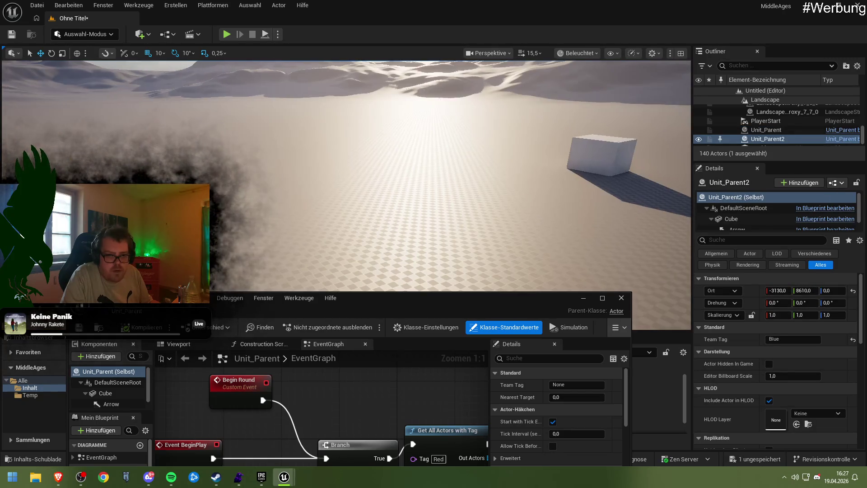
drag(405, 212, 405, 212)
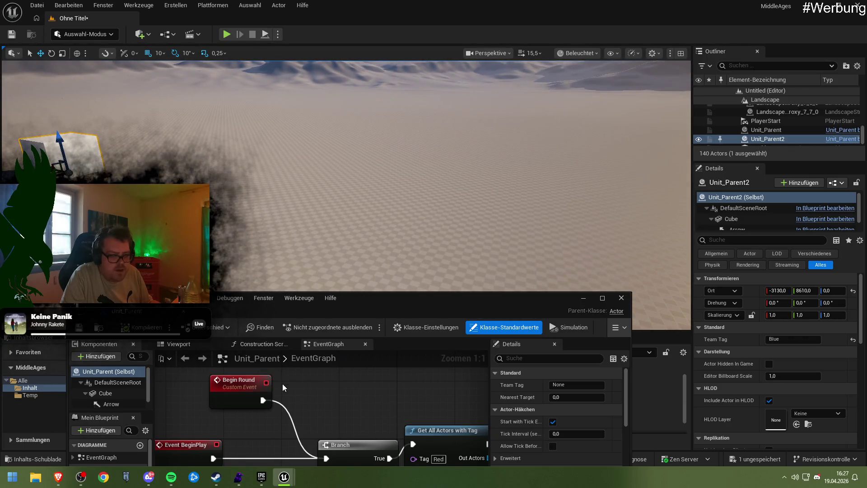
double_click(344, 295)
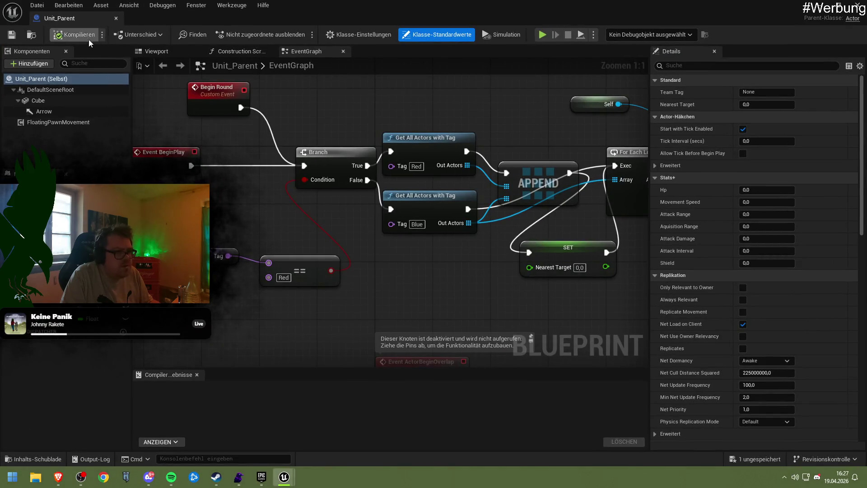
Step: Inspect FloatingPawnMovement's Movement Capabilities and Nav Movement Properties settings
click(169, 52)
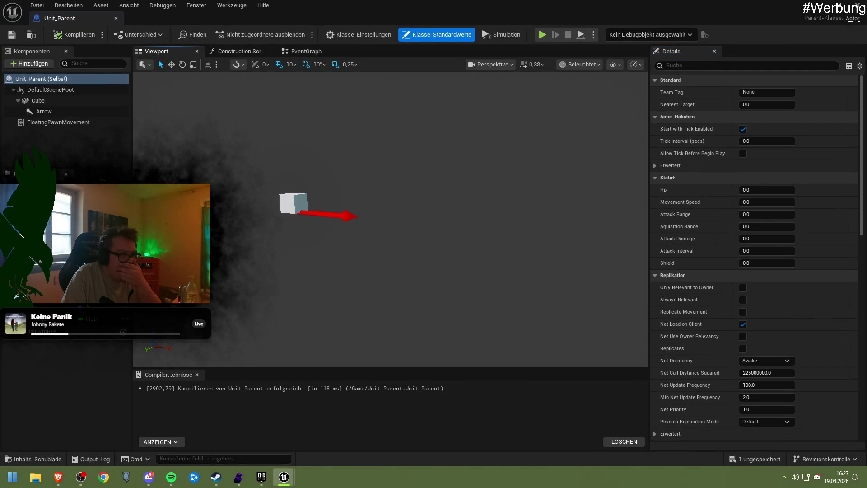
click(59, 112)
click(59, 121)
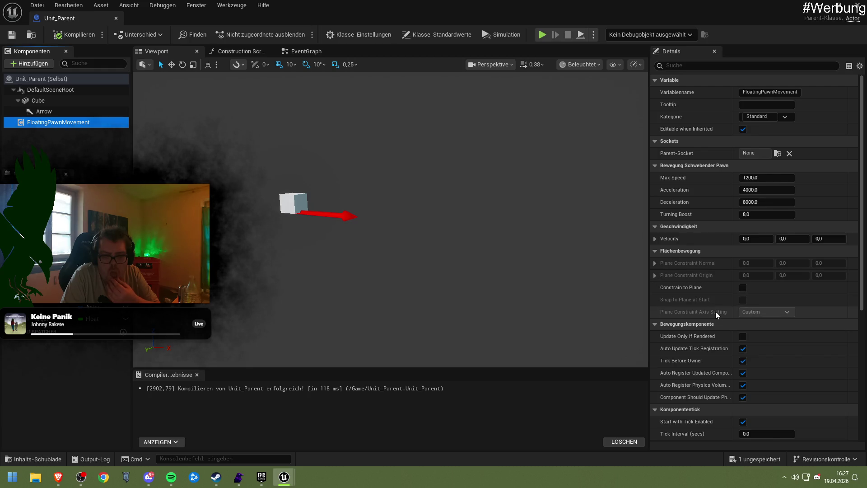
scroll(715, 311, down, 3)
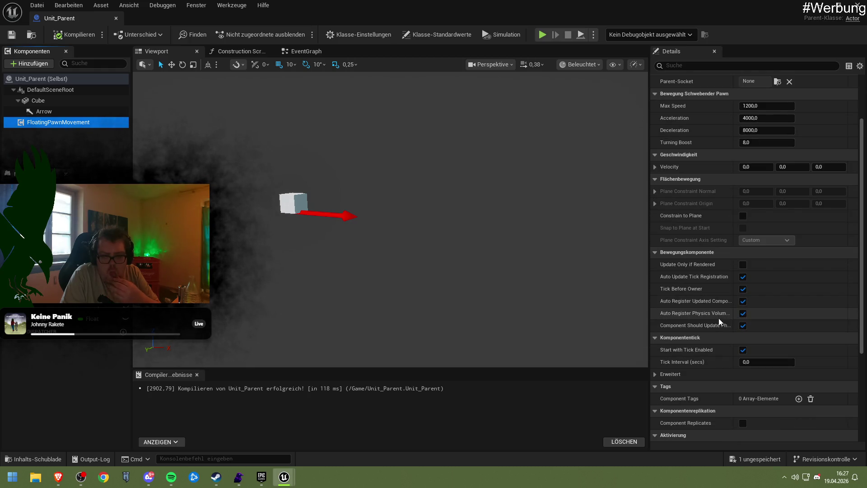
scroll(718, 327, down, 2)
scroll(715, 323, down, 5)
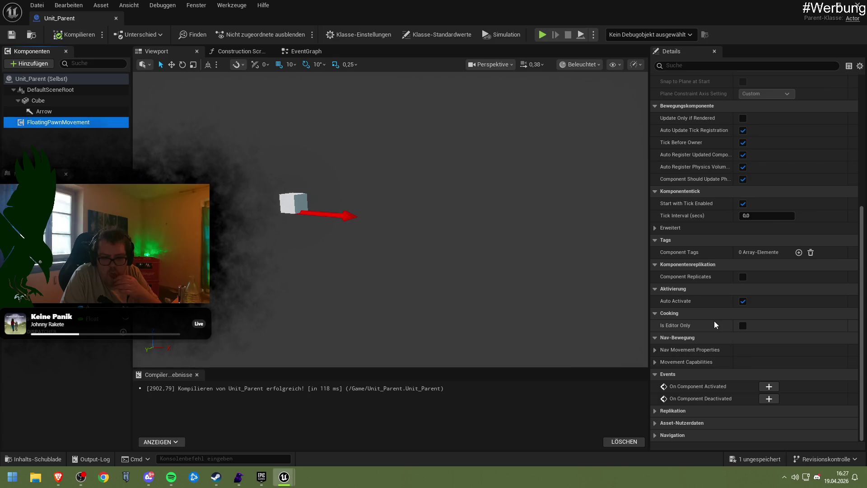
click(654, 365)
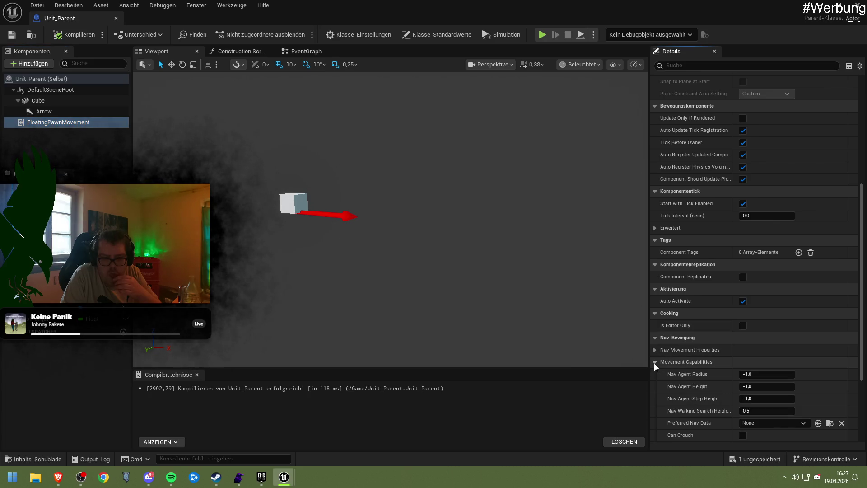
click(655, 365)
click(657, 350)
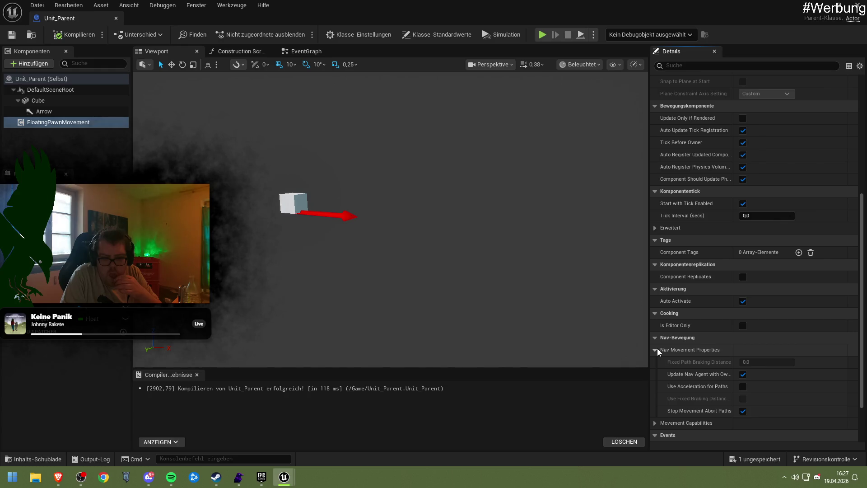
click(655, 350)
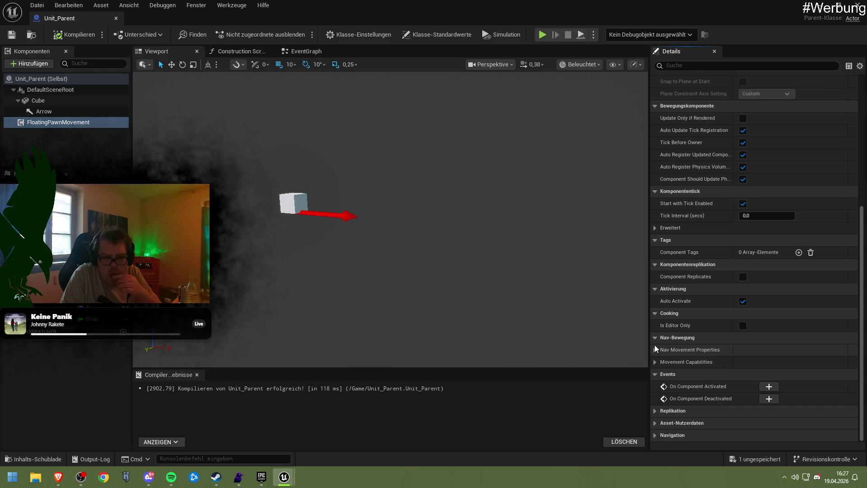
Step: Deselect the movement component and return to the EventGraph
scroll(695, 311, up, 5)
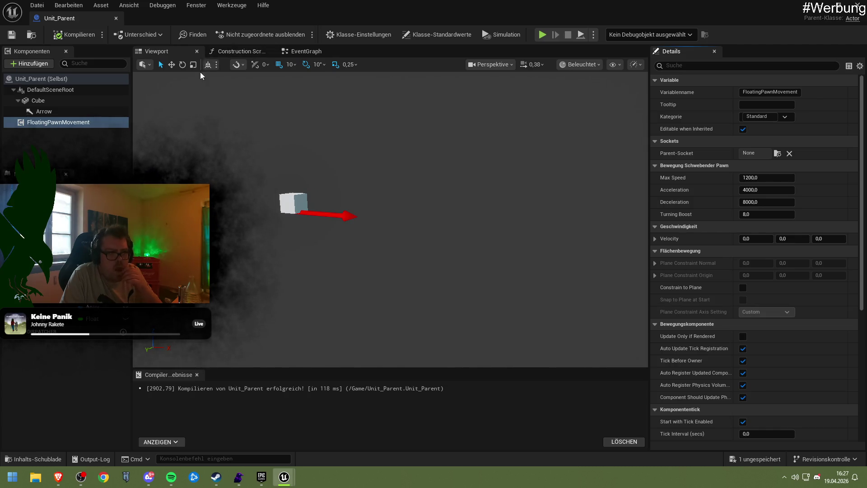
key(Escape)
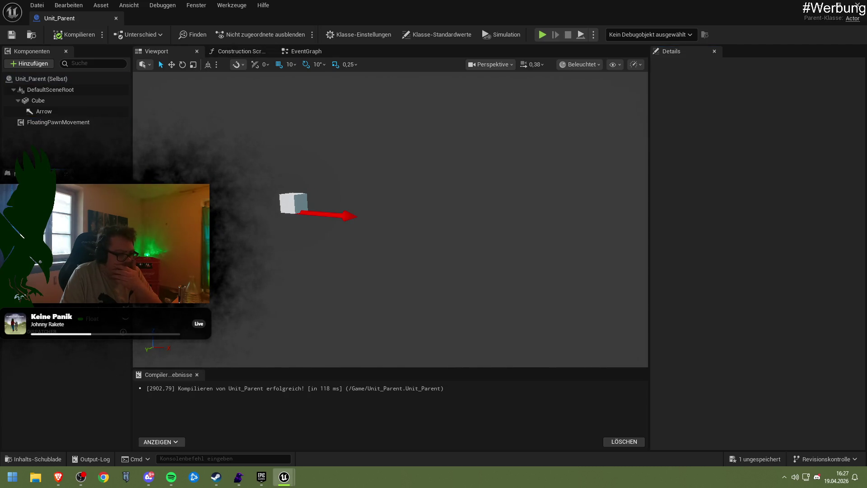
click(298, 51)
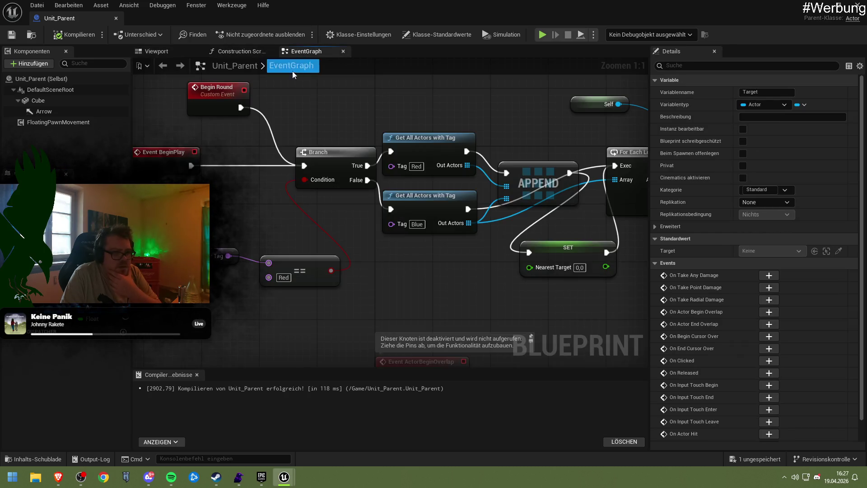
Step: Connect Out Actors to the For Each Loop's Array input
scroll(319, 224, down, 5)
scroll(319, 224, up, 3)
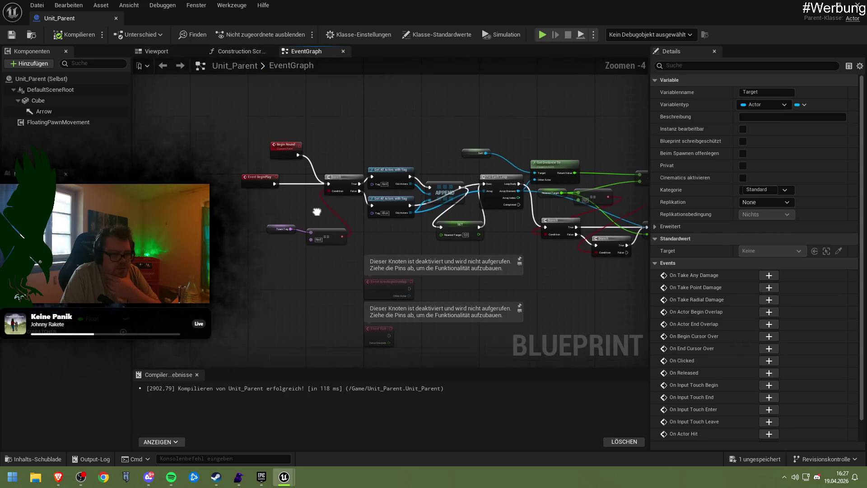
scroll(314, 199, up, 2)
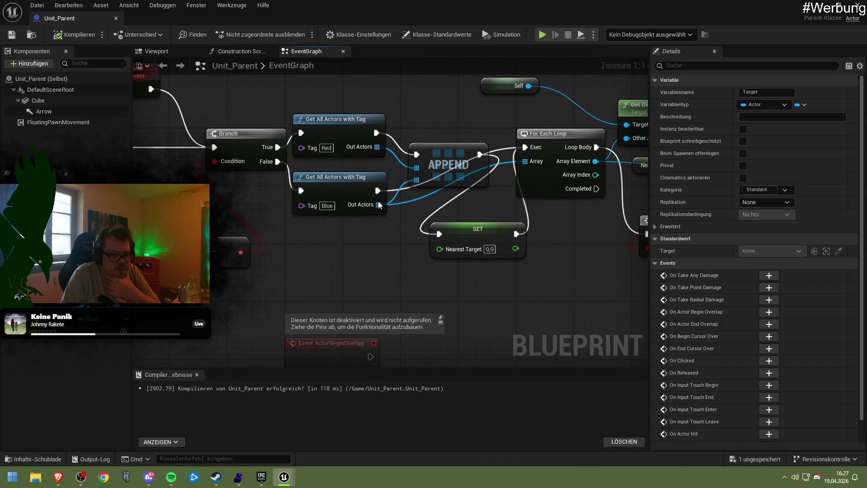
drag(377, 147, 524, 162)
mouse_move(559, 225)
mouse_down()
mouse_move(453, 234)
mouse_move(492, 199)
mouse_move(298, 221)
mouse_move(223, 215)
mouse_move(487, 235)
mouse_move(287, 215)
mouse_move(336, 210)
mouse_up()
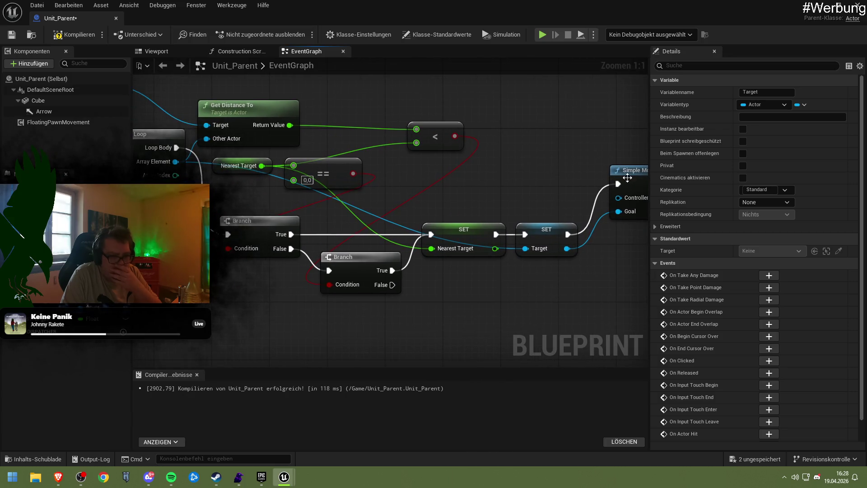
Step: Drive Simple Move to Actor from the For Each Loop's Completed pin
drag(228, 233, 613, 183)
click(626, 172)
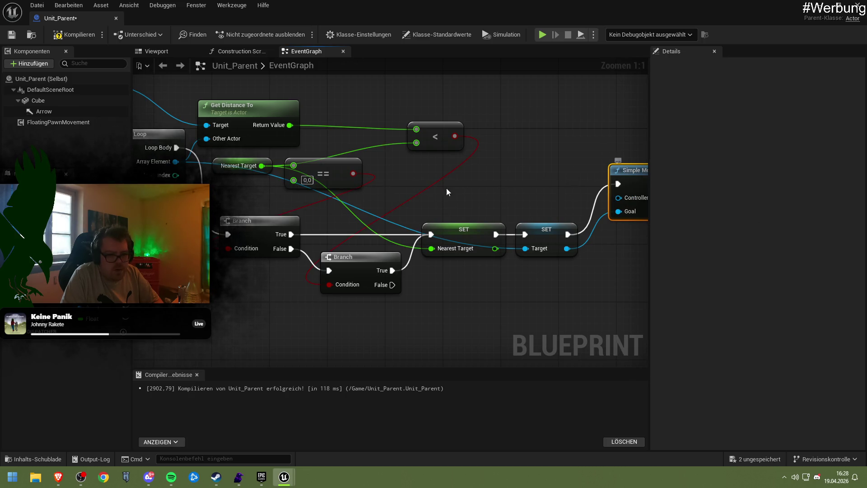
mouse_move(176, 188)
mouse_down()
mouse_move(602, 193)
mouse_move(617, 183)
mouse_up()
mouse_move(628, 171)
mouse_down()
mouse_move(461, 301)
mouse_move(247, 317)
mouse_up()
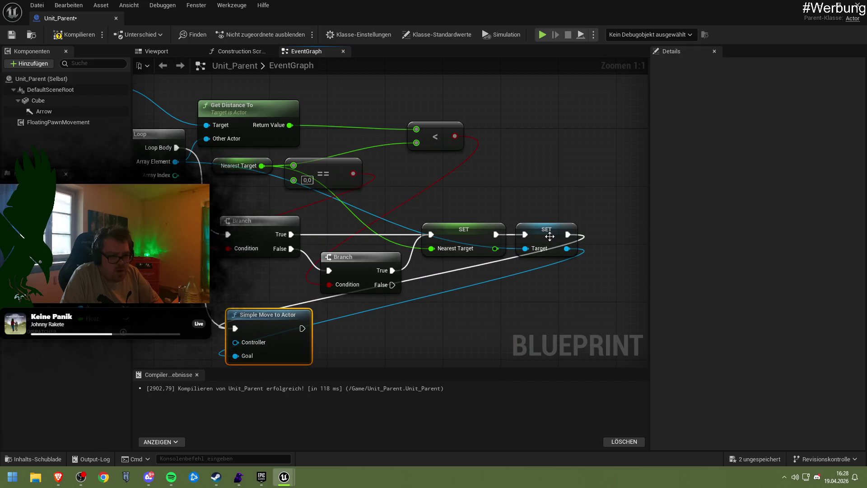
Step: Replace the SET Target-to-Goal link with a Target getter on Goal, then start a test play
click(547, 252)
right_click(567, 249)
click(597, 289)
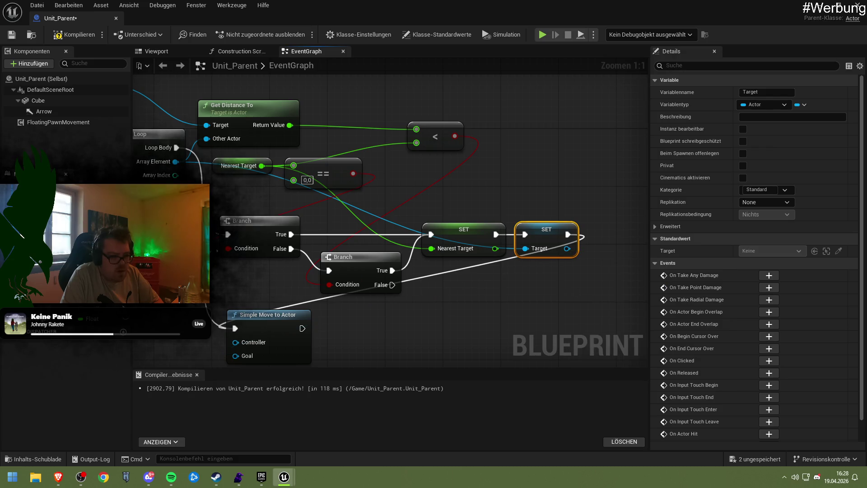
mouse_move(67, 306)
mouse_down()
mouse_move(207, 339)
mouse_move(234, 355)
mouse_up()
drag(201, 315, 326, 296)
drag(405, 294, 427, 294)
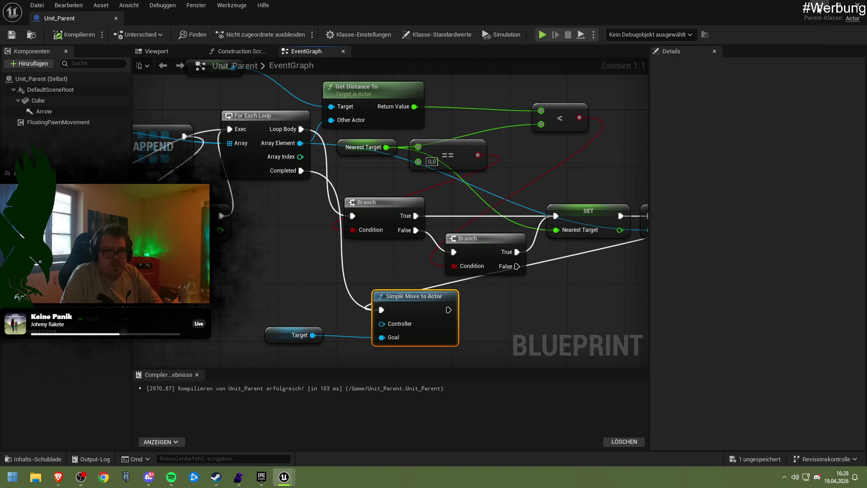
click(832, 7)
click(225, 35)
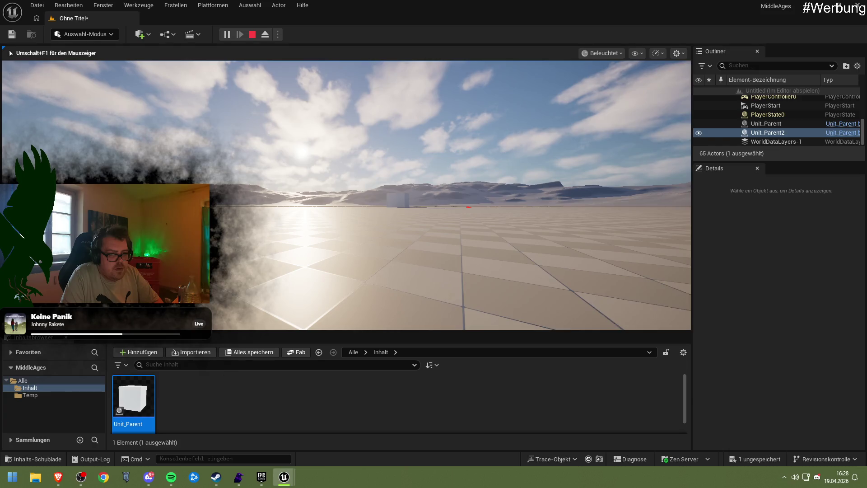
Step: End the Play-in-Editor test and bring Unit_Parent's EventGraph back to the front
mouse_move(346, 195)
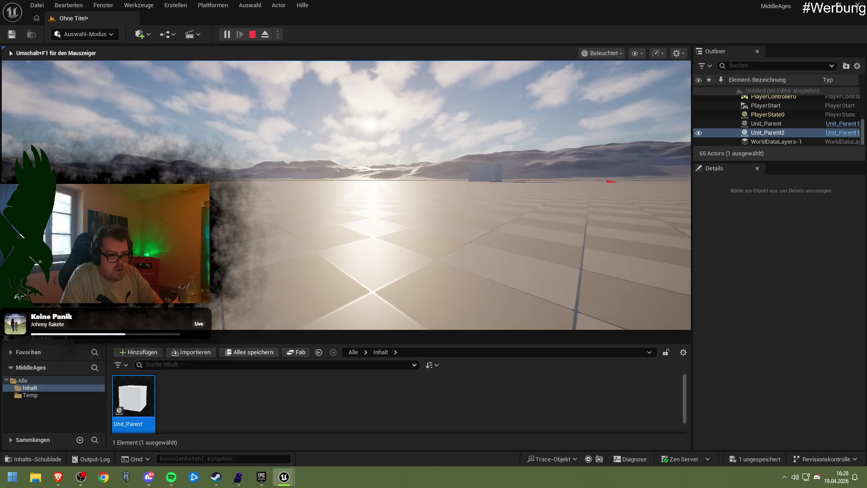
key(Escape)
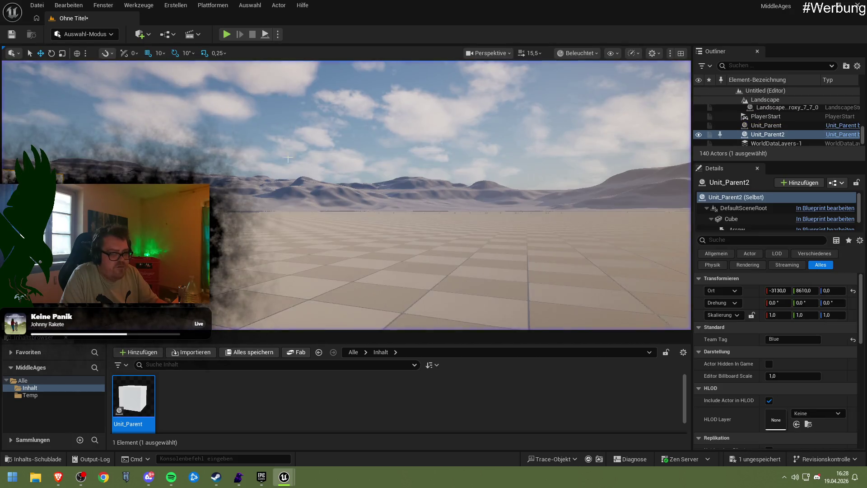
mouse_move(282, 477)
click(343, 436)
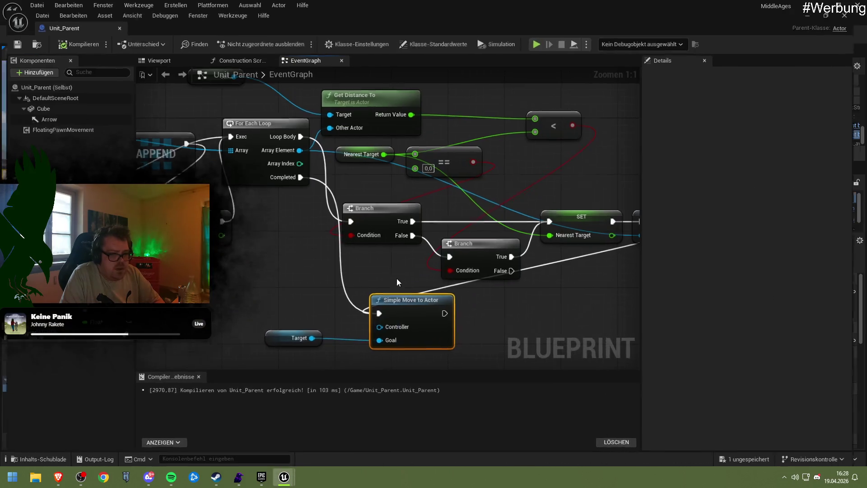
Step: Add an AI MoveTo node from the Target variable and wire Target into its Target Actor
drag(229, 286, 383, 269)
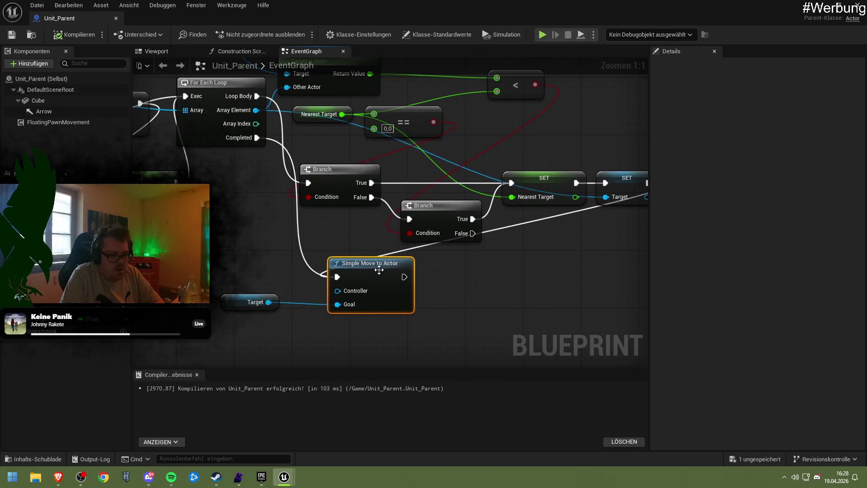
drag(269, 302, 348, 330)
text(move)
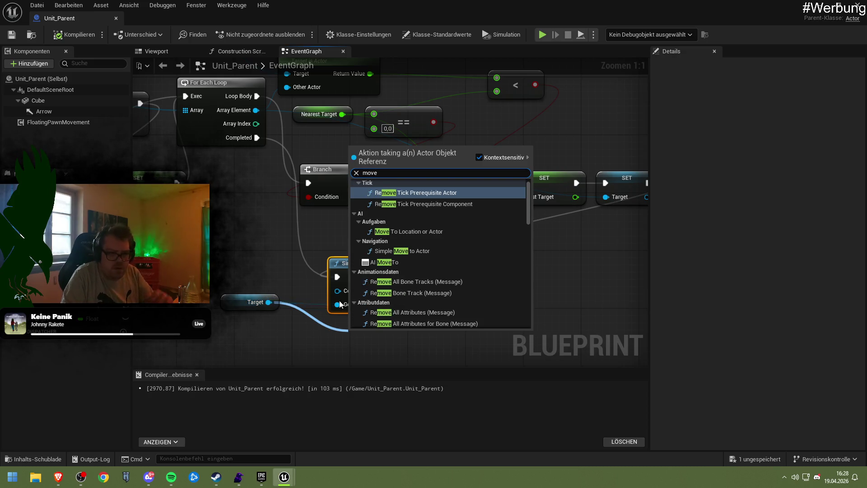
click(447, 264)
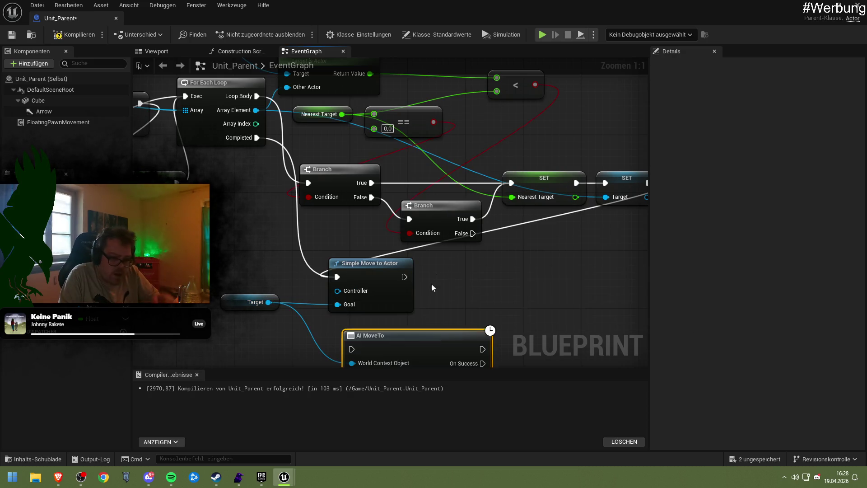
mouse_move(415, 333)
mouse_down()
mouse_move(385, 324)
mouse_move(444, 221)
mouse_move(488, 220)
mouse_move(458, 212)
mouse_move(477, 252)
mouse_move(459, 200)
mouse_up()
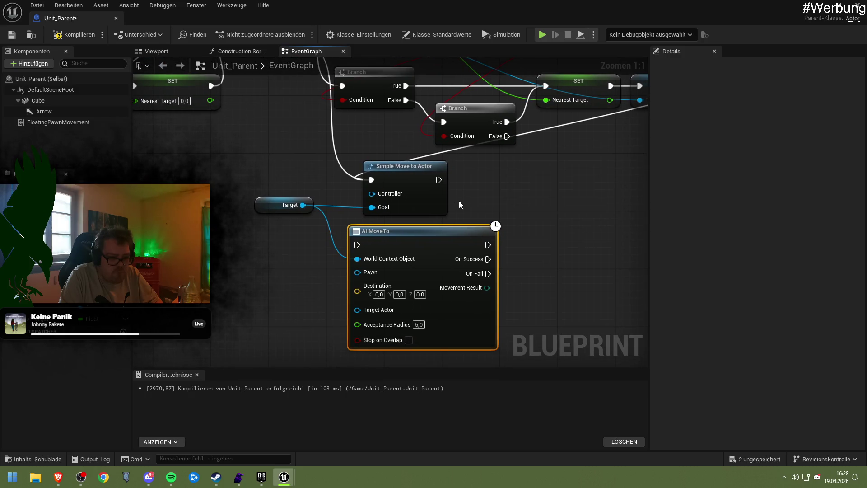
mouse_move(302, 204)
mouse_down()
mouse_move(358, 273)
mouse_move(369, 301)
mouse_up()
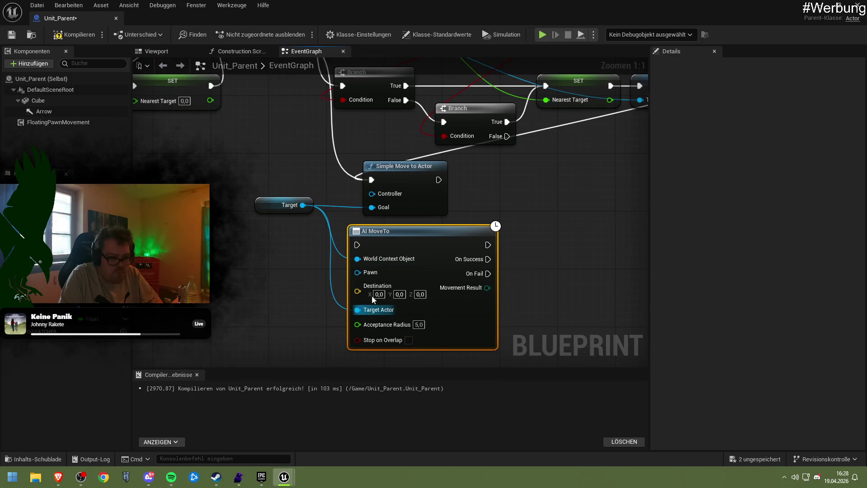
Step: Fire AI MoveTo from the loop's Completed pin and delete the Simple Move to Actor node
drag(354, 179, 343, 192)
drag(320, 143, 385, 344)
mouse_move(367, 304)
mouse_down()
mouse_move(329, 184)
mouse_move(345, 189)
mouse_up()
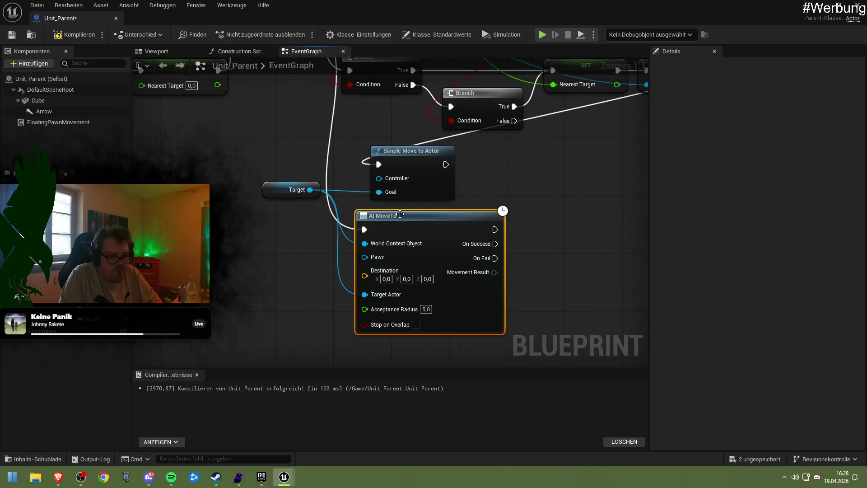
click(405, 164)
key(Delete)
drag(426, 218, 434, 168)
drag(380, 98, 361, 218)
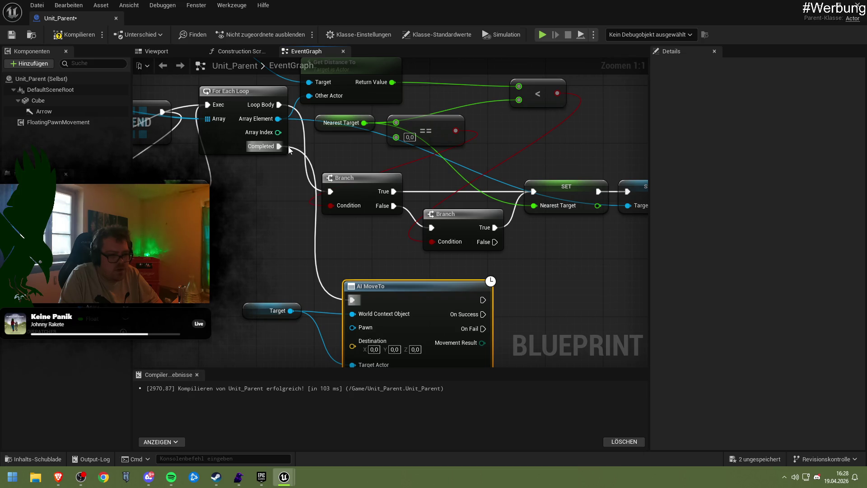
mouse_move(411, 293)
mouse_down()
mouse_move(389, 179)
mouse_move(384, 195)
mouse_up()
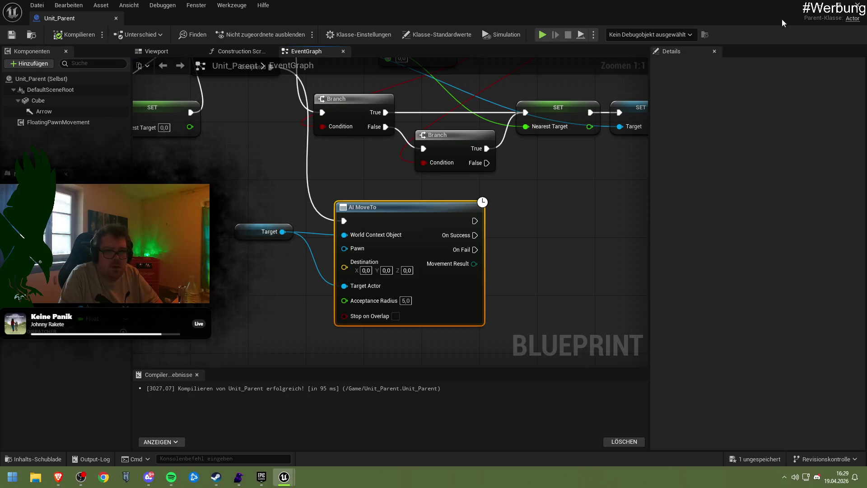
click(819, 5)
Step: Play-test the level with Alt+P, walk toward the cube, then stop and return to Unit_Parent
key(alt+p)
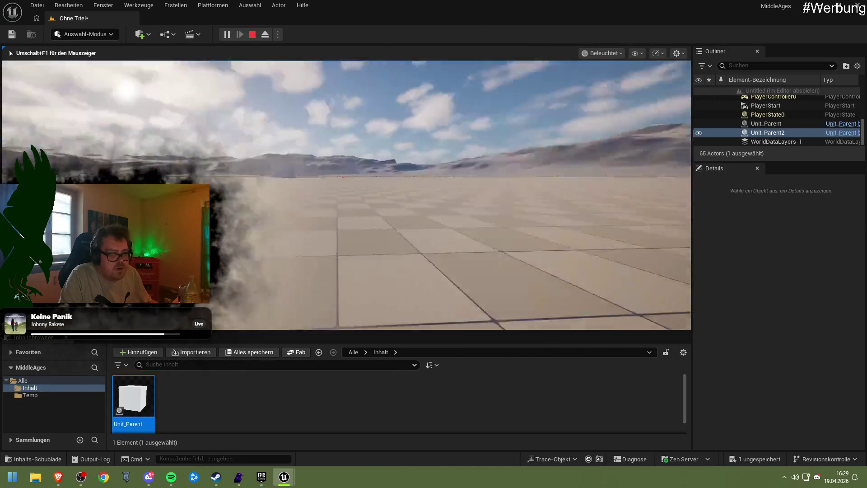
key(w)
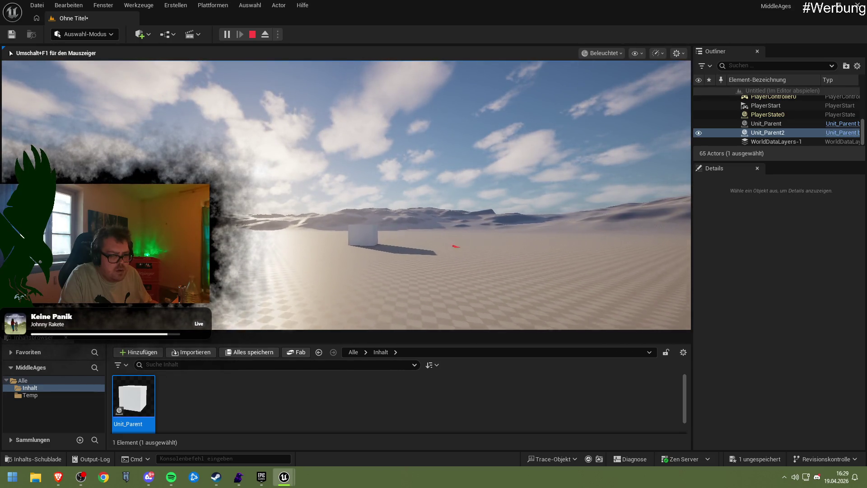
key(w)
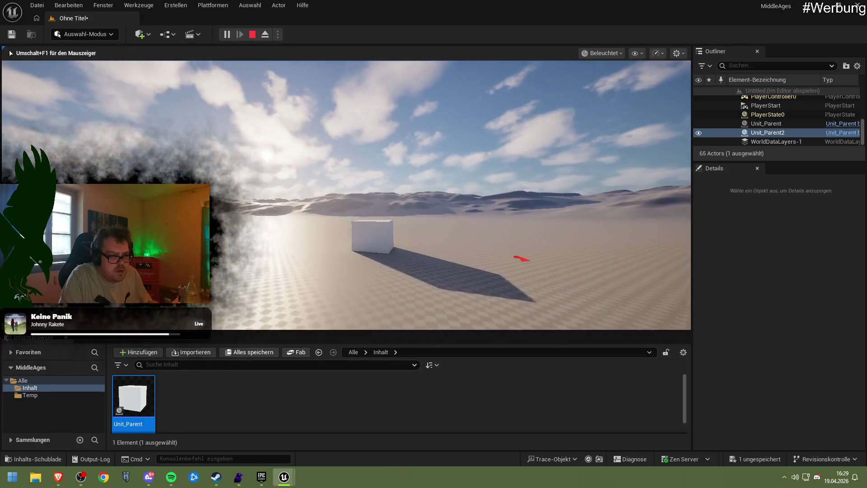
key(Escape)
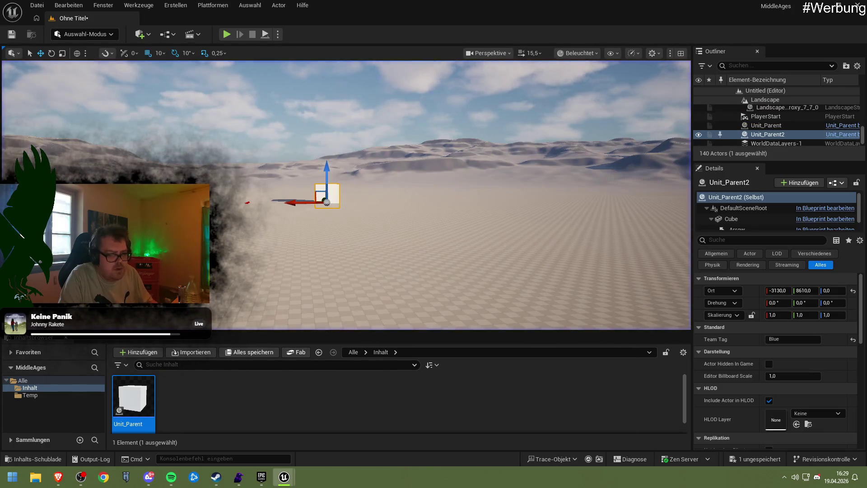
mouse_move(284, 476)
click(307, 444)
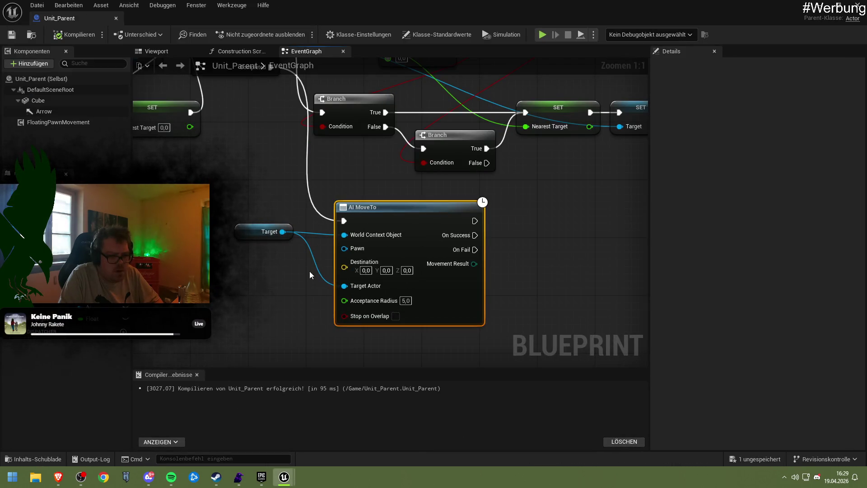
Step: Break the Target link to AI MoveTo's World Context Object and set that input to Unit_Parent
right_click(353, 238)
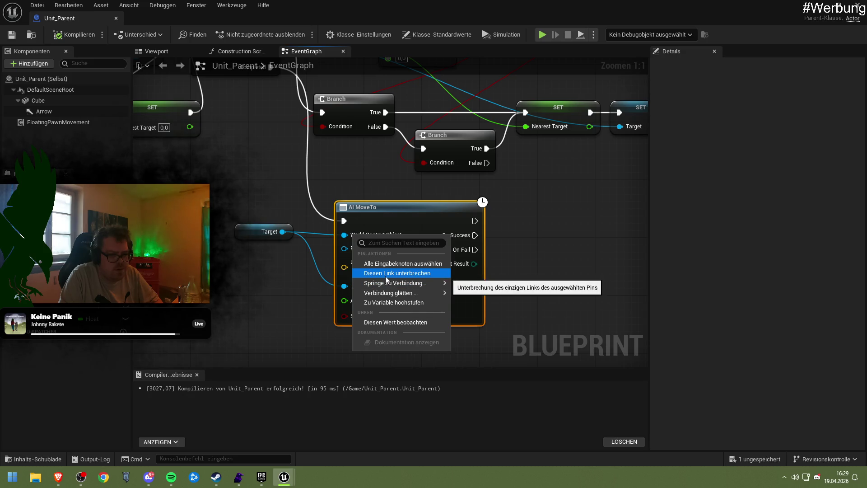
click(383, 278)
click(375, 243)
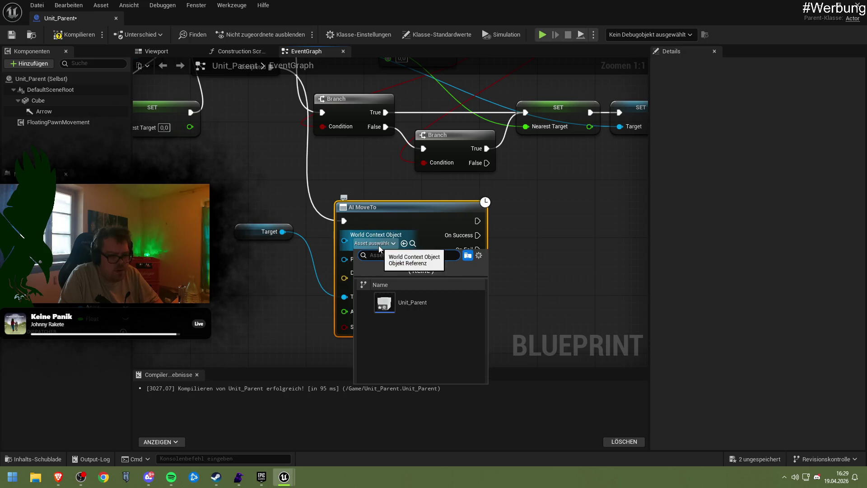
click(395, 302)
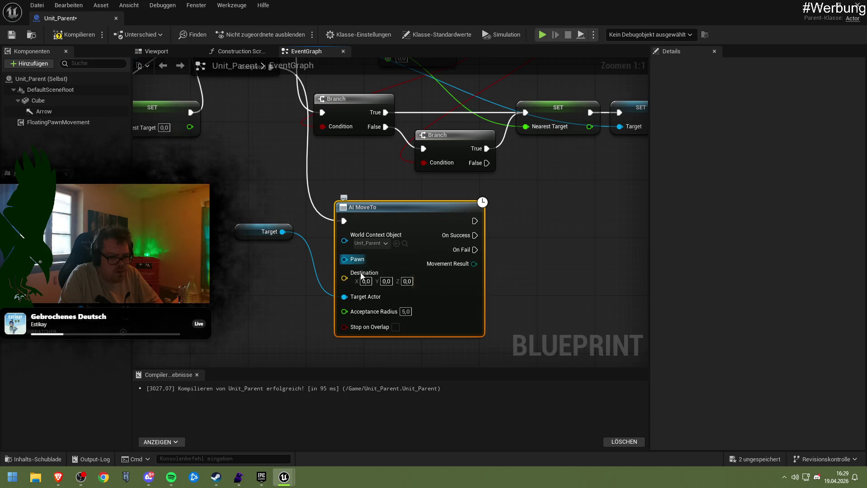
Step: Move the Target node lower and search 'self' from the Pawn input without adding a node
drag(256, 236, 256, 272)
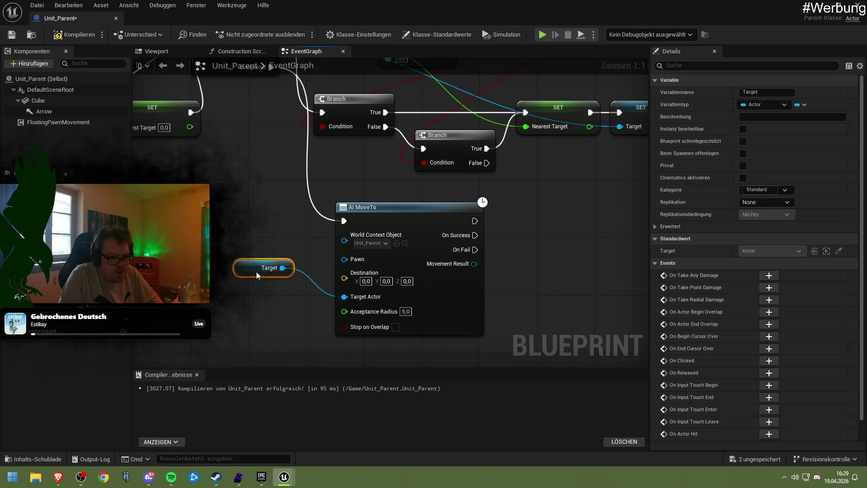
drag(344, 259, 216, 229)
text(self)
key(BackSpace)
key(BackSpace)
key(BackSpace)
click(242, 209)
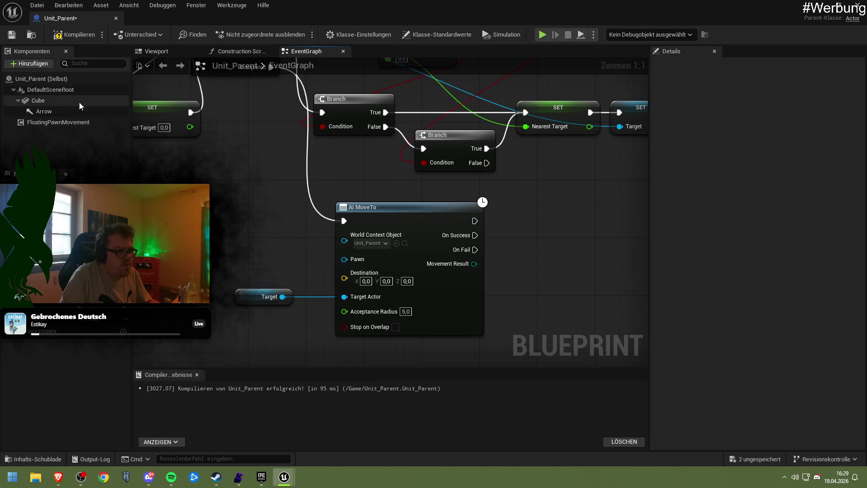
Step: Inspect Unit_Parent's class defaults and its DefaultSceneRoot and FloatingPawnMovement components
click(52, 80)
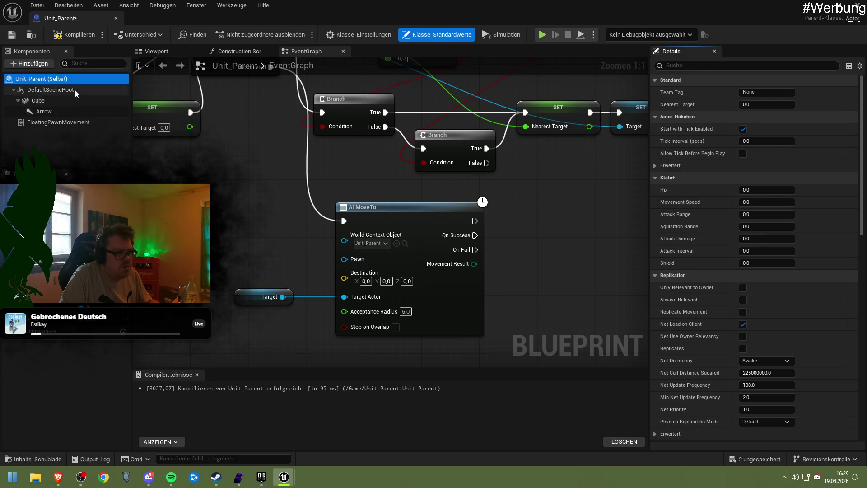
click(75, 90)
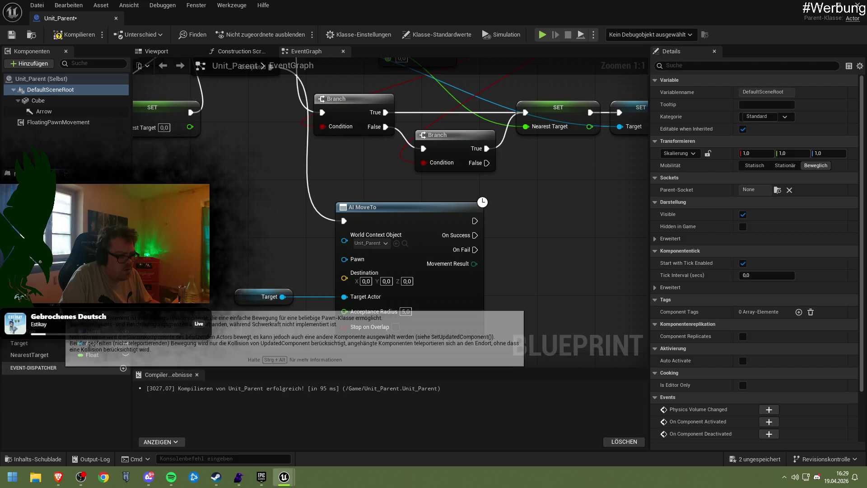
drag(45, 330, 343, 259)
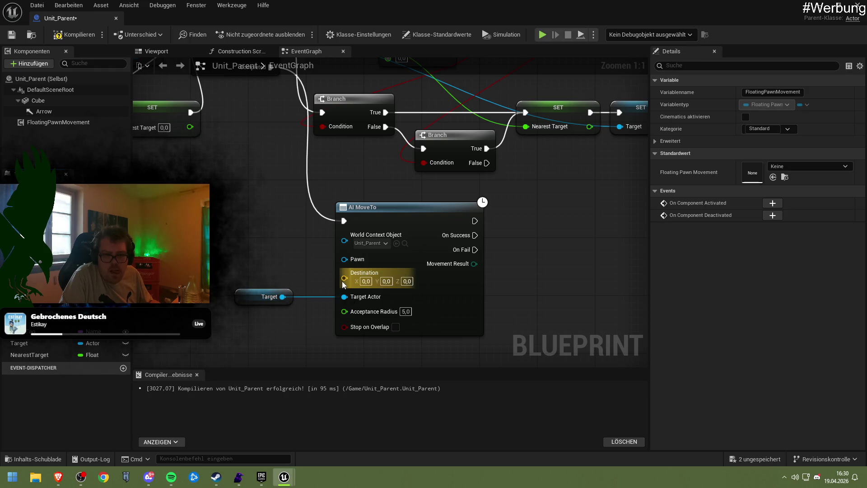
Step: Check FloatingPawnMovement's default value choices and advanced property flags, leaving them unchanged
click(790, 167)
click(790, 167)
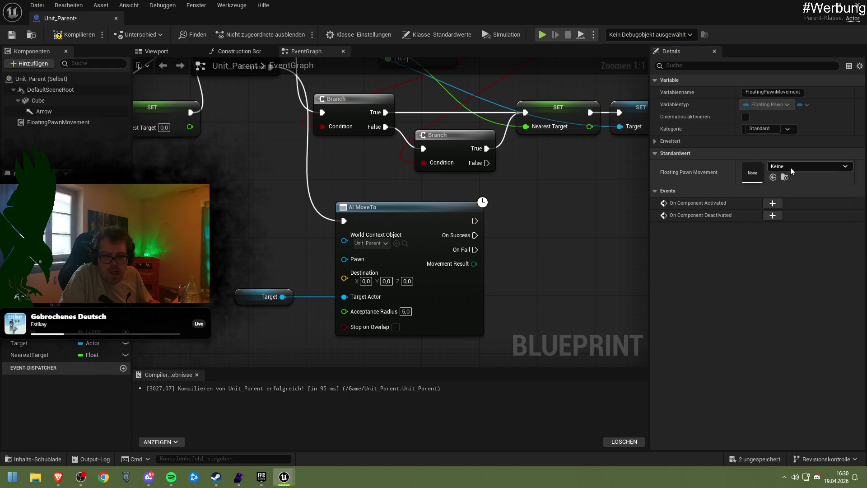
click(658, 141)
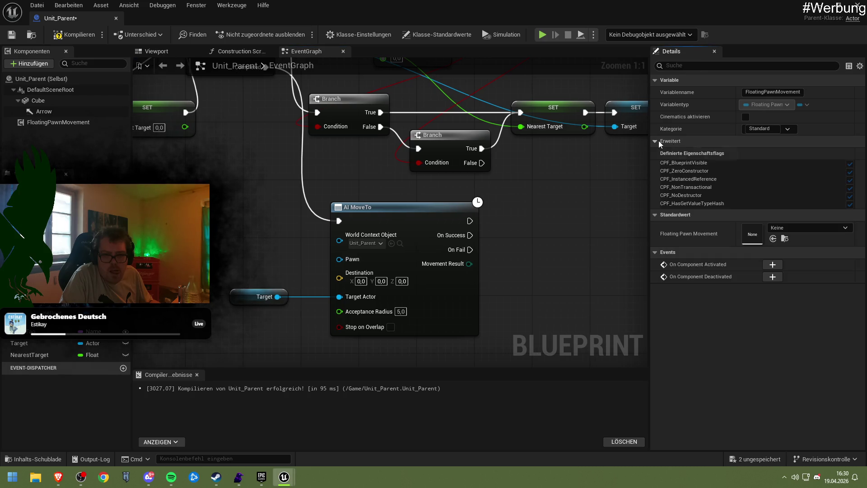
click(657, 140)
drag(268, 256, 301, 256)
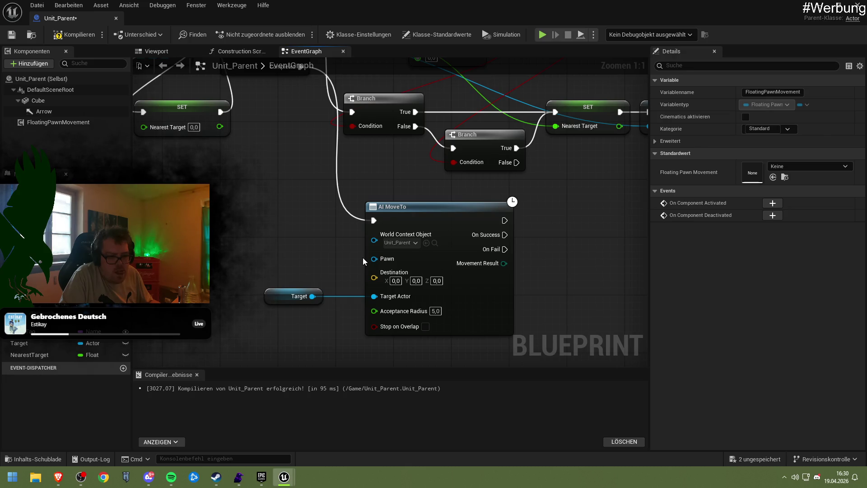
Step: Add a Self reference node, wire it into AI MoveTo's World Context Object, and compile
right_click(289, 242)
text(self)
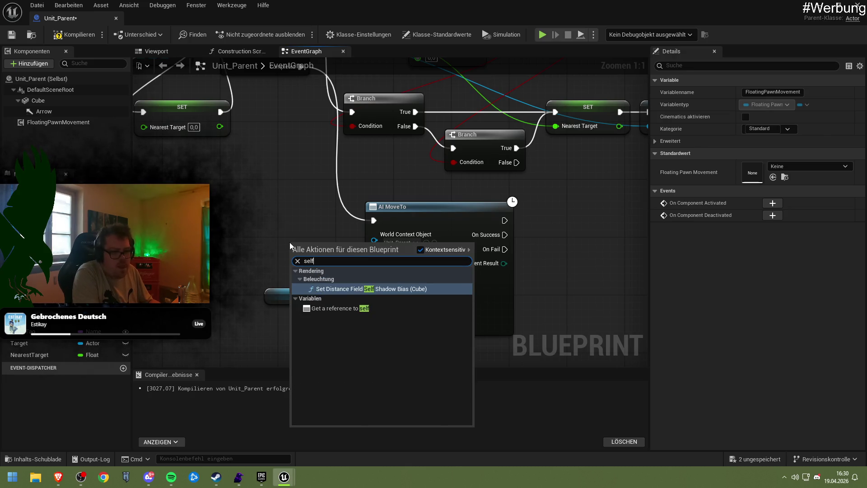
key(Down)
key(Return)
drag(321, 251, 328, 258)
drag(341, 252, 373, 263)
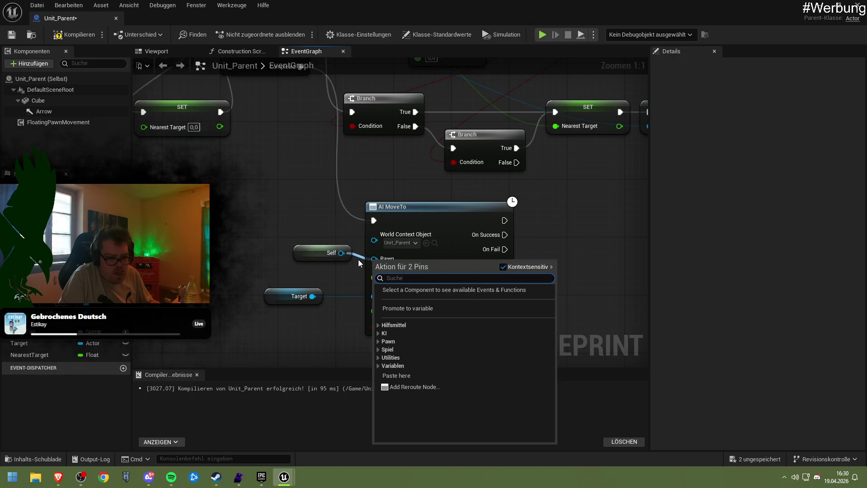
click(356, 259)
mouse_move(334, 255)
mouse_down()
mouse_move(311, 255)
mouse_move(367, 246)
mouse_up()
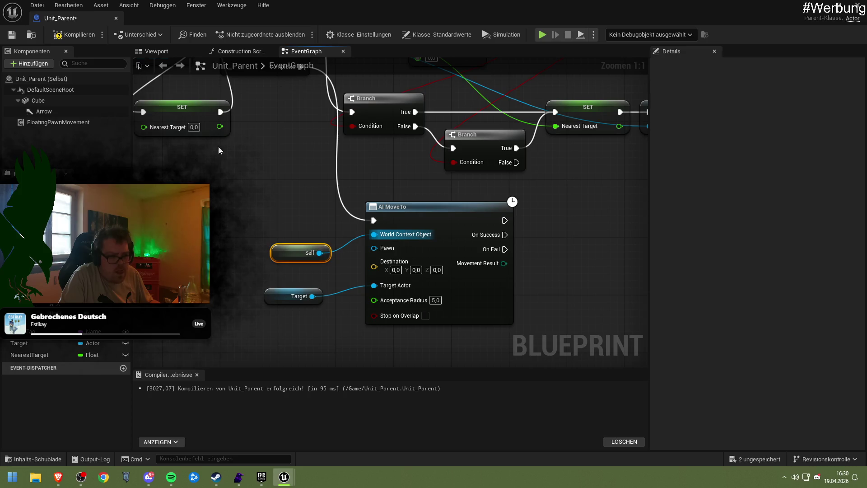
click(65, 38)
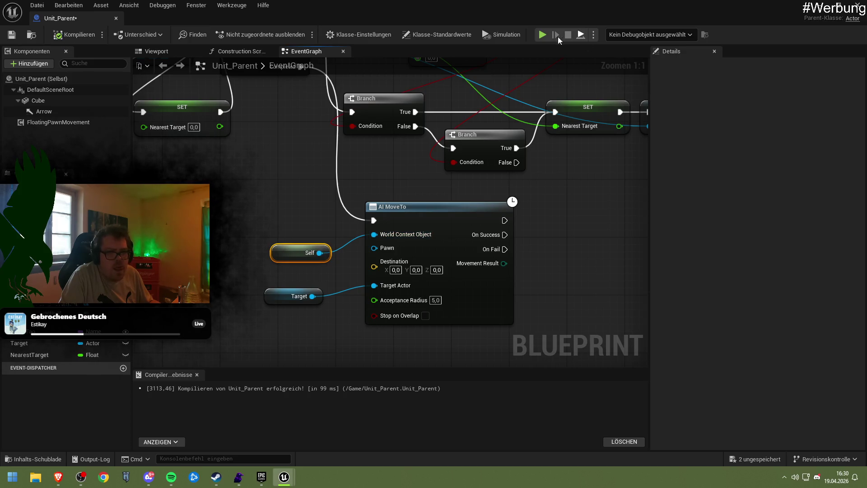
Step: Simulate the level, stop it with Esc, and return to the Unit_Parent blueprint
click(545, 35)
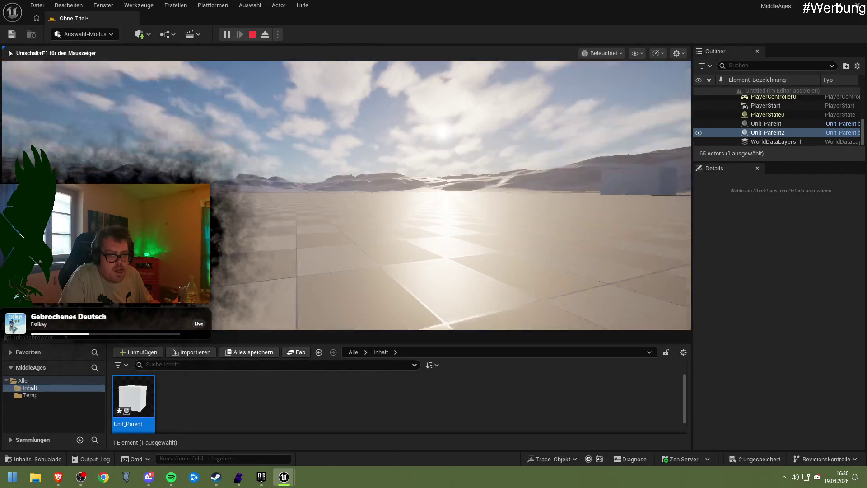
key(Escape)
mouse_move(284, 477)
click(308, 417)
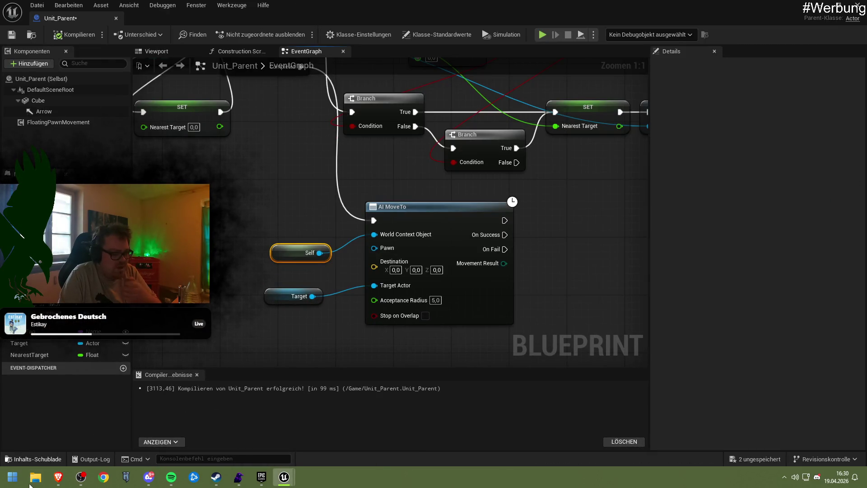
Step: Bring the Brave browser onto this screen and maximize it
click(54, 481)
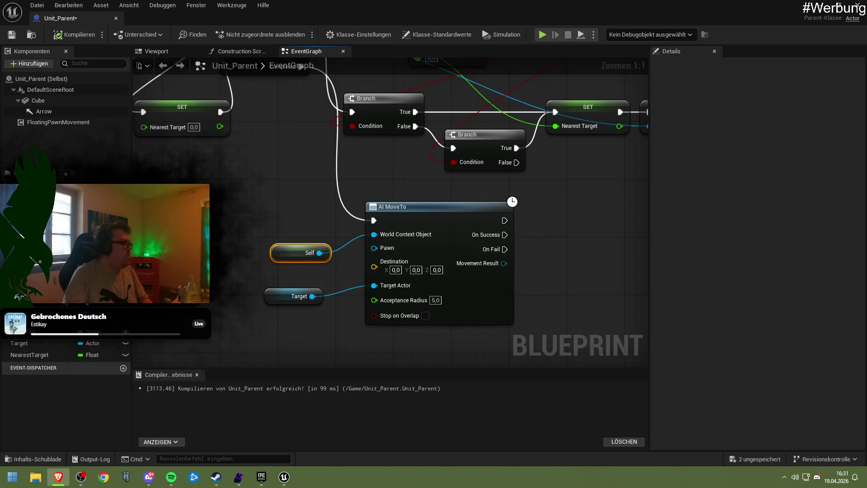
drag(306, 82, 332, 81)
double_click(332, 81)
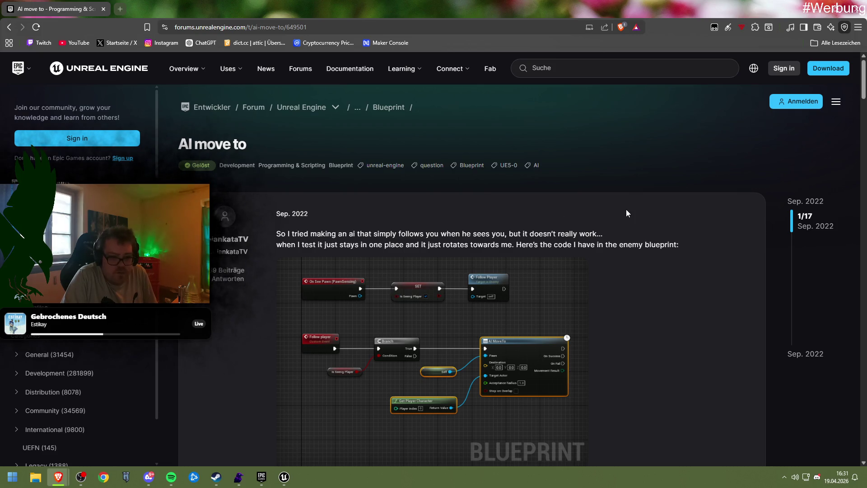
Step: Scroll through the 'AI move to' thread, reading the capsule-size fix and NavMesh replies
scroll(613, 204, down, 2)
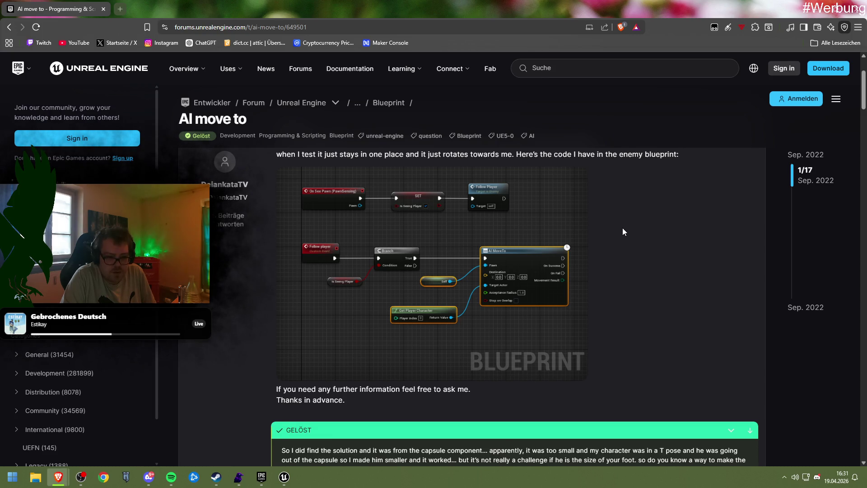
scroll(622, 228, down, 3)
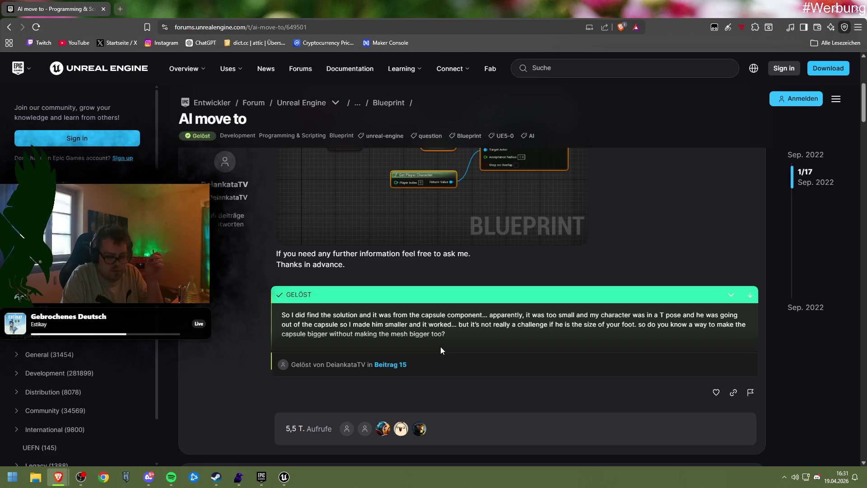
scroll(441, 350, up, 2)
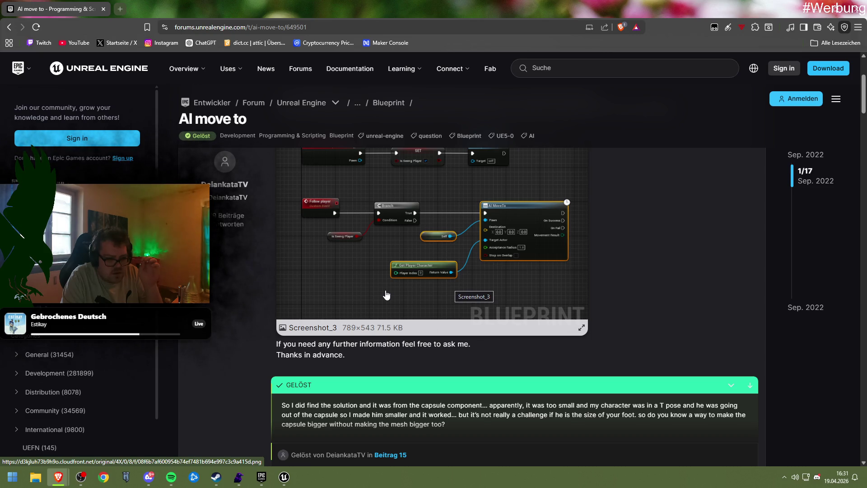
scroll(386, 295, up, 3)
scroll(383, 302, down, 10)
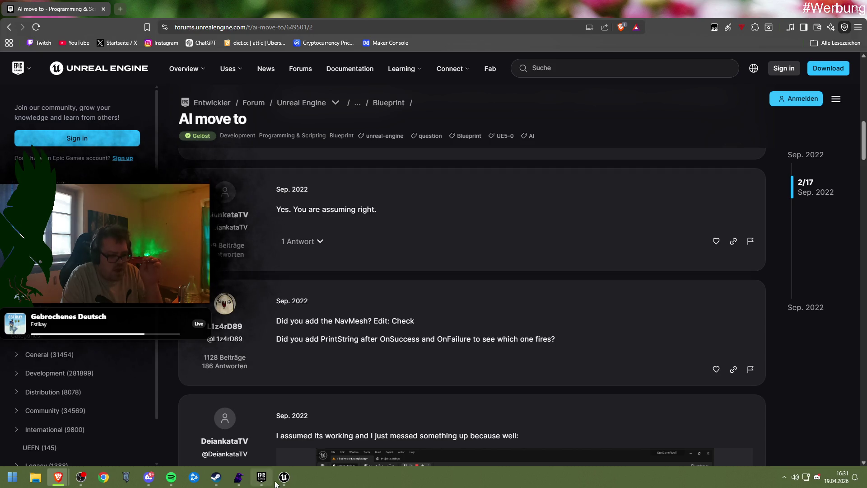
Step: Return to Unit_Parent and search the component list for 'nav' without adding anything
mouse_move(284, 476)
click(304, 433)
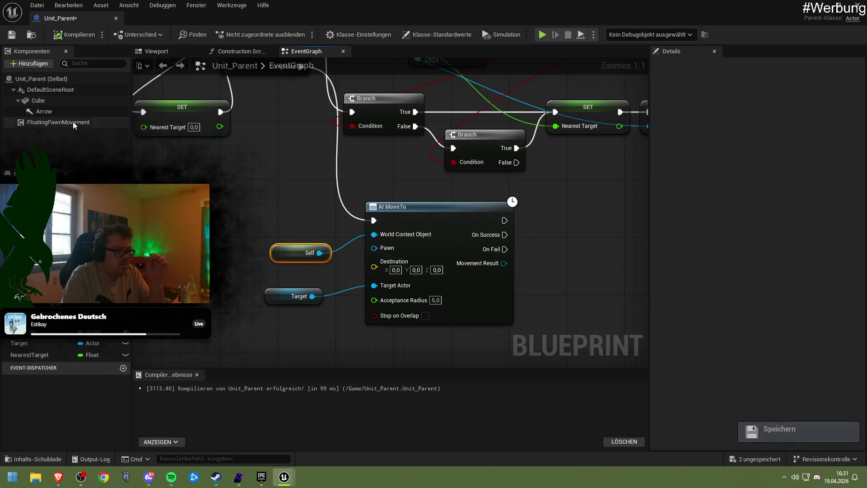
click(37, 79)
click(30, 64)
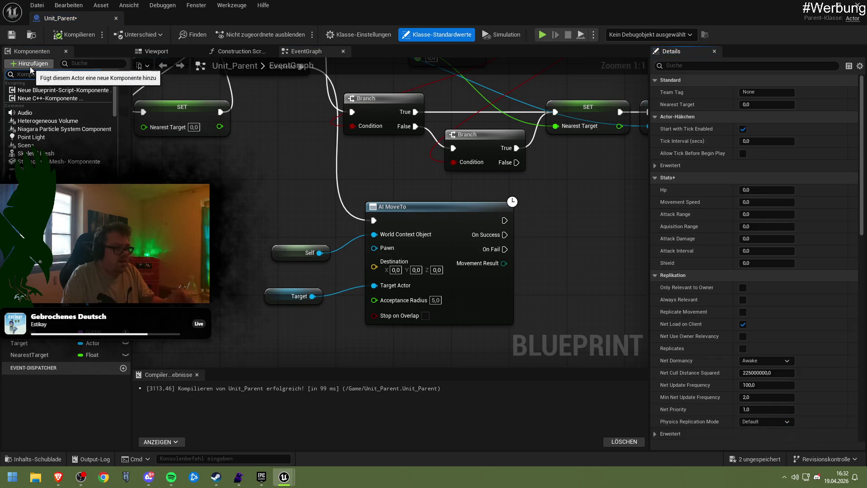
text(nav me)
key(Escape)
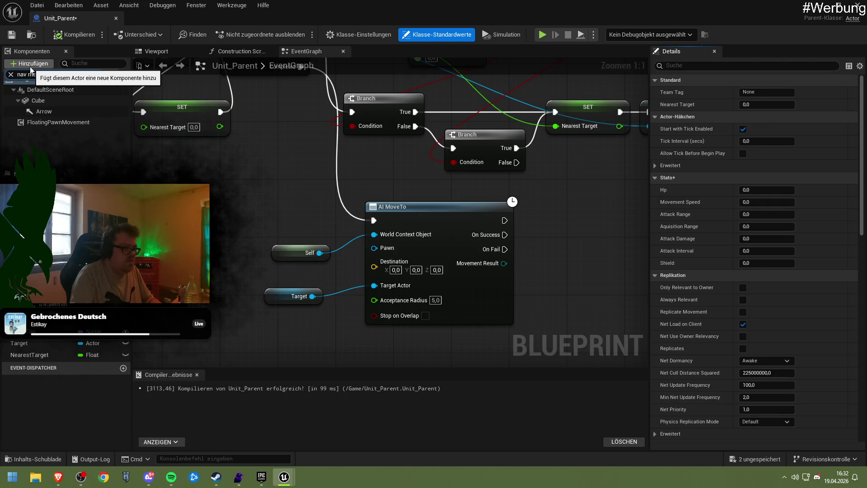
text(nav)
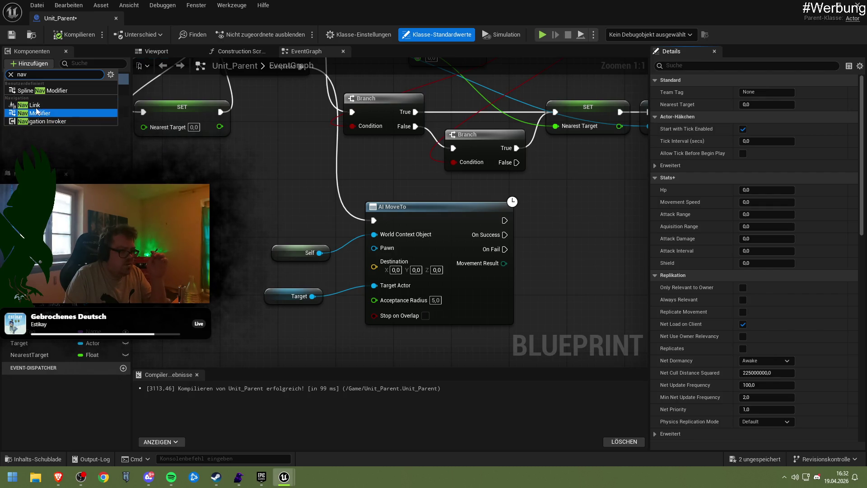
Step: Show the blueprint's Viewport tab with the cube, dismissing the component list again
click(175, 53)
click(36, 66)
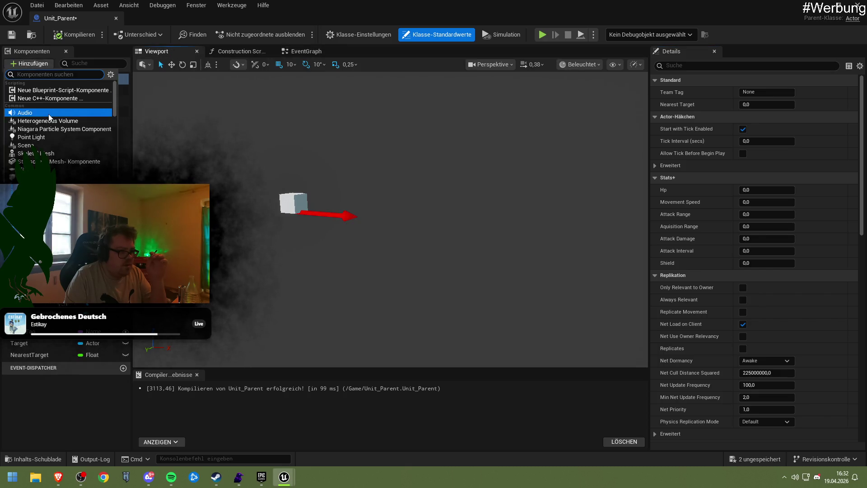
click(232, 458)
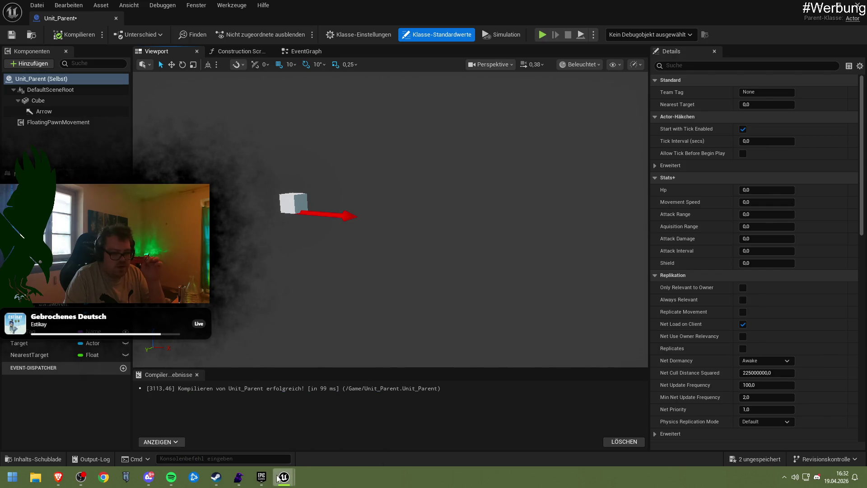
Step: Return to the level editor, tilt the view down at the floor, and deselect Unit_Parent
click(817, 6)
mouse_move(403, 243)
mouse_down()
mouse_move(346, 130)
mouse_move(349, 81)
mouse_up()
scroll(346, 130, down, 5)
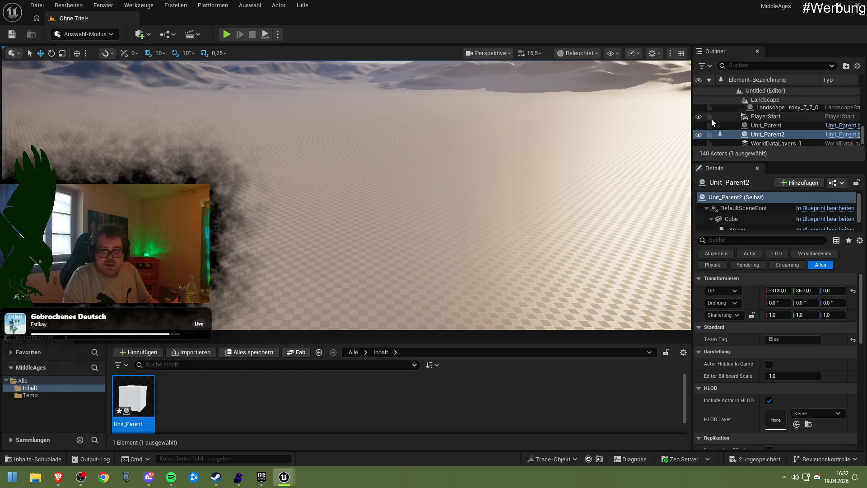
click(248, 394)
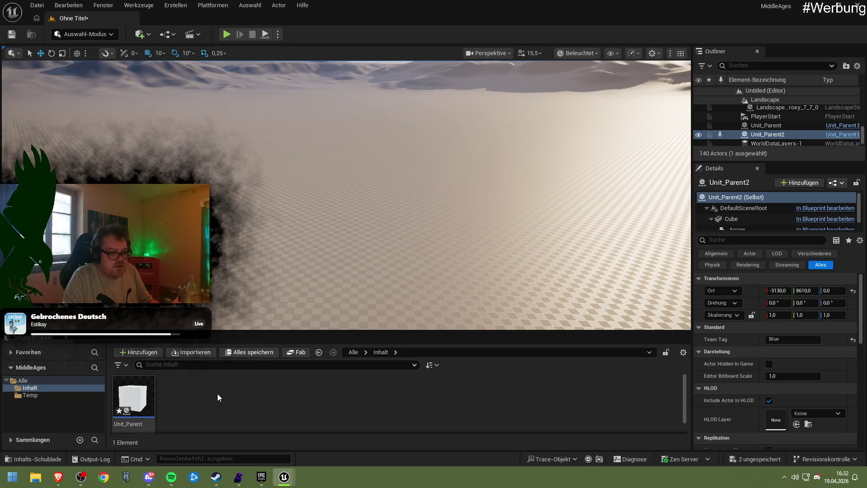
click(147, 353)
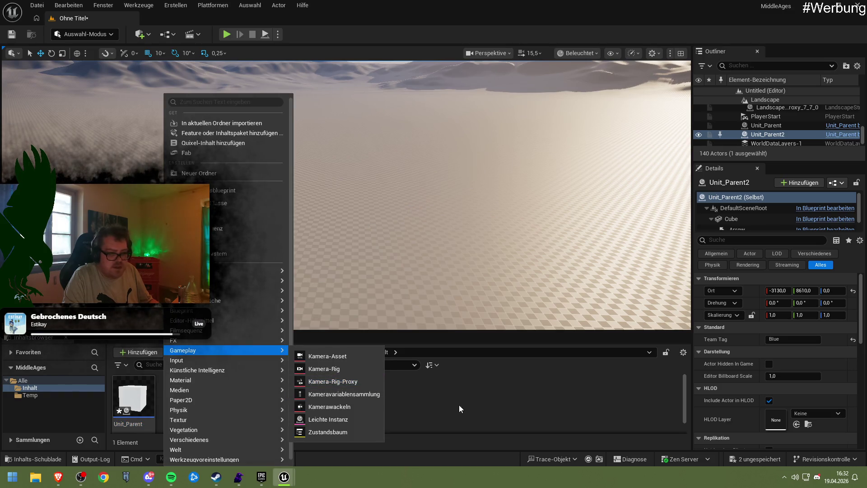
click(538, 372)
scroll(767, 124, up, 2)
scroll(768, 124, up, 10)
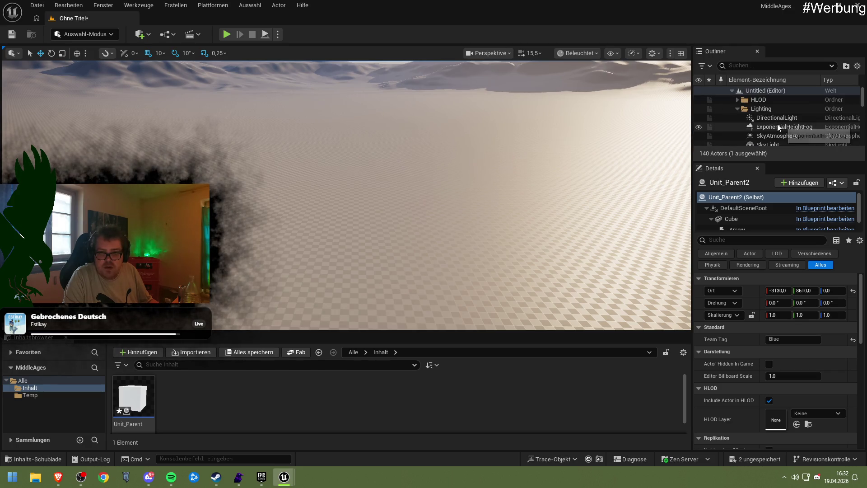
Step: Look at the Untitled level's options menu and close it unchanged
right_click(760, 91)
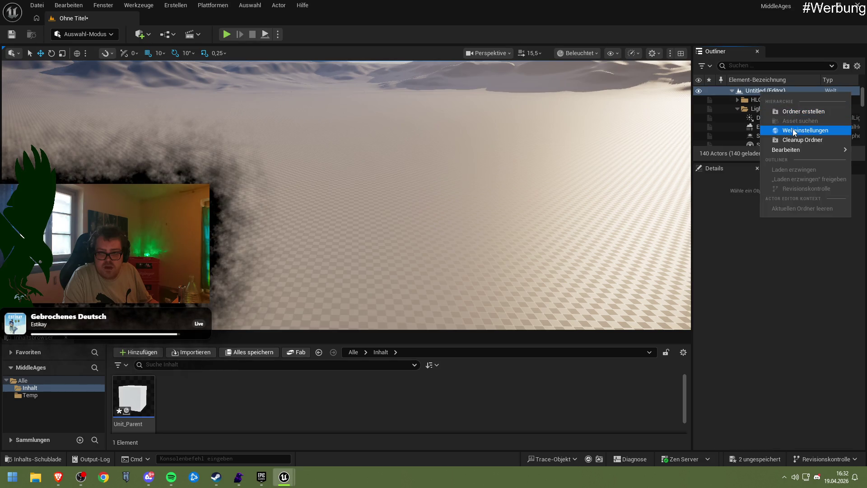
mouse_move(792, 150)
click(760, 124)
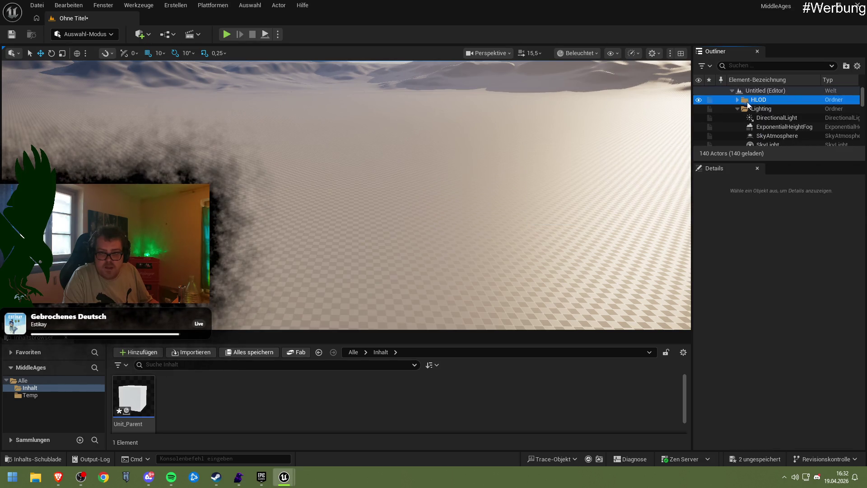
scroll(769, 132, down, 1)
scroll(770, 136, down, 1)
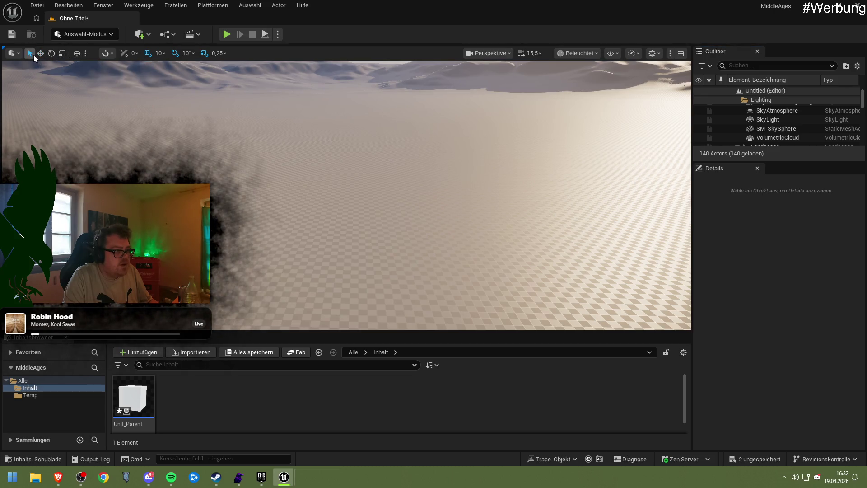
Step: Switch transforms to local coordinates with the Scale tool active
click(14, 53)
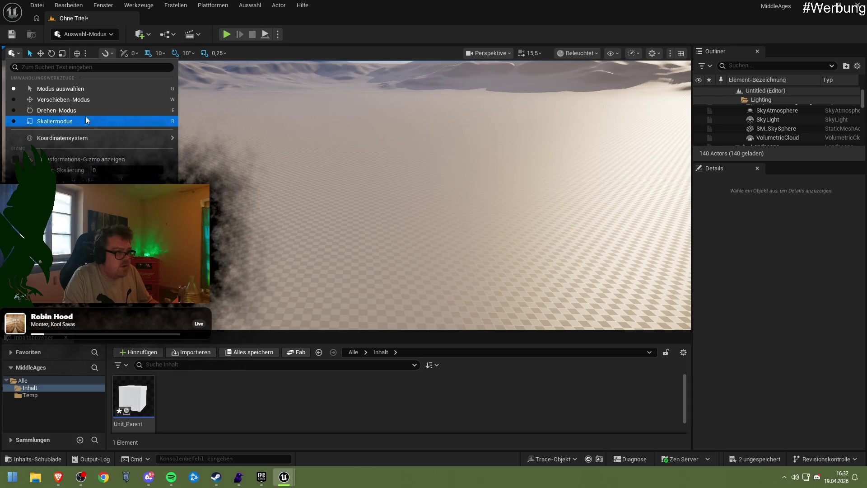
click(91, 37)
click(98, 37)
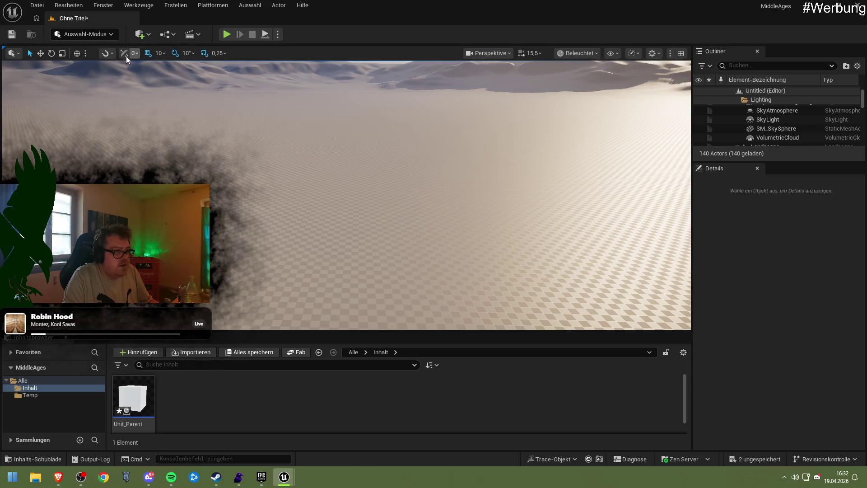
click(80, 52)
click(79, 53)
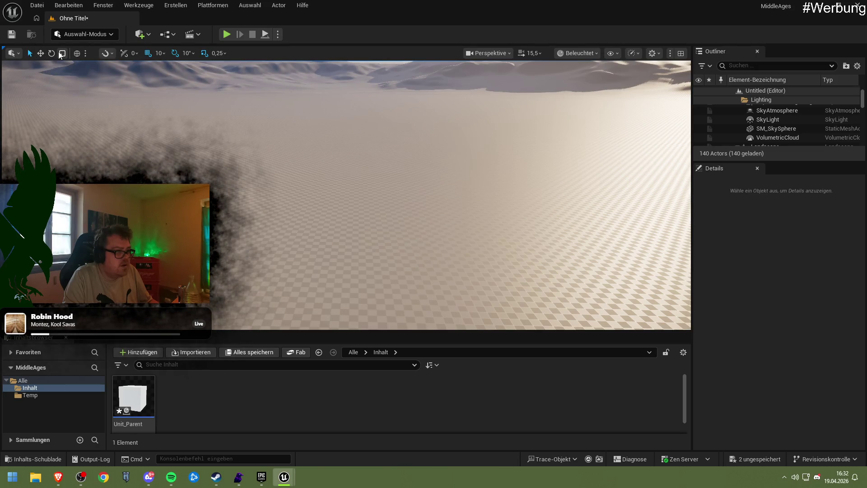
click(62, 52)
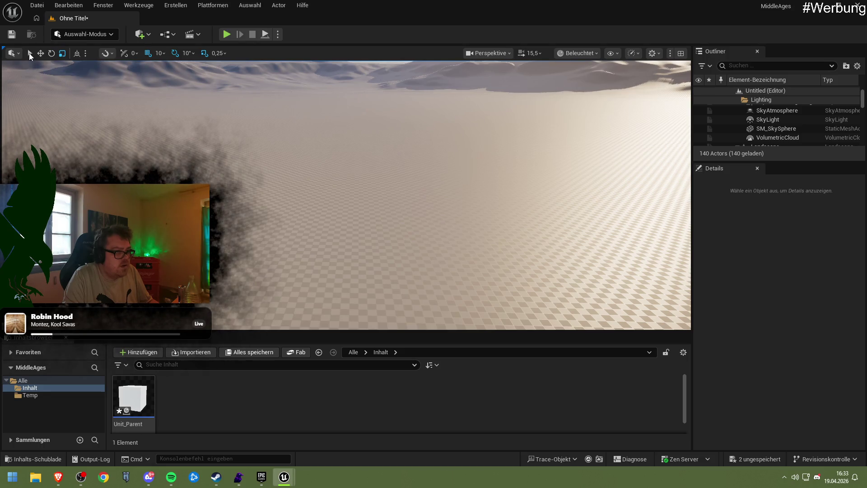
Step: Place a NavMeshBoundsVolume into the level from the Place Actors panel, searching 'nav'
click(102, 5)
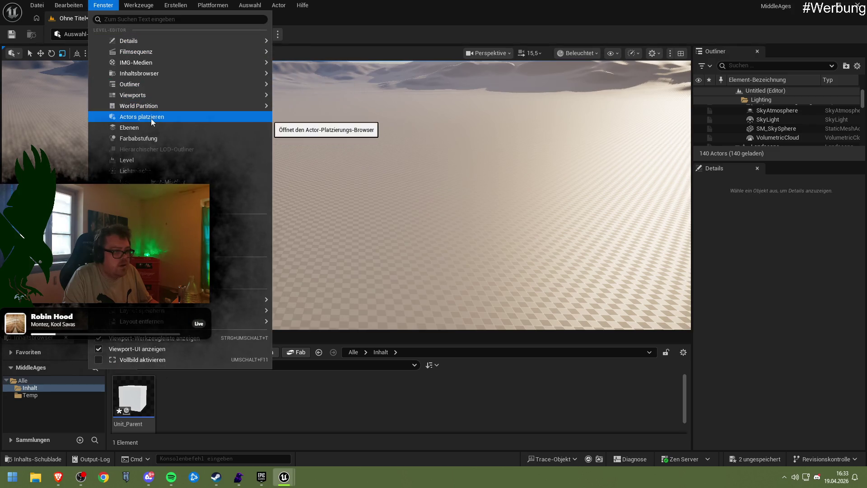
click(150, 118)
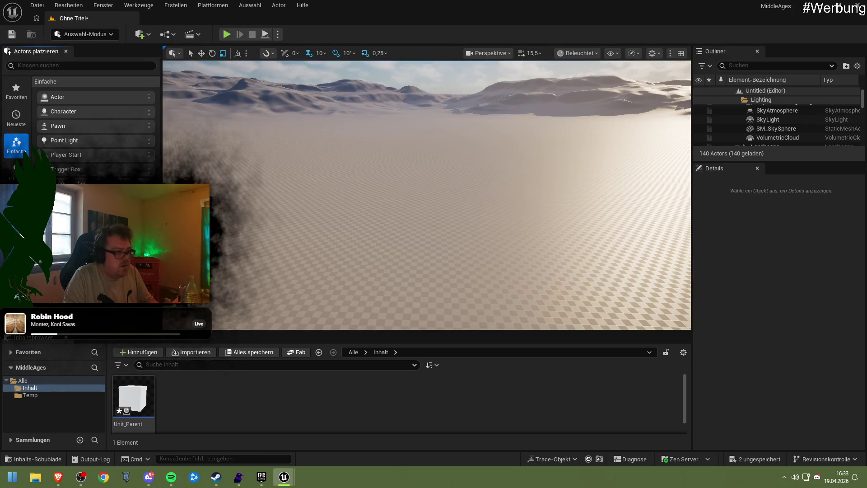
click(16, 199)
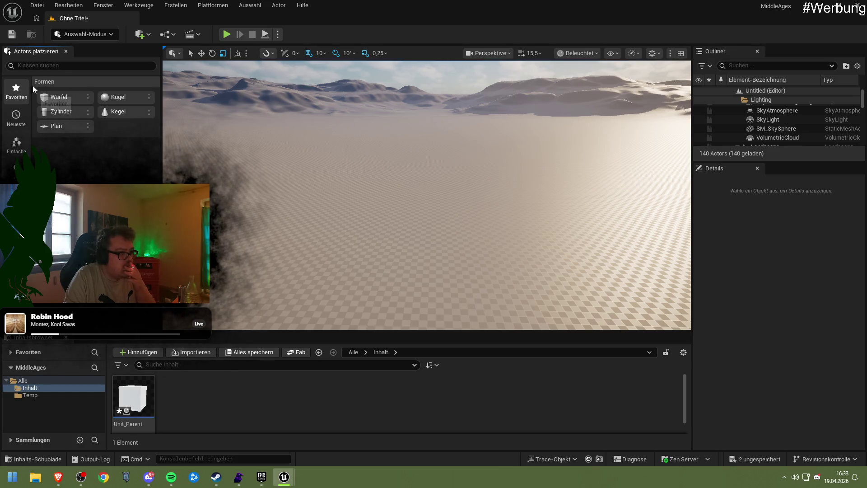
click(57, 65)
text(nav)
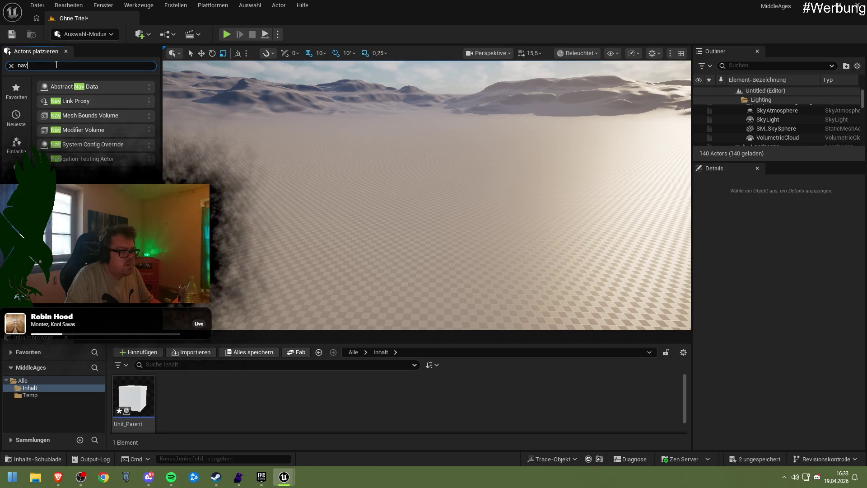
mouse_move(90, 117)
mouse_down()
mouse_move(285, 202)
mouse_move(374, 268)
mouse_move(420, 204)
mouse_up()
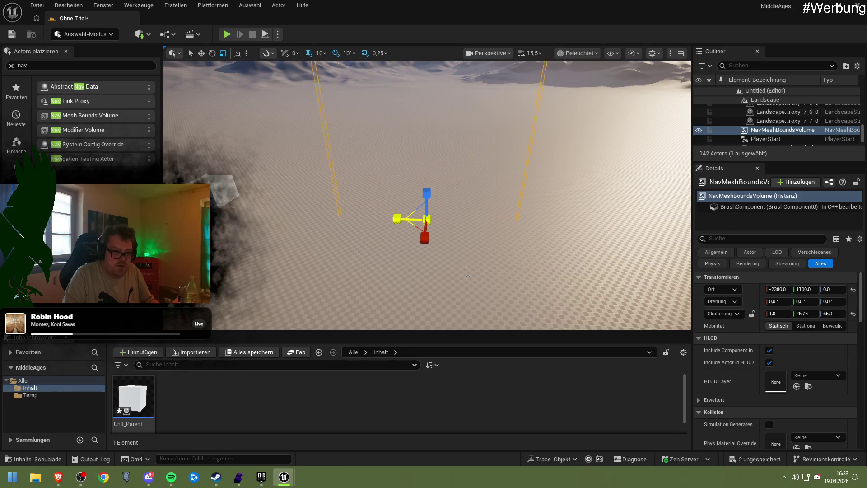
Step: Scale the volume to about 186 × 190.5 × 65 over both cubes and save as NewMap
mouse_move(396, 219)
mouse_down()
mouse_move(388, 217)
mouse_move(431, 240)
mouse_up()
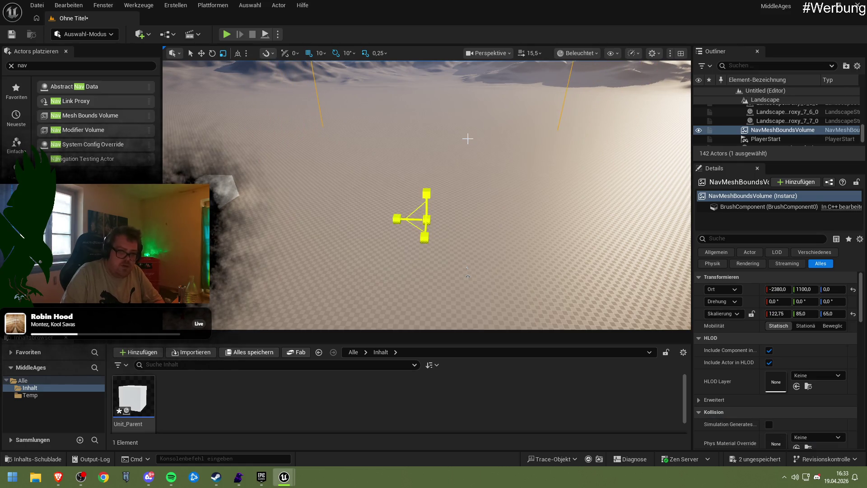
scroll(455, 206, down, 3)
drag(397, 212, 382, 209)
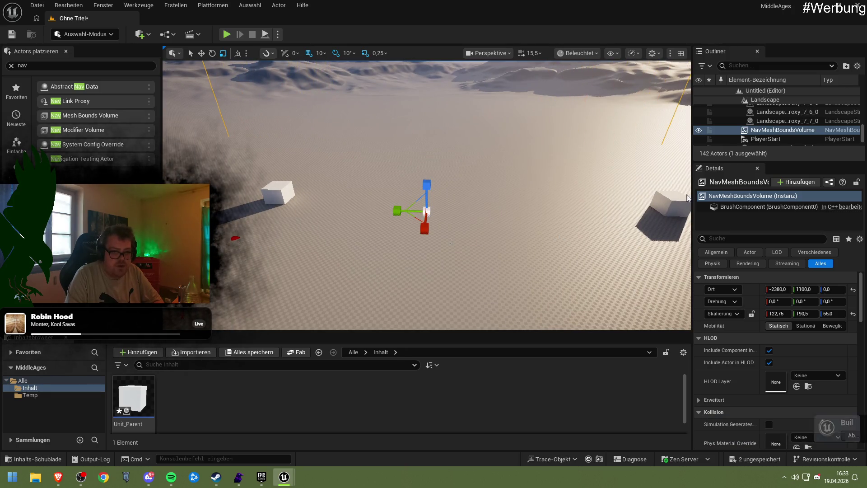
drag(421, 186, 438, 166)
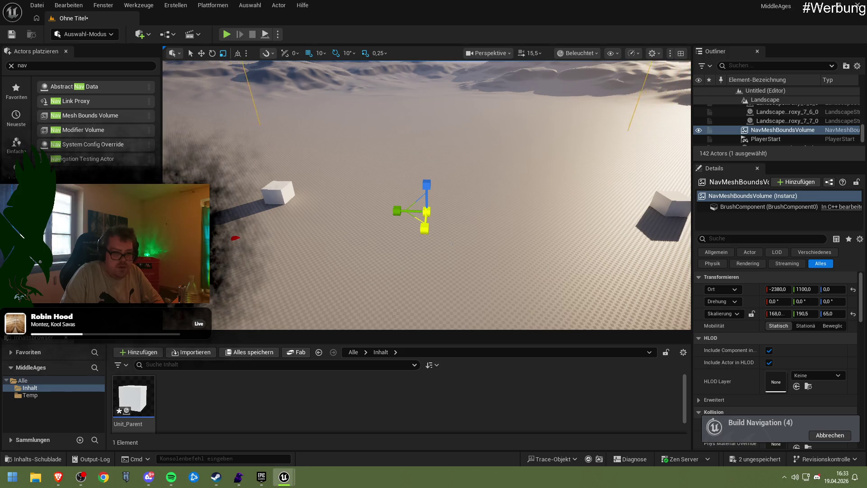
click(12, 34)
click(617, 374)
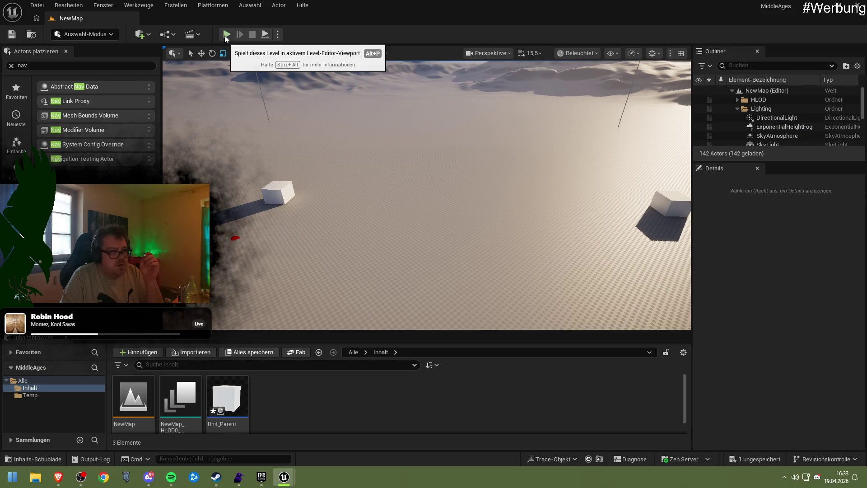
Step: Play-test NewMap in the editor, then stop the session
click(224, 35)
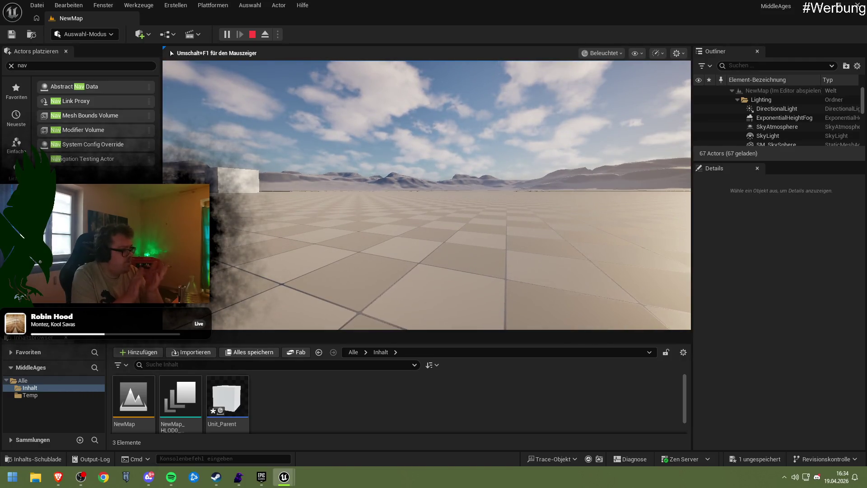
key(Escape)
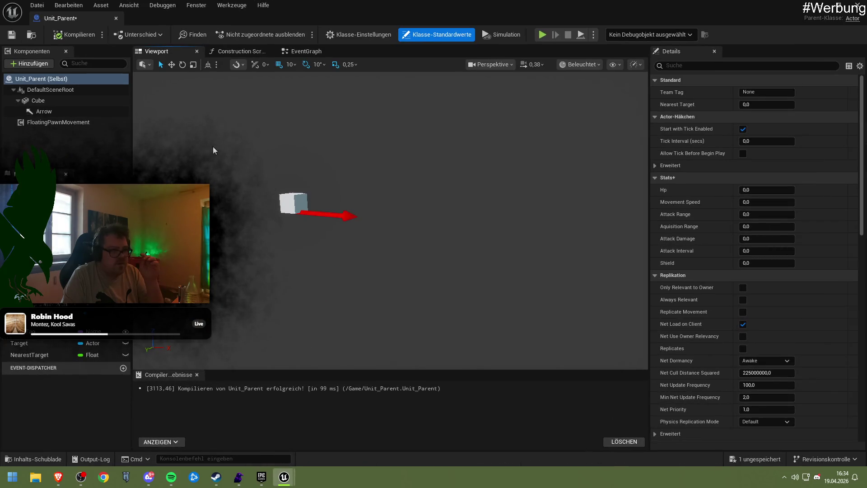
Step: Set AI MoveTo's Acceptance Radius to 1 in Unit_Parent's EventGraph, then return to the forum thread
click(242, 55)
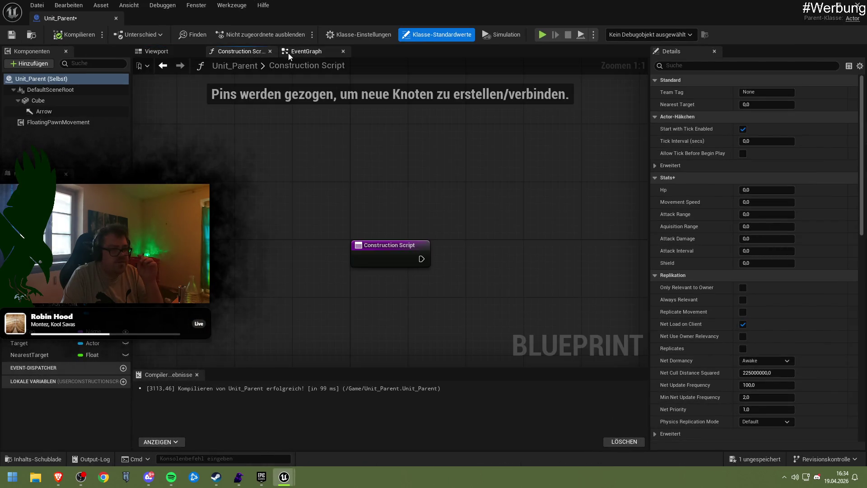
click(303, 51)
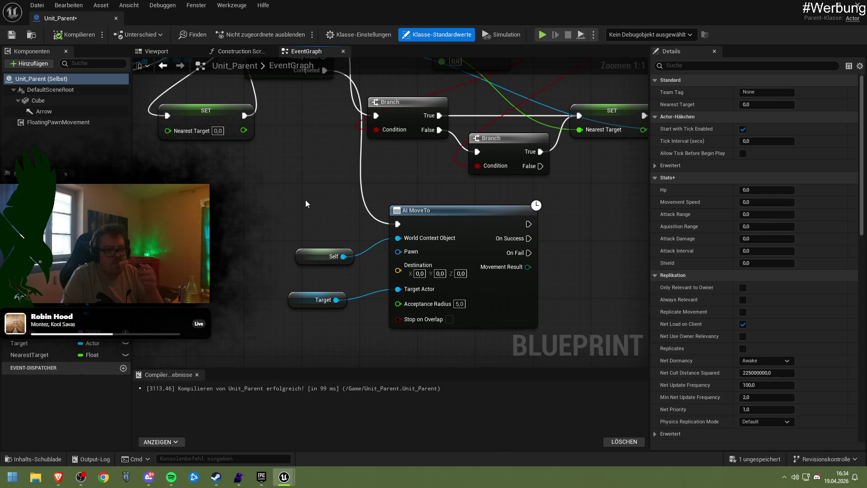
click(459, 303)
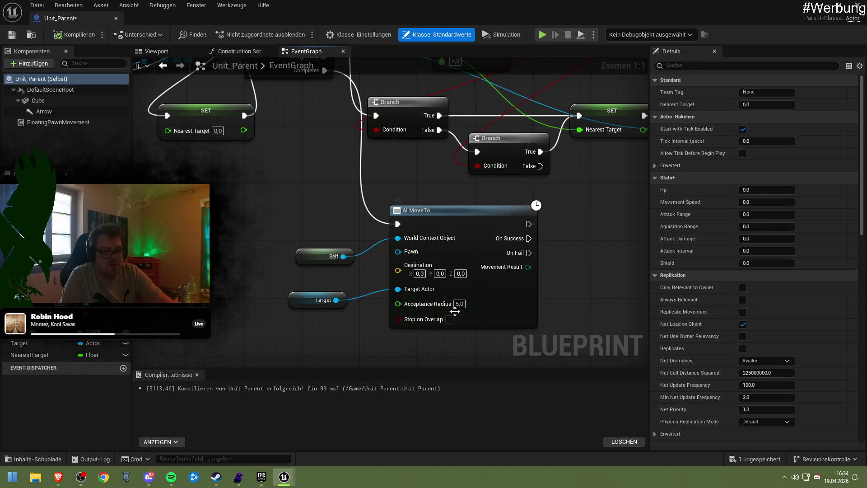
text(1)
mouse_move(58, 477)
click(144, 429)
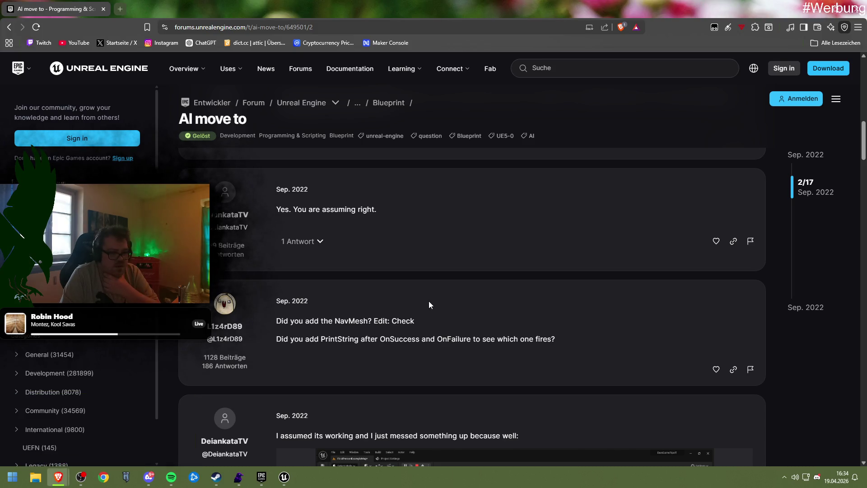
Step: Scroll down the 'AI move to' thread to herb64's reply about printing OnSuccess/OnFail results
scroll(428, 304, up, 4)
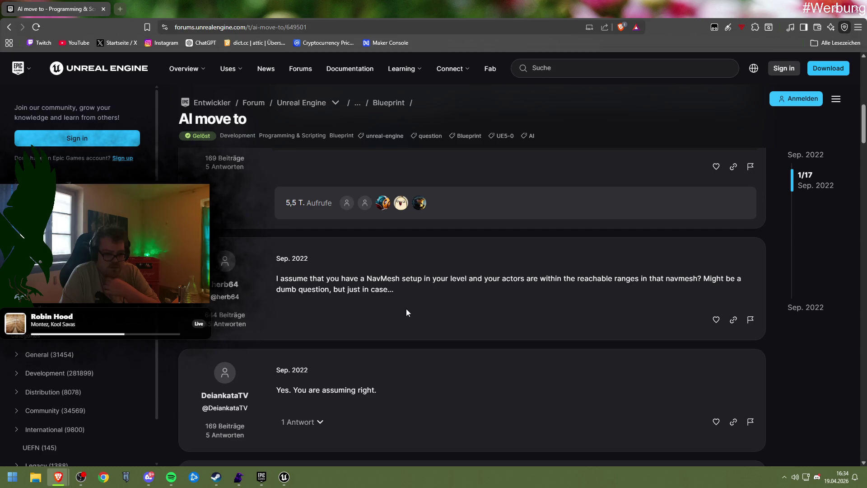
scroll(407, 309, down, 6)
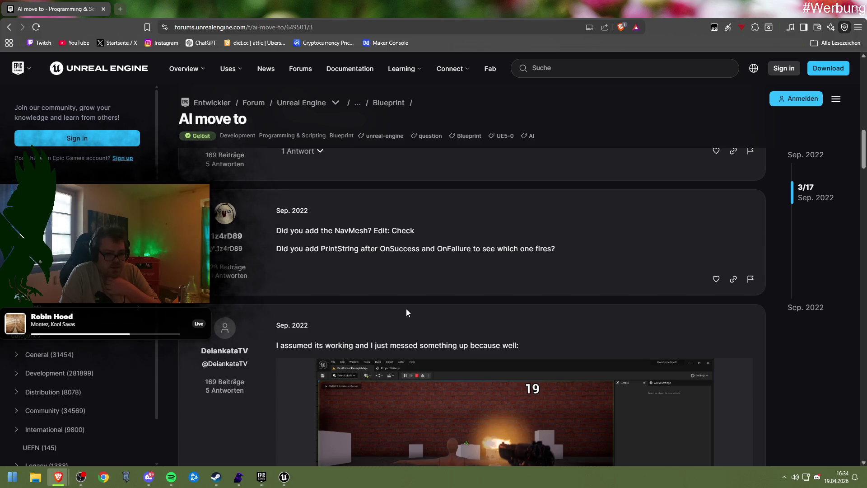
scroll(407, 311, down, 2)
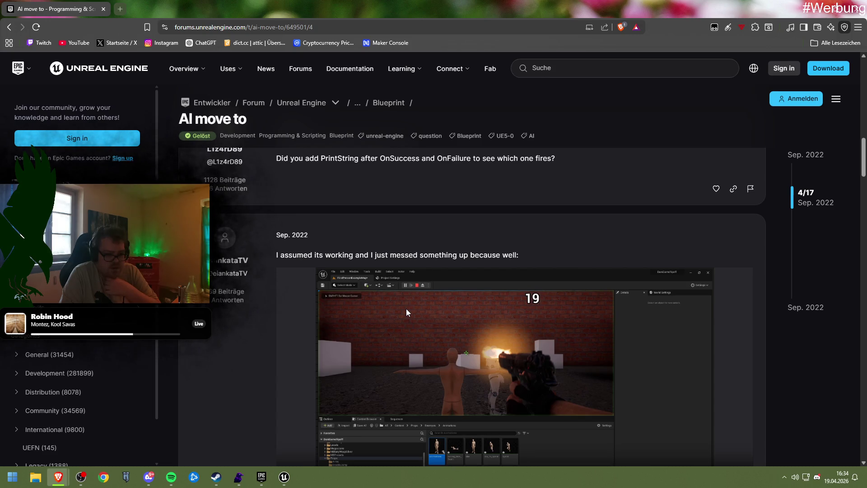
scroll(405, 308, down, 2)
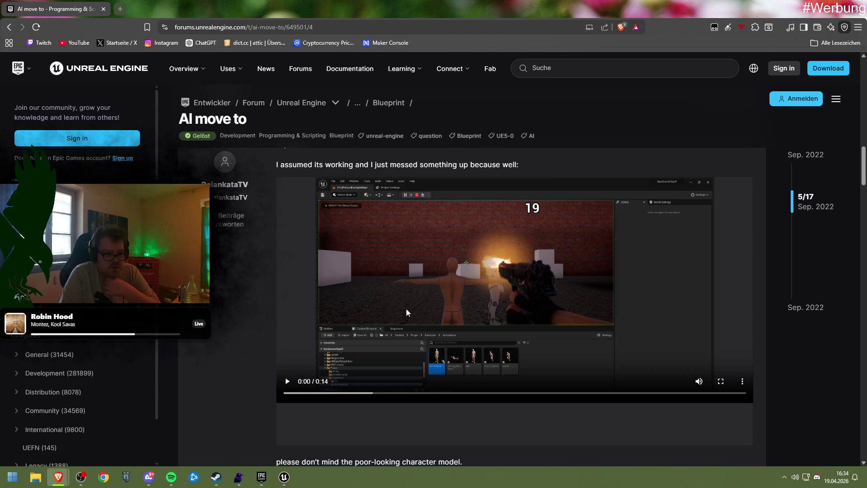
scroll(406, 308, down, 3)
scroll(406, 308, down, 4)
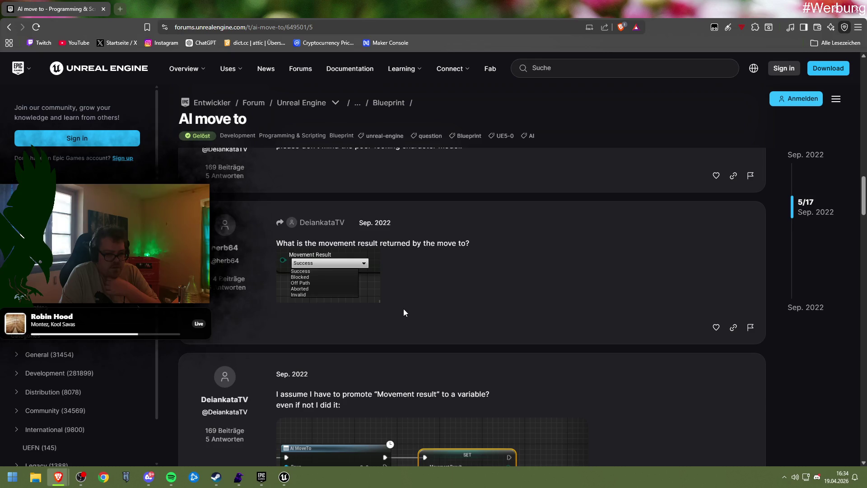
scroll(403, 312, down, 2)
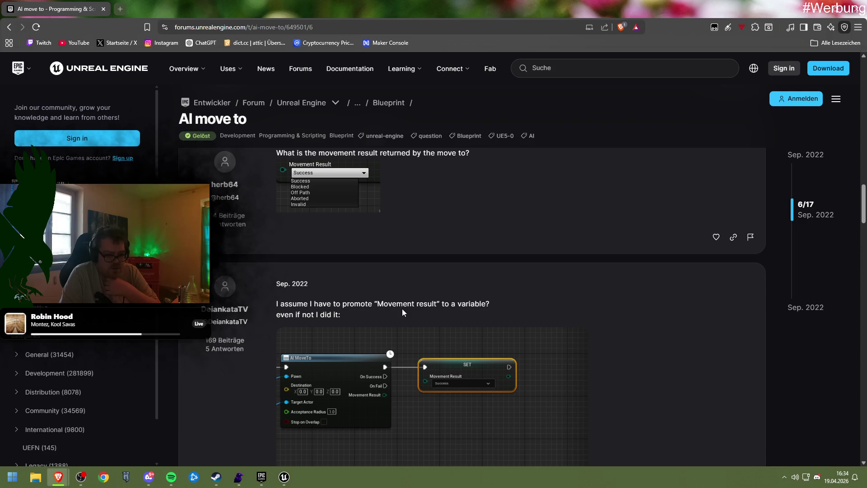
scroll(403, 312, down, 6)
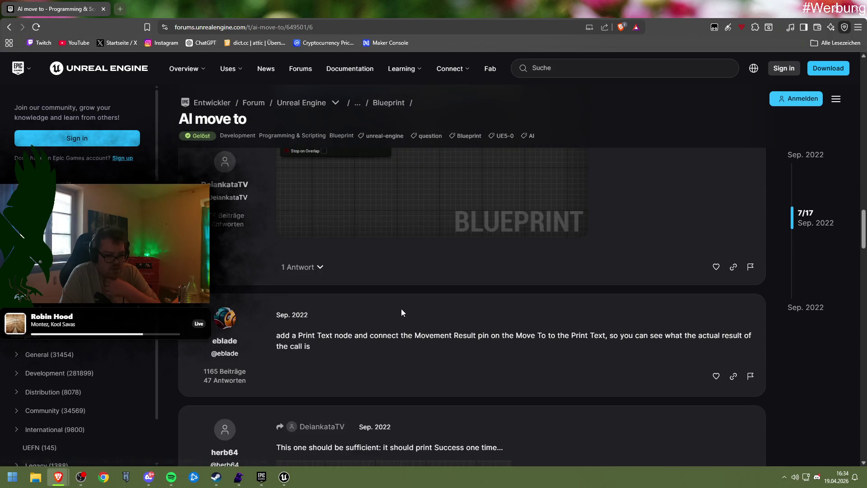
scroll(402, 309, down, 3)
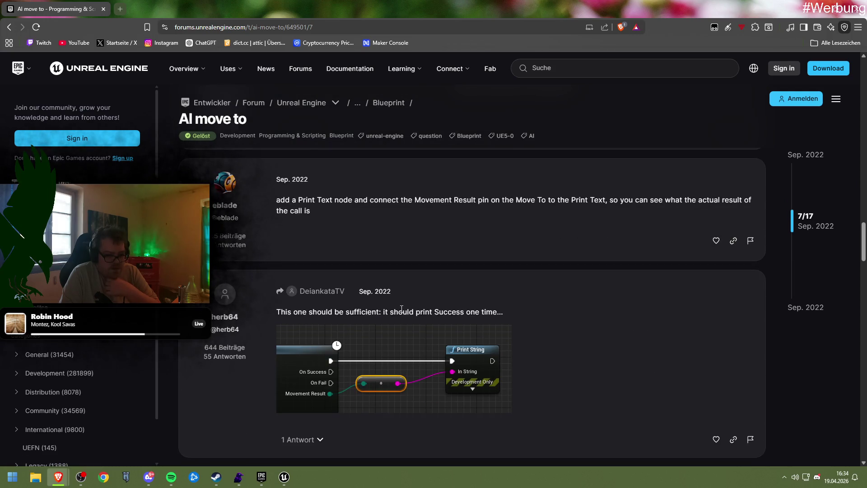
scroll(400, 308, down, 8)
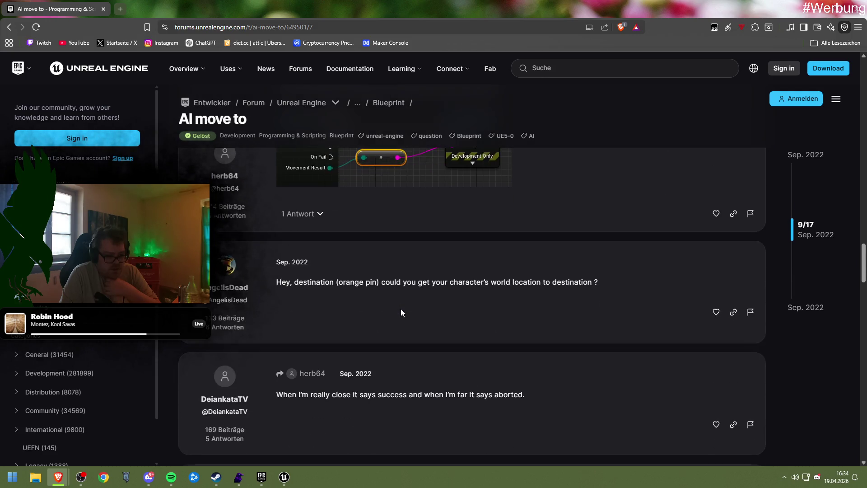
right_click(400, 308)
Step: Add a Print String node fed by AI MoveTo's Movement Result, with context sensitivity off
mouse_move(284, 476)
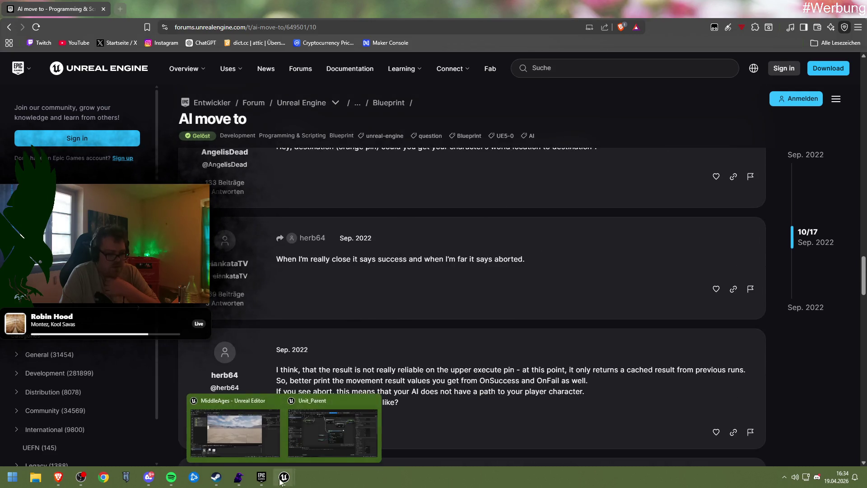
click(327, 433)
drag(491, 242, 373, 240)
drag(327, 266, 384, 255)
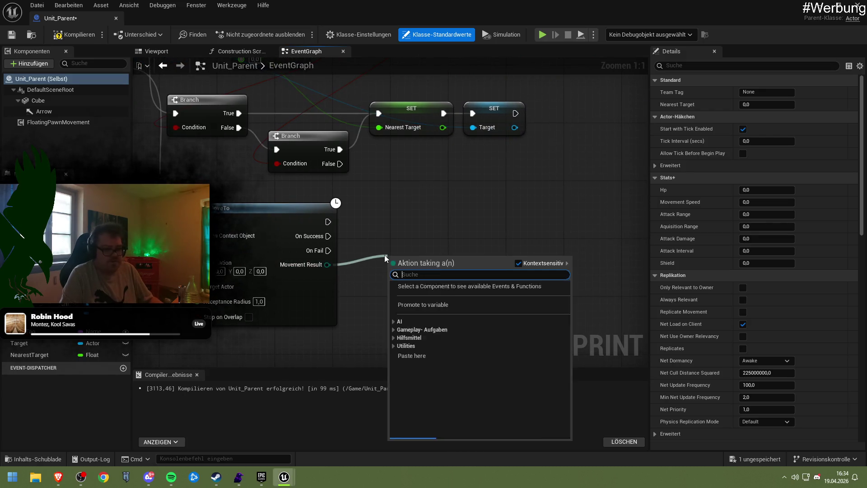
text(s)
key(BackSpace)
text(print)
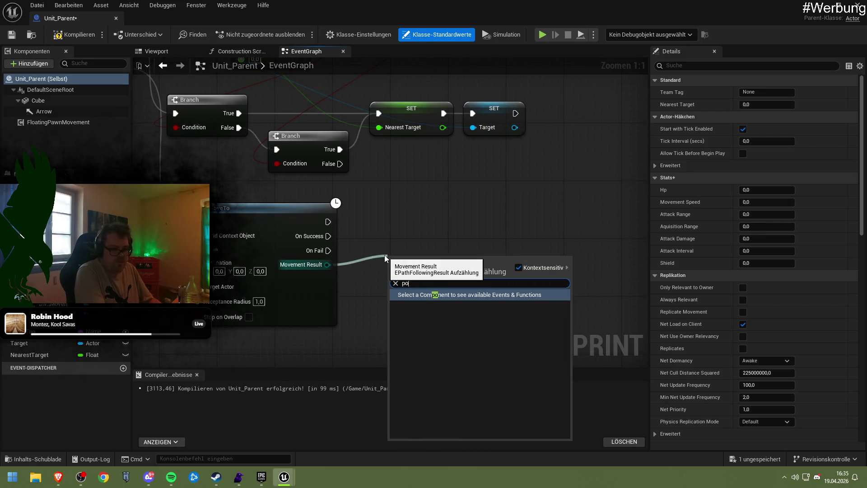
text( string)
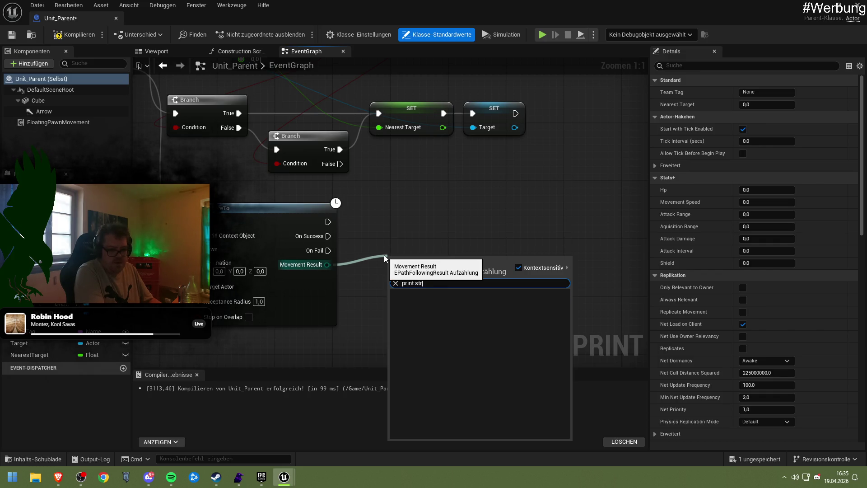
click(519, 266)
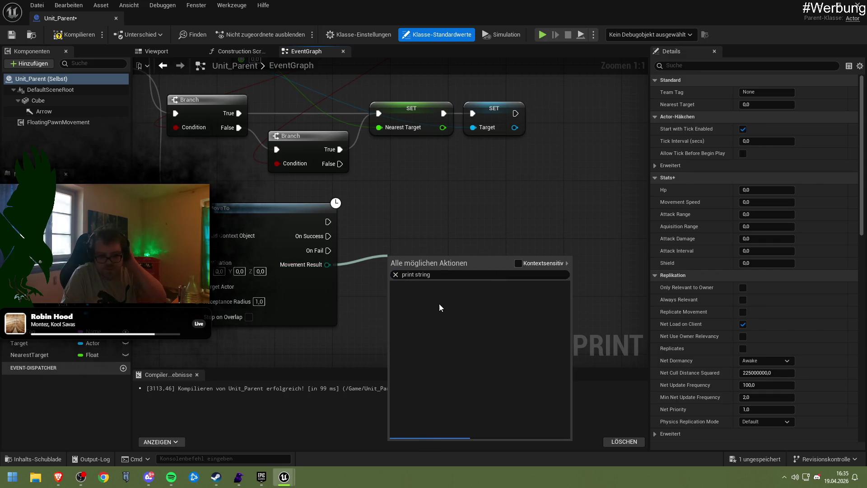
click(436, 298)
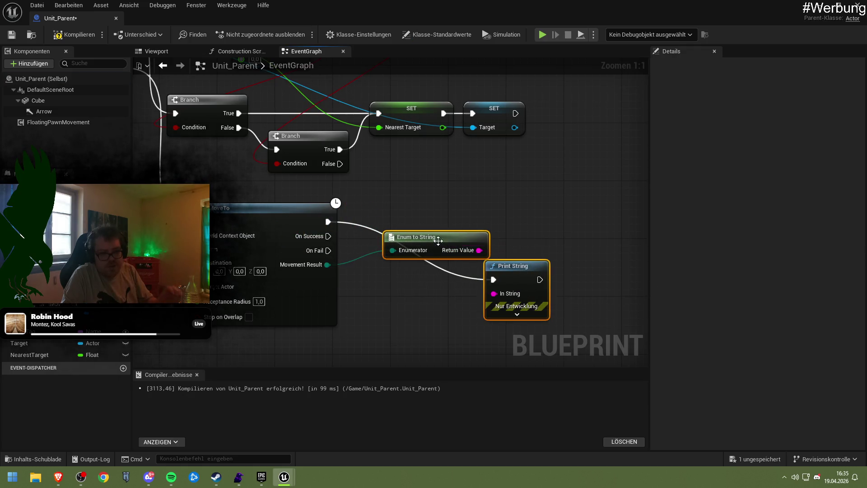
mouse_move(521, 274)
mouse_down()
mouse_move(498, 226)
mouse_move(463, 223)
mouse_up()
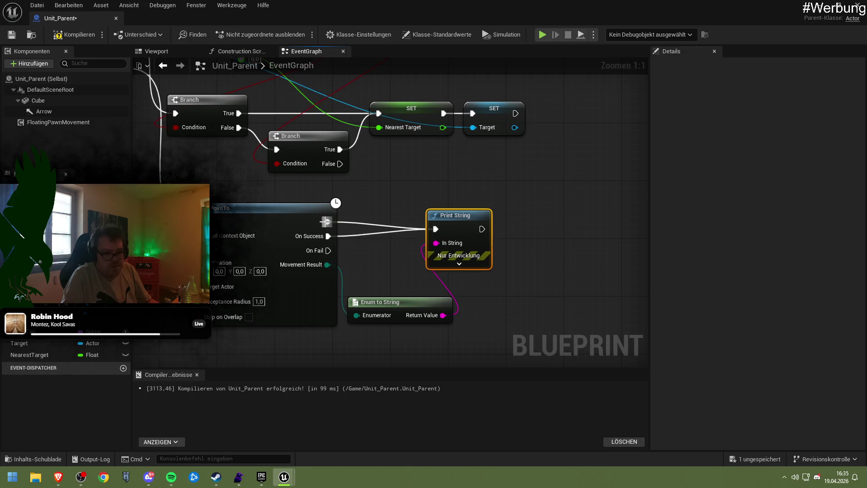
Step: Break MoveTo's main exec link, wire On Success and On Fail into Print String, and compile
right_click(327, 222)
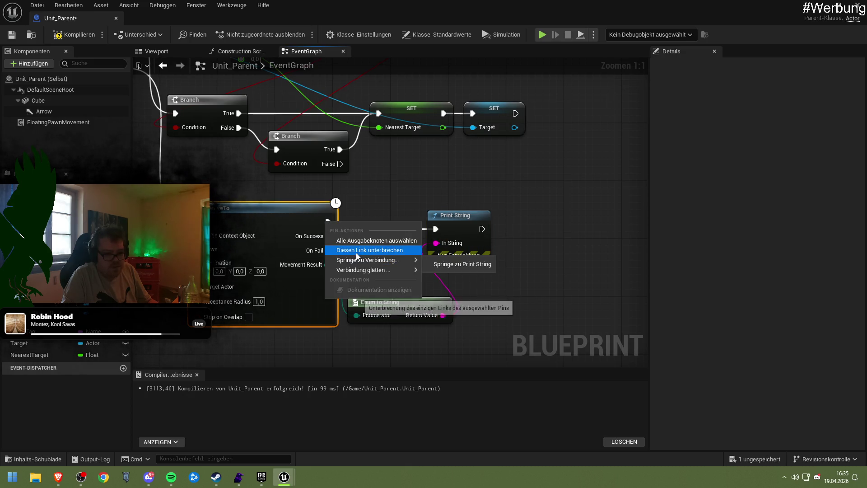
click(330, 250)
drag(329, 251, 436, 228)
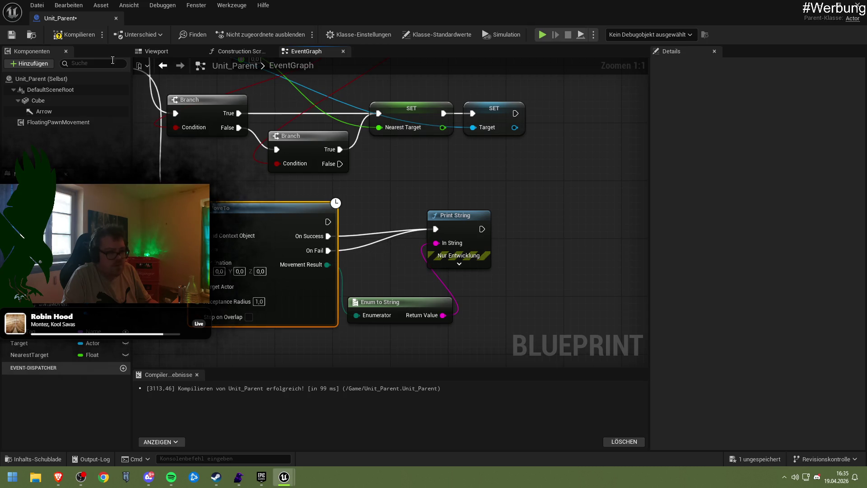
click(89, 41)
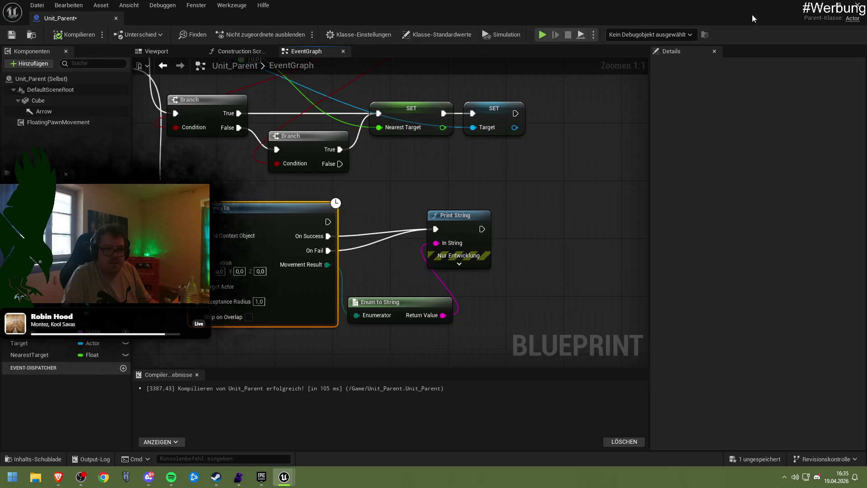
click(542, 34)
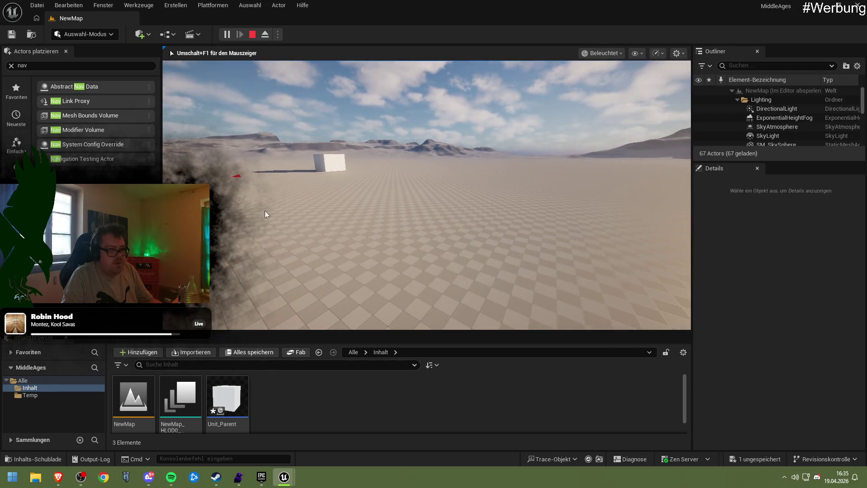
Step: Stop the play test and reopen Unit_Parent from the Content Browser
key(Escape)
click(818, 7)
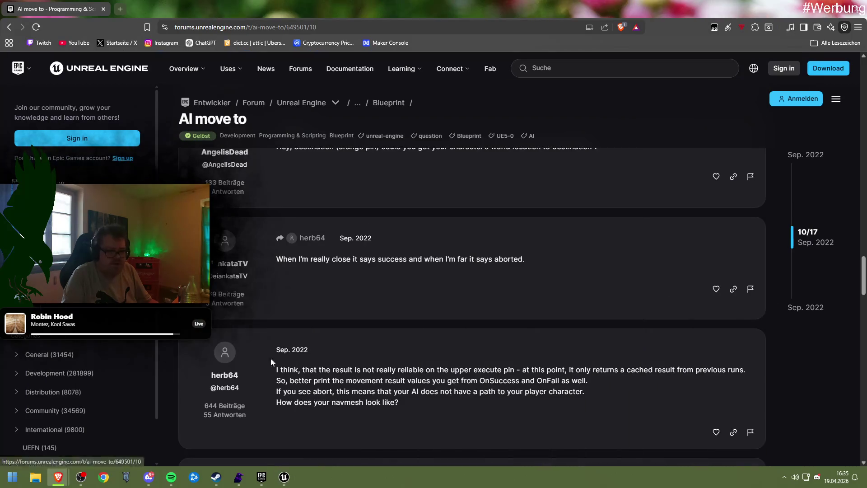
click(263, 477)
click(284, 477)
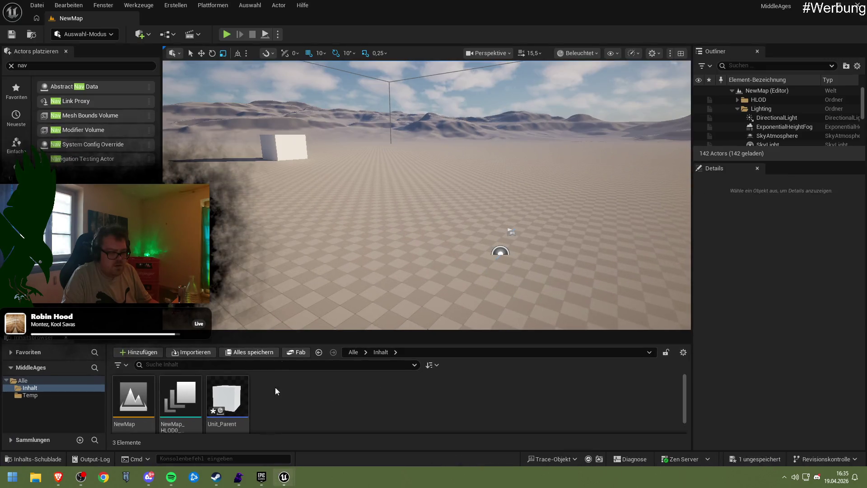
double_click(243, 427)
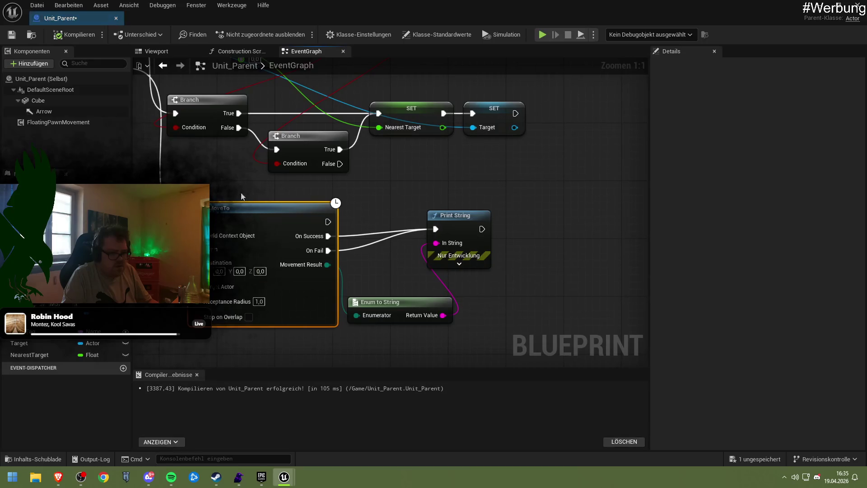
Step: Connect the Blue-tag Get All Actors execution to Append and recompile Unit_Parent
drag(412, 255, 301, 208)
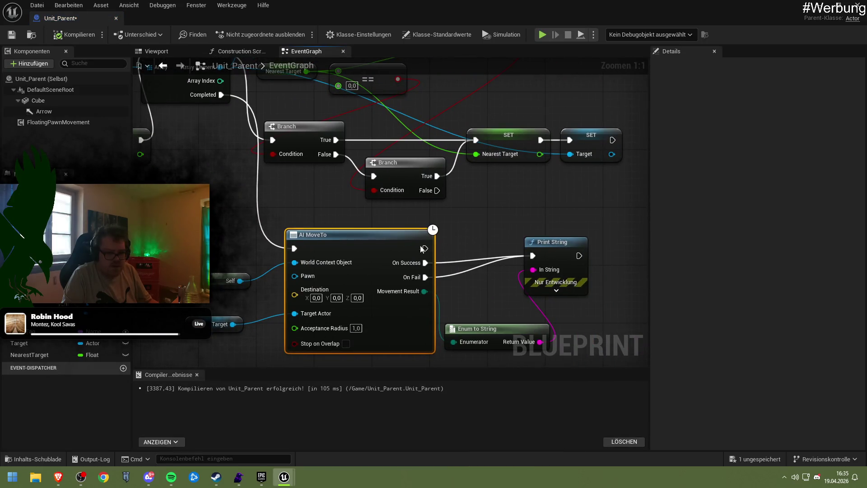
mouse_move(227, 187)
mouse_down()
mouse_move(358, 208)
mouse_move(479, 263)
mouse_move(263, 215)
mouse_move(212, 281)
mouse_move(482, 280)
mouse_move(506, 297)
mouse_up()
mouse_move(334, 264)
mouse_down()
mouse_move(494, 323)
mouse_move(273, 280)
mouse_move(284, 284)
mouse_up()
mouse_move(369, 204)
mouse_down()
mouse_move(380, 229)
mouse_move(372, 228)
mouse_up()
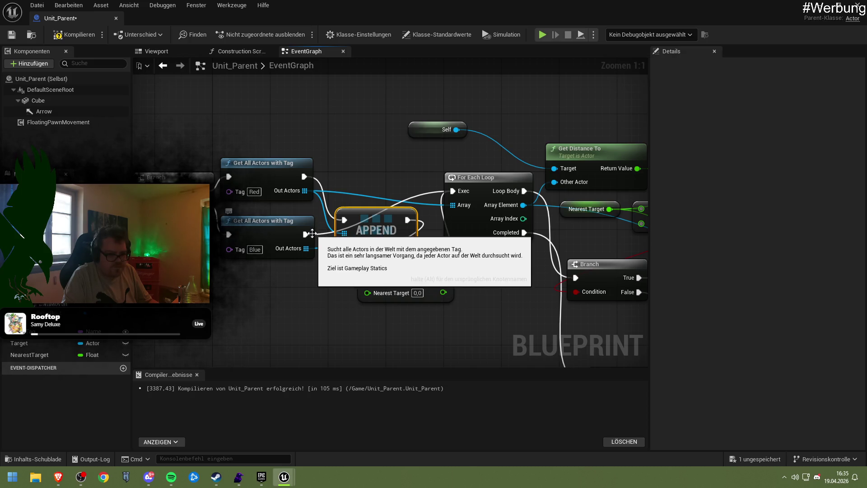
mouse_move(305, 233)
mouse_down()
mouse_move(381, 226)
mouse_move(378, 219)
mouse_up()
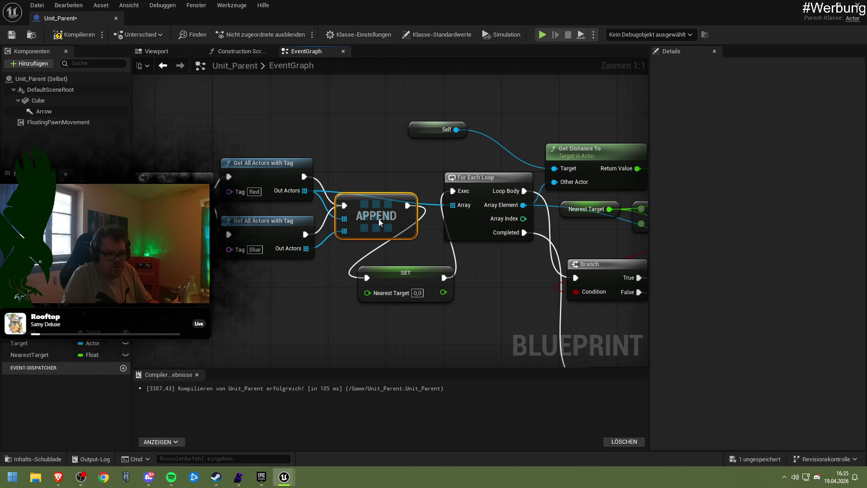
click(75, 35)
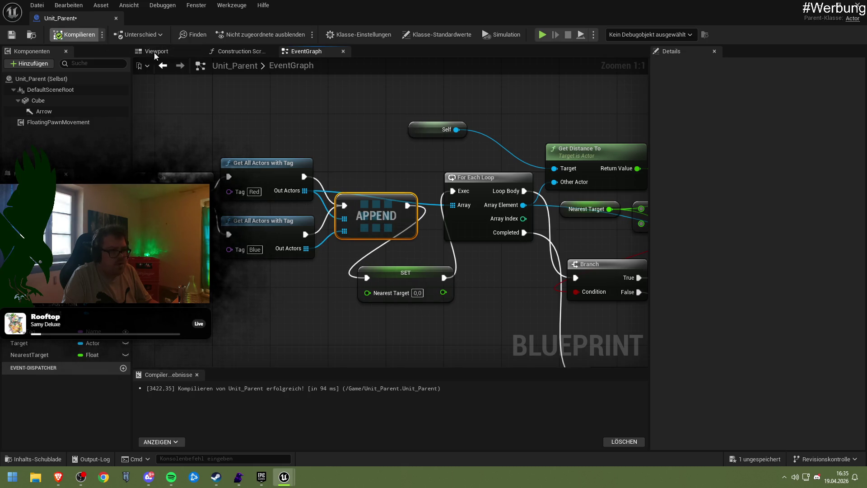
click(821, 6)
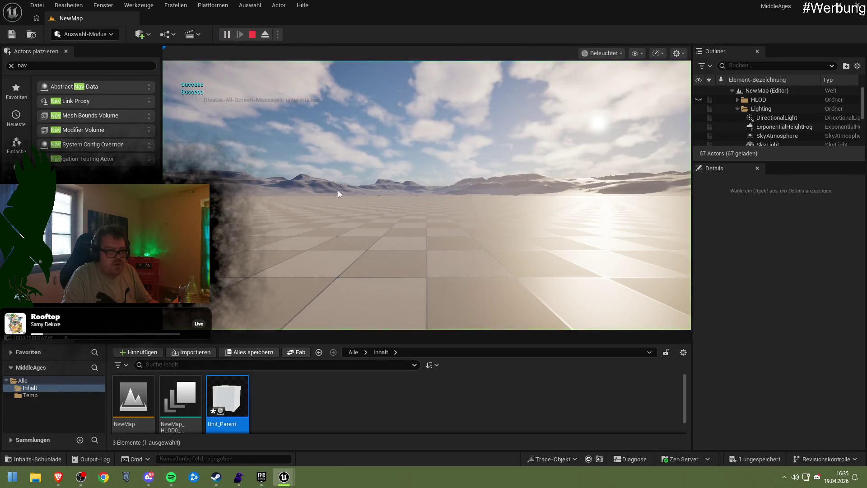
Step: Run another quick play test, then switch back to the Unit_Parent blueprint
click(338, 190)
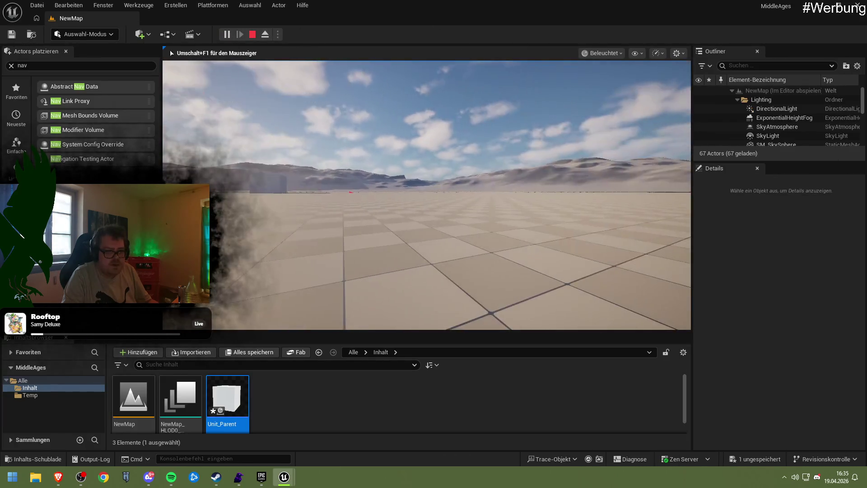
key(Escape)
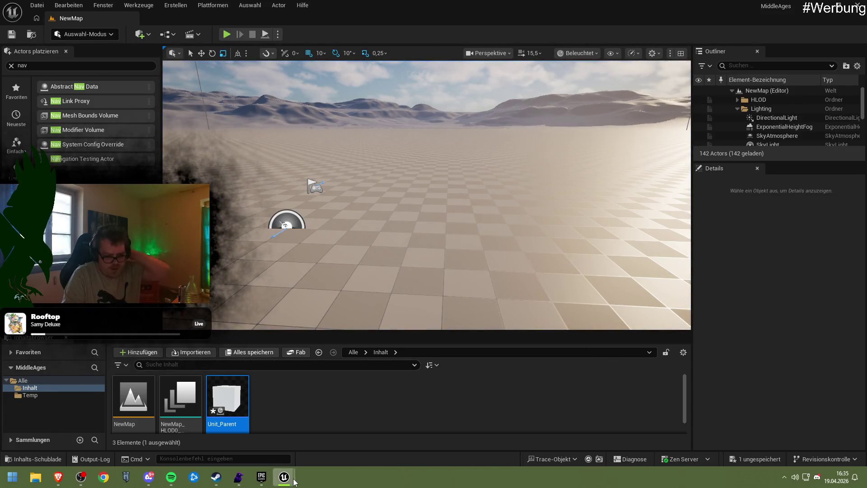
key(alt+Tab)
Step: Survey the EventGraph's target-finding logic, nudging the == comparison node
mouse_move(421, 344)
mouse_down()
mouse_move(248, 311)
mouse_move(170, 236)
mouse_move(155, 207)
mouse_up()
scroll(220, 212, down, 4)
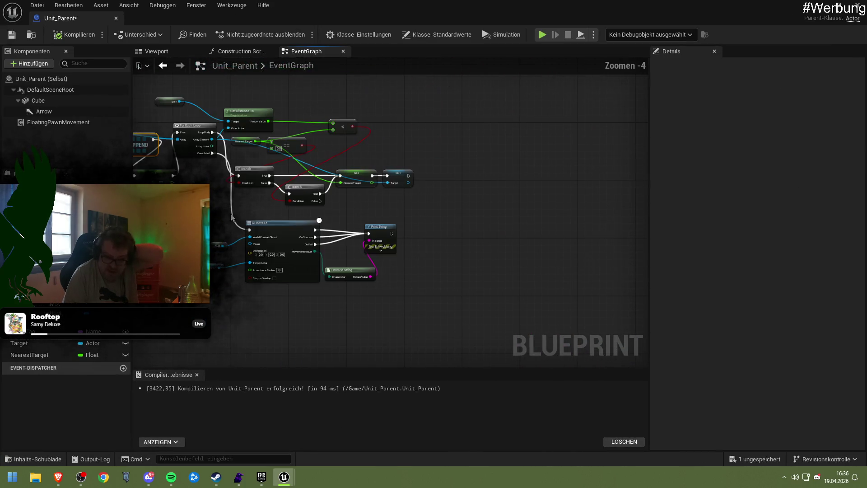
scroll(220, 212, up, 2)
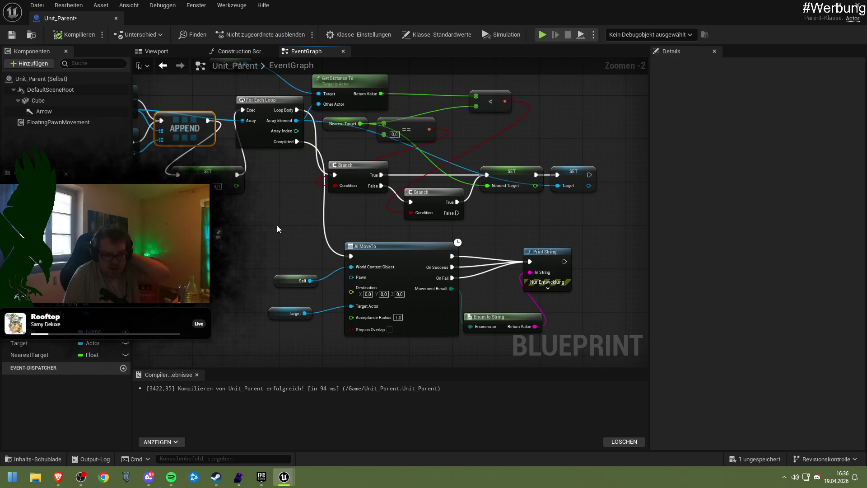
drag(270, 236, 293, 270)
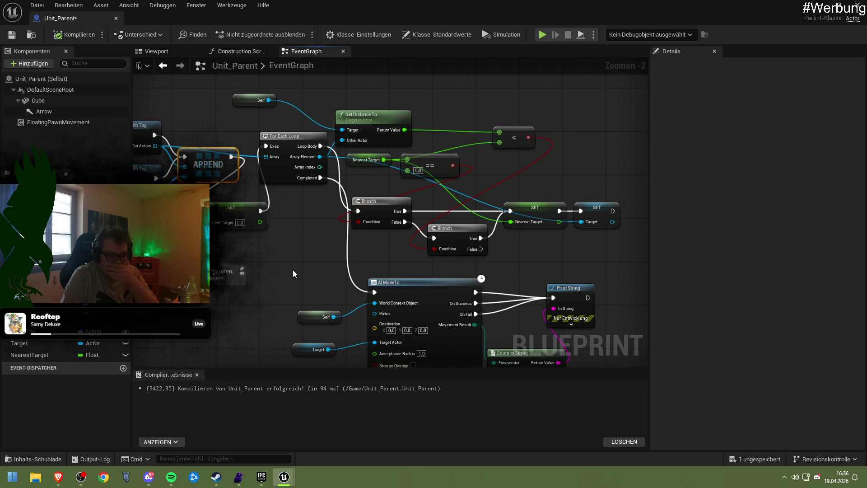
drag(428, 166, 450, 184)
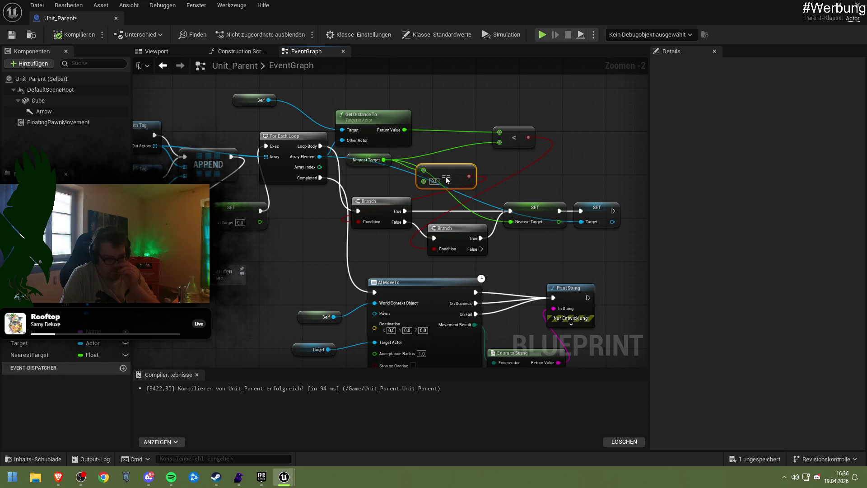
mouse_move(400, 261)
mouse_down()
mouse_move(400, 181)
mouse_move(386, 182)
mouse_up()
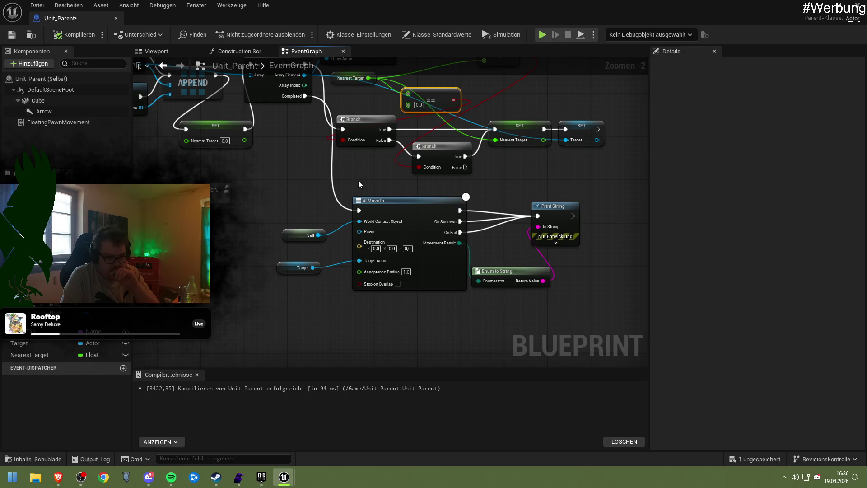
drag(350, 180, 522, 240)
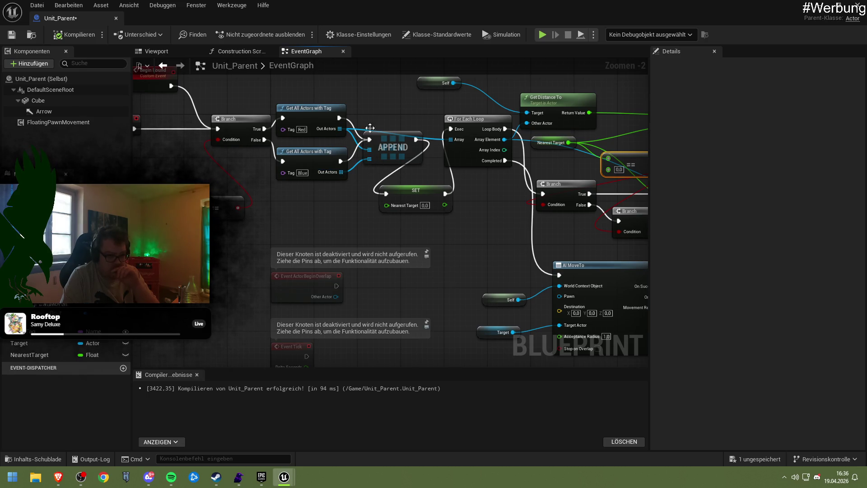
Step: Add a != comparison off the loop's Array Element to check against Self
drag(460, 202, 271, 222)
drag(264, 221, 260, 221)
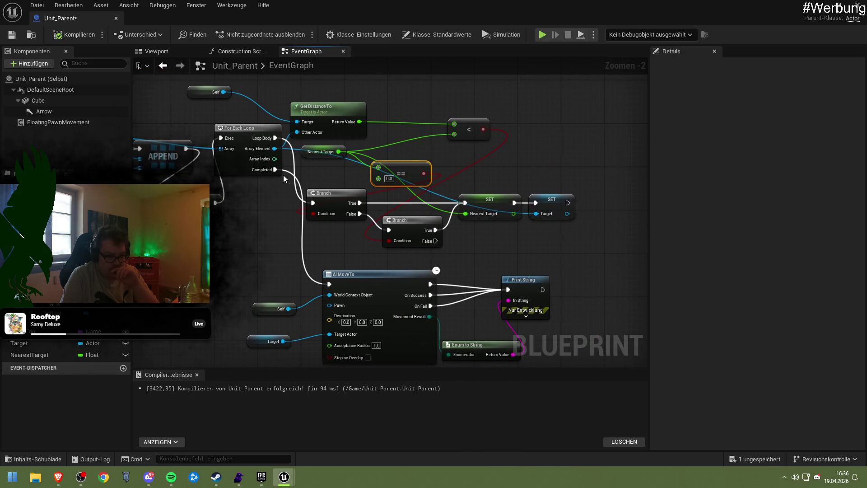
drag(276, 149, 468, 172)
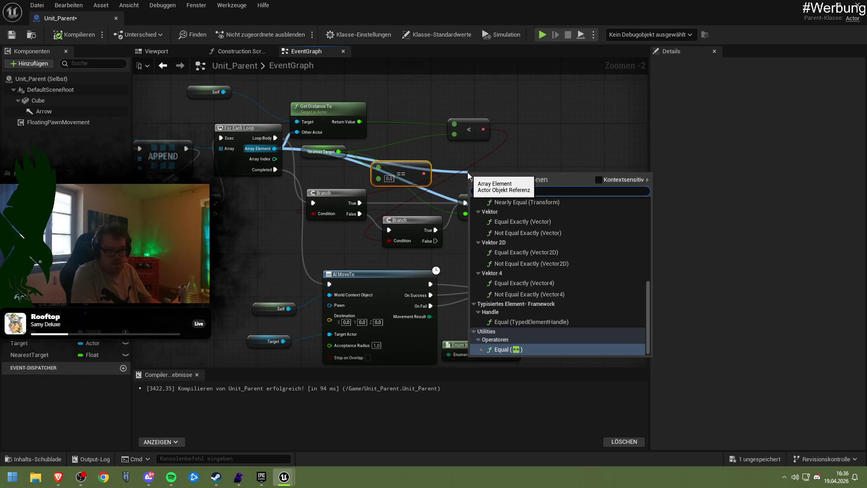
text(!=)
key(Return)
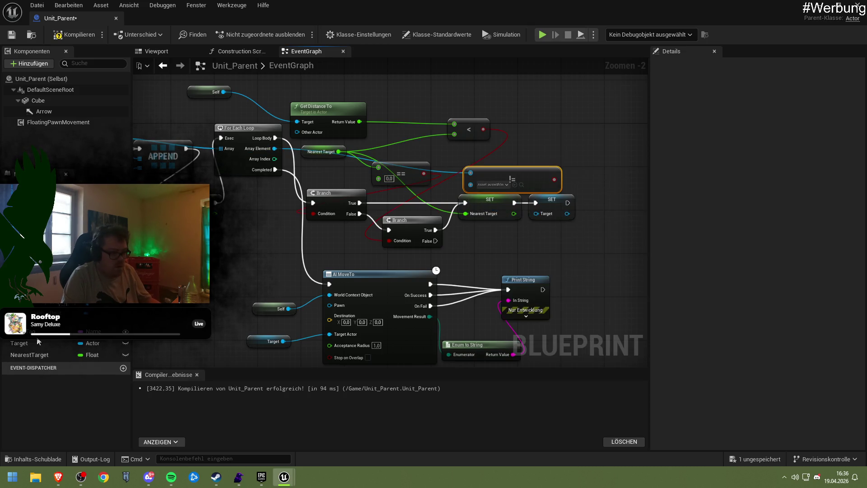
mouse_move(475, 179)
mouse_down()
mouse_move(232, 242)
mouse_move(184, 266)
mouse_up()
text(sel)
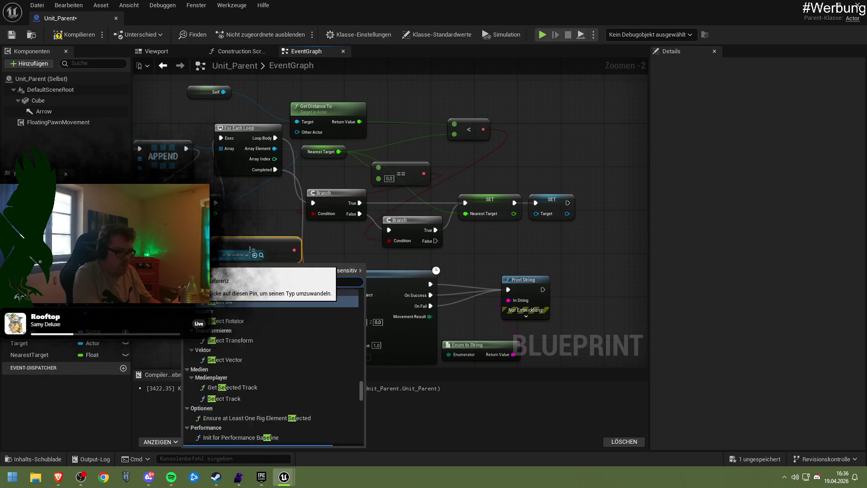
key(Escape)
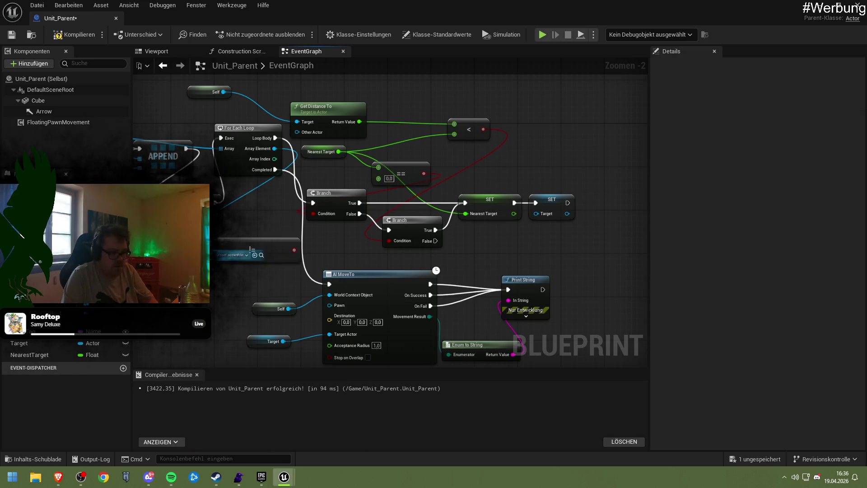
drag(220, 256, 155, 269)
text(self)
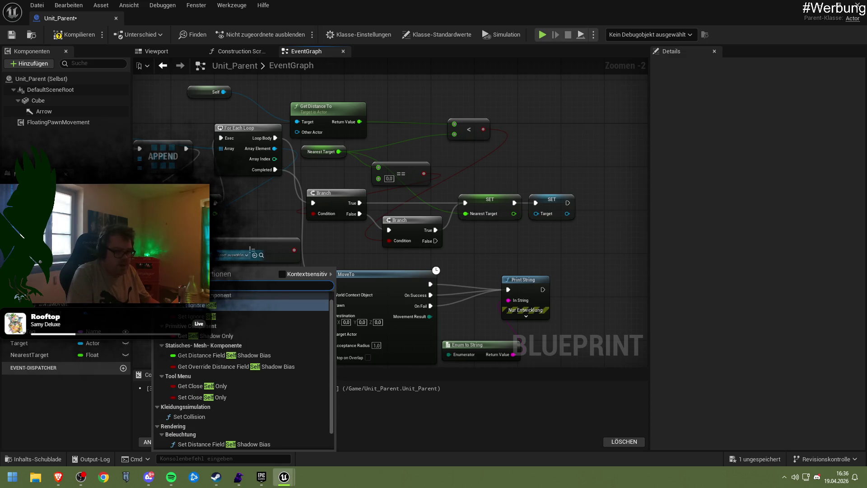
key(Down)
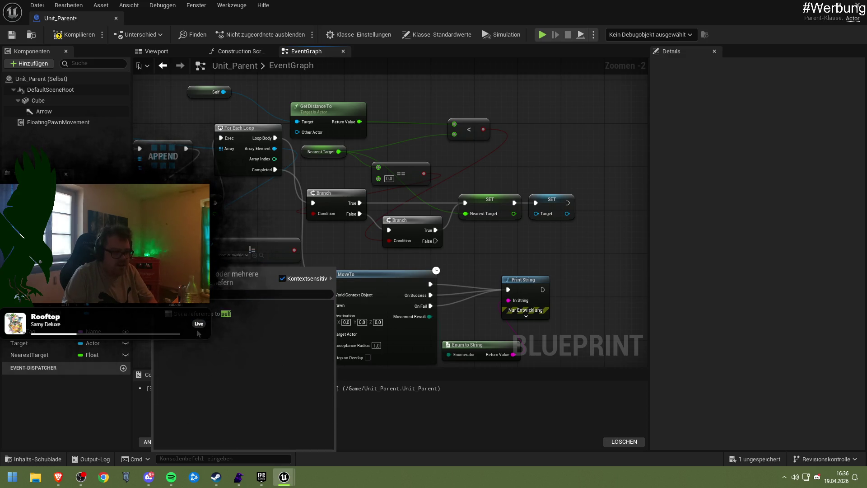
key(Escape)
drag(215, 256, 236, 260)
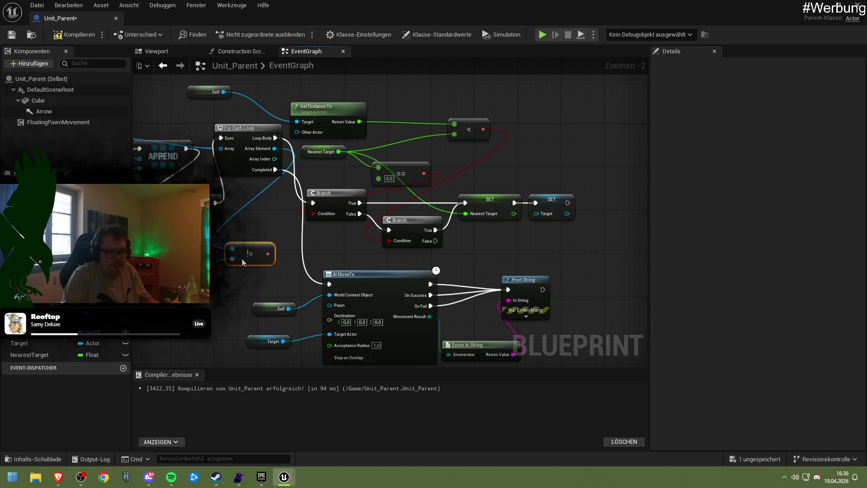
Step: Shift the Branch and SET nodes right and insert a new Branch before them
drag(342, 195, 352, 201)
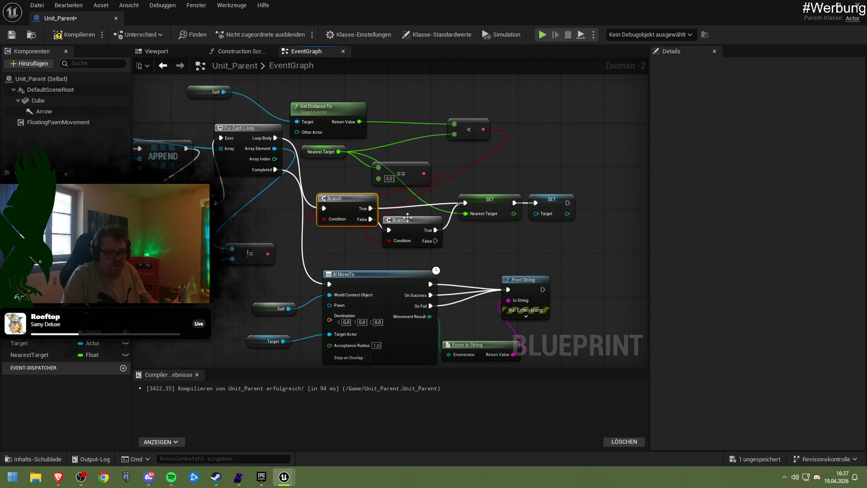
drag(406, 242, 567, 246)
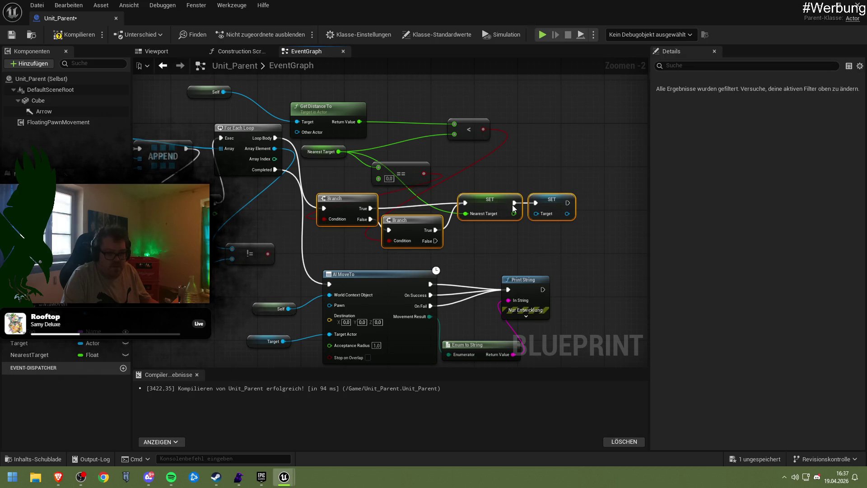
drag(504, 204, 576, 203)
click(405, 208)
drag(406, 208, 400, 202)
click(392, 224)
key(ctrl+v)
mouse_move(343, 207)
mouse_down()
mouse_move(336, 195)
mouse_move(343, 200)
mouse_up()
mouse_move(277, 137)
mouse_down()
mouse_move(317, 202)
mouse_move(275, 257)
mouse_move(318, 219)
mouse_move(399, 206)
mouse_move(379, 221)
mouse_move(394, 204)
mouse_move(345, 201)
mouse_up()
click(372, 244)
Step: Save and compile Unit_Parent, then play the level
key(ctrl+s)
click(56, 36)
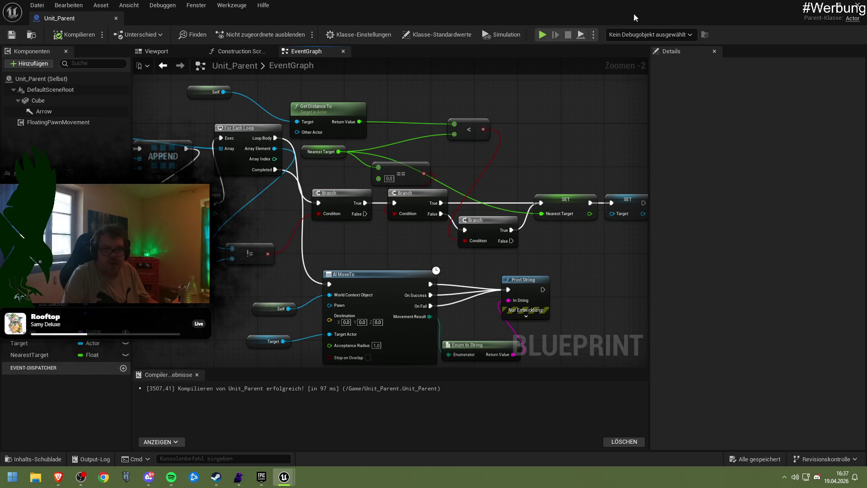
key(alt+p)
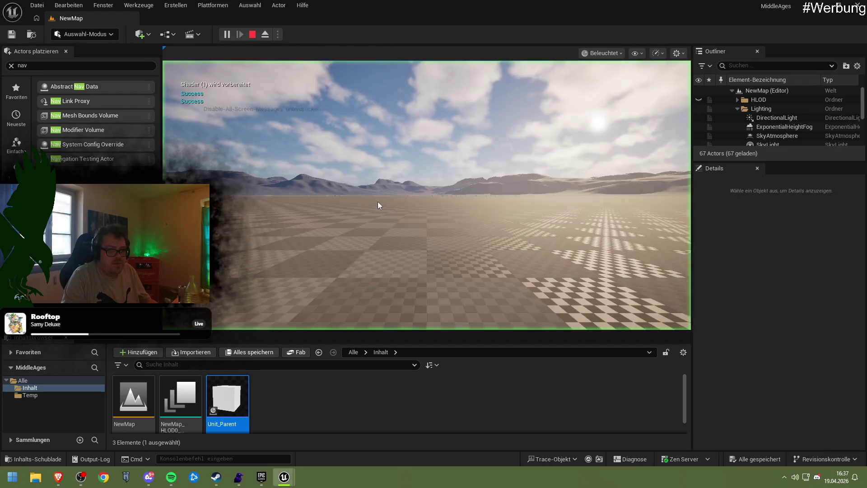
Step: Play-test the level twice, looking around in the game view before stopping
click(378, 201)
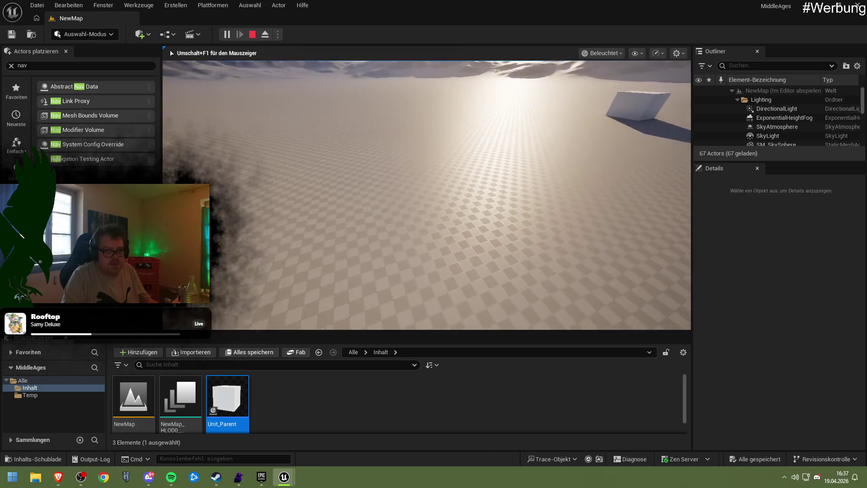
key(Escape)
click(227, 34)
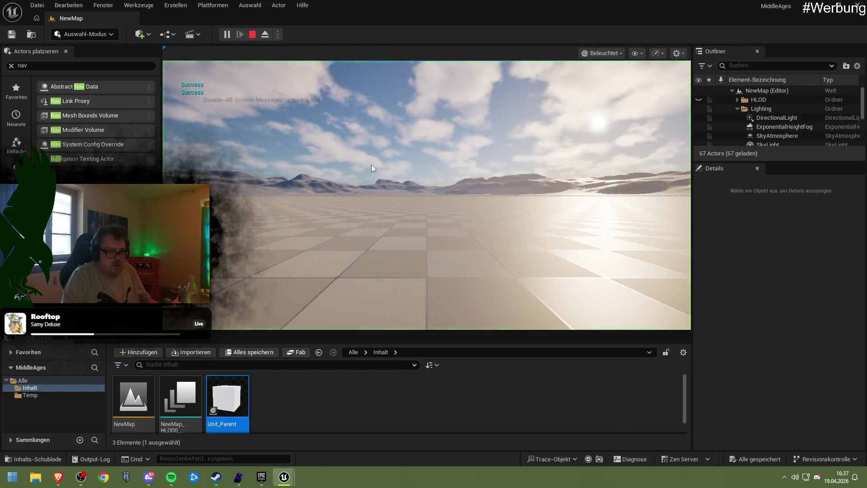
key(Escape)
Step: Nudge Get Distance To in Unit_Parent, recompile, and play-test the level again
mouse_move(283, 477)
click(301, 443)
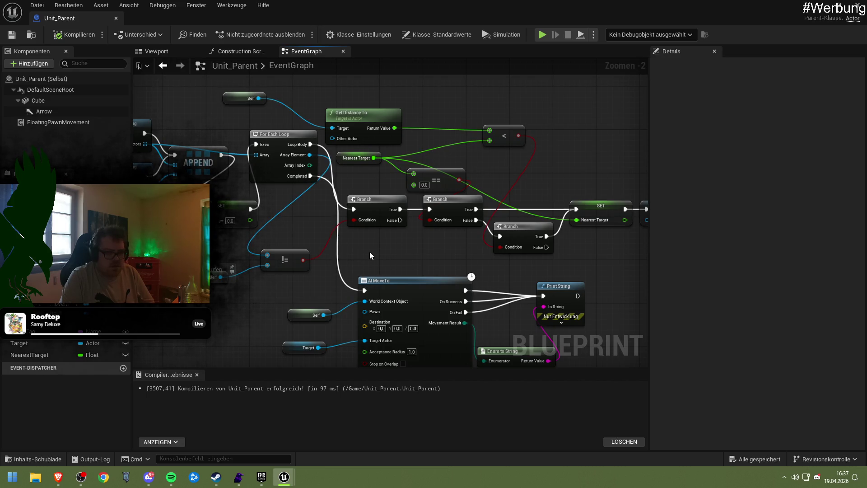
mouse_move(324, 233)
mouse_down()
mouse_move(464, 277)
mouse_move(346, 251)
mouse_up()
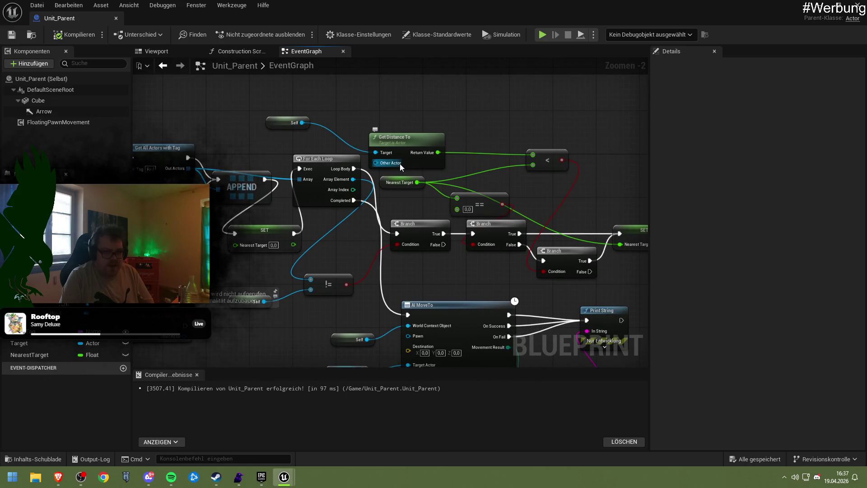
drag(410, 134, 420, 128)
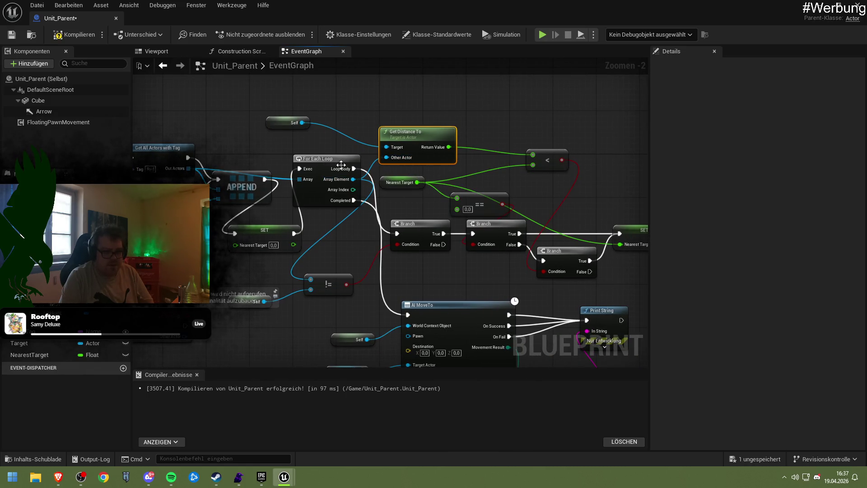
click(71, 38)
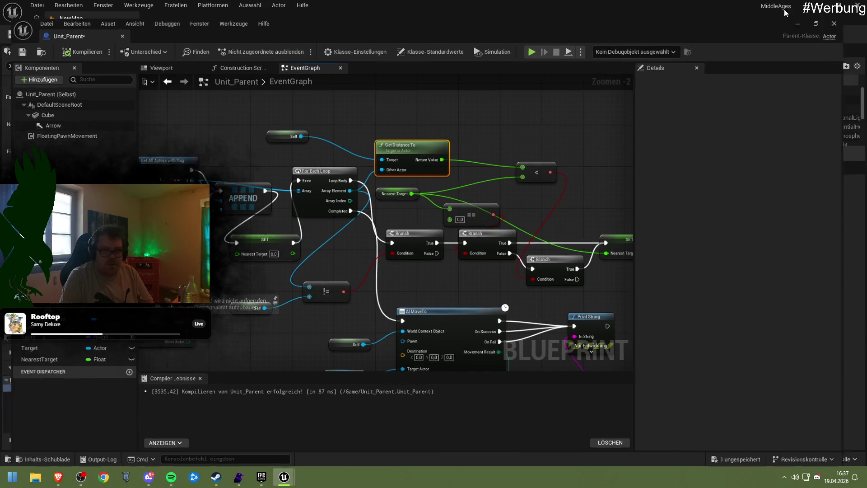
key(alt+Tab)
click(227, 34)
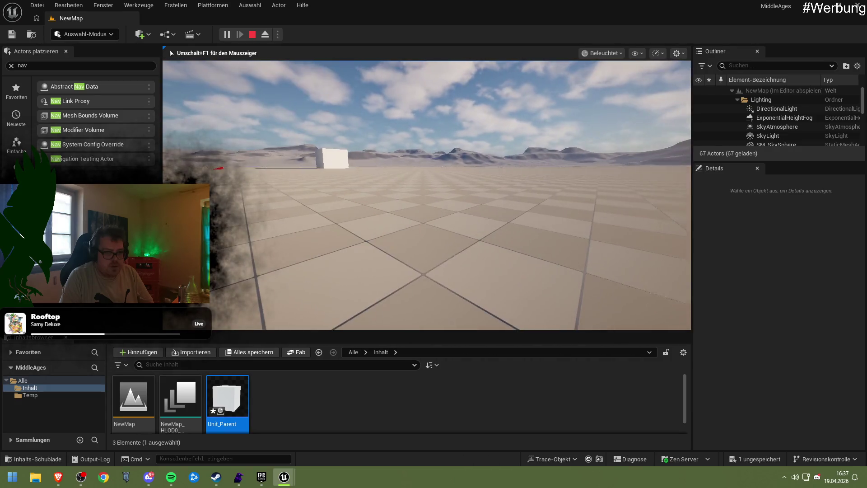
key(Escape)
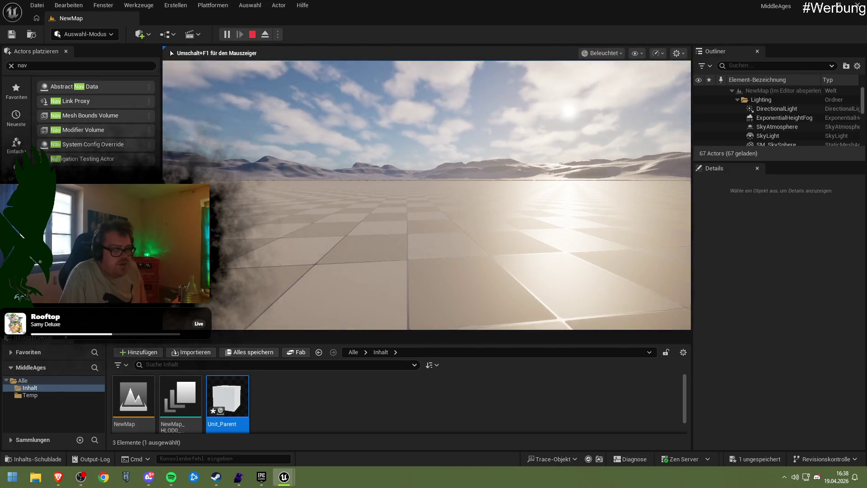
Step: Turn the game camera toward the cube, review the AI MoveTo section, and play-test once more
key(shift+F1)
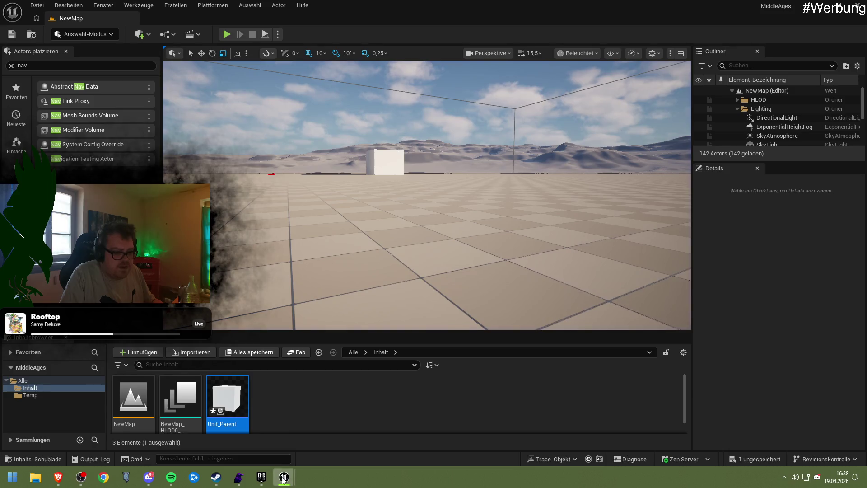
key(Escape)
mouse_move(366, 334)
mouse_down()
mouse_move(352, 323)
mouse_move(325, 170)
mouse_move(374, 176)
mouse_move(395, 218)
mouse_up()
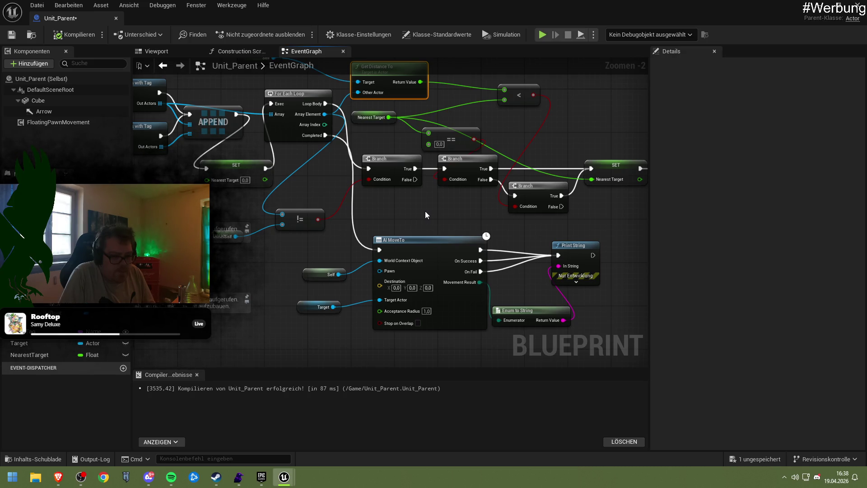
mouse_move(445, 215)
mouse_down()
mouse_move(335, 212)
mouse_move(352, 224)
mouse_up()
key(alt+p)
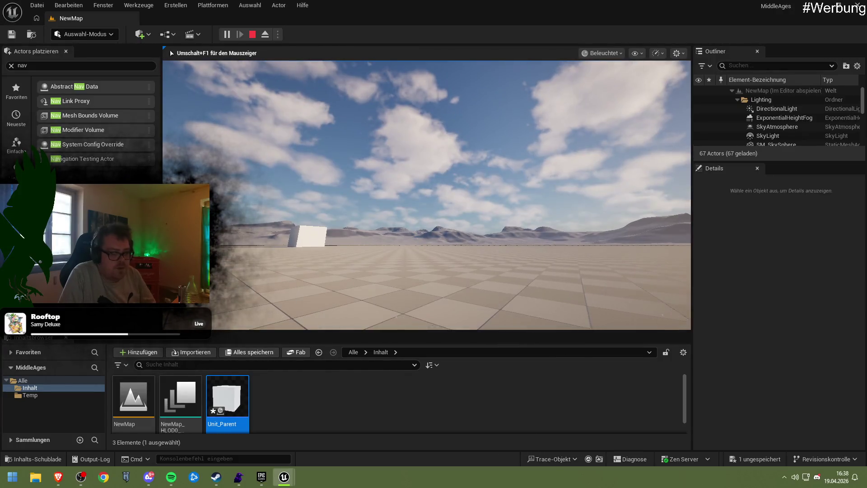
key(Escape)
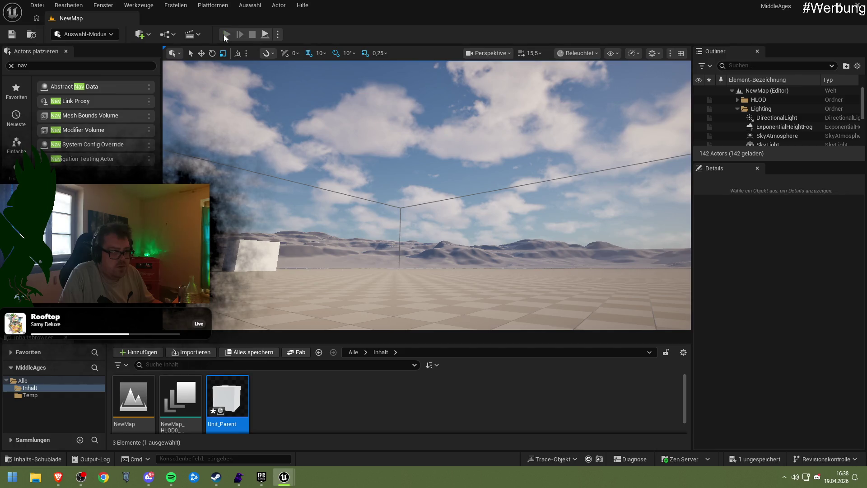
Step: Start and stop a play test, then reopen Unit_Parent and nudge the SET Target node
click(225, 35)
click(252, 34)
mouse_move(284, 477)
click(321, 435)
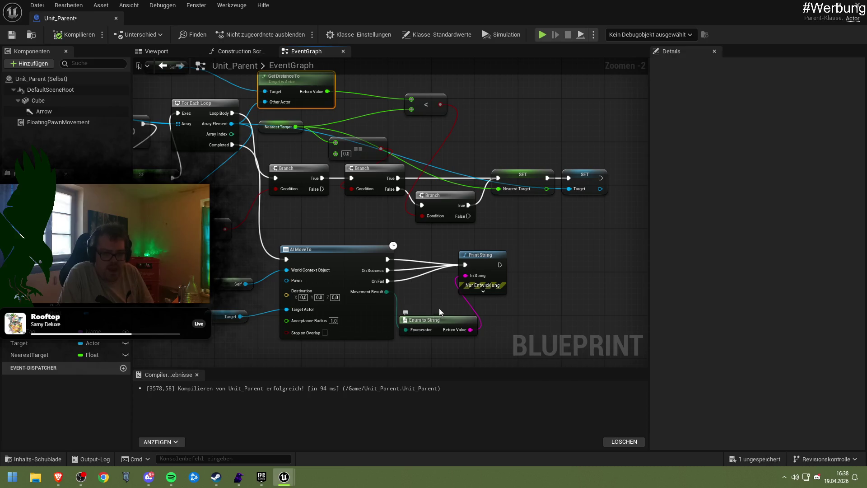
drag(580, 179, 590, 179)
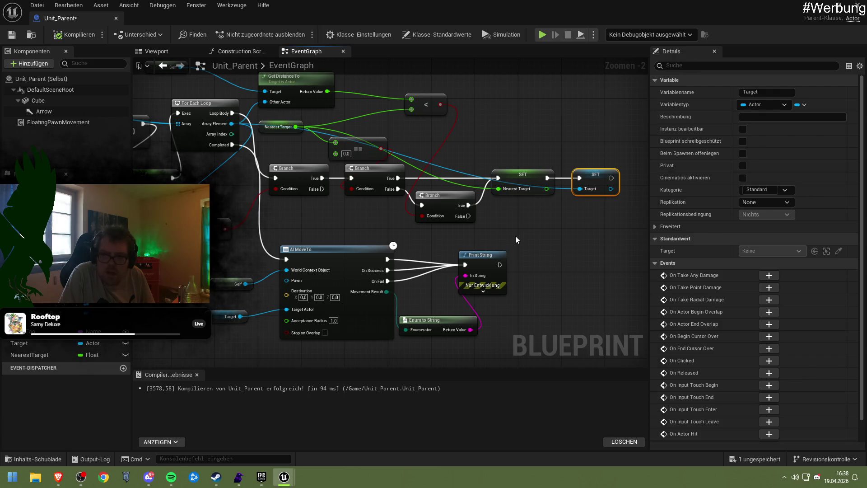
scroll(508, 235, up, 2)
mouse_move(441, 242)
mouse_down()
mouse_move(446, 286)
mouse_move(486, 313)
mouse_move(479, 305)
mouse_up()
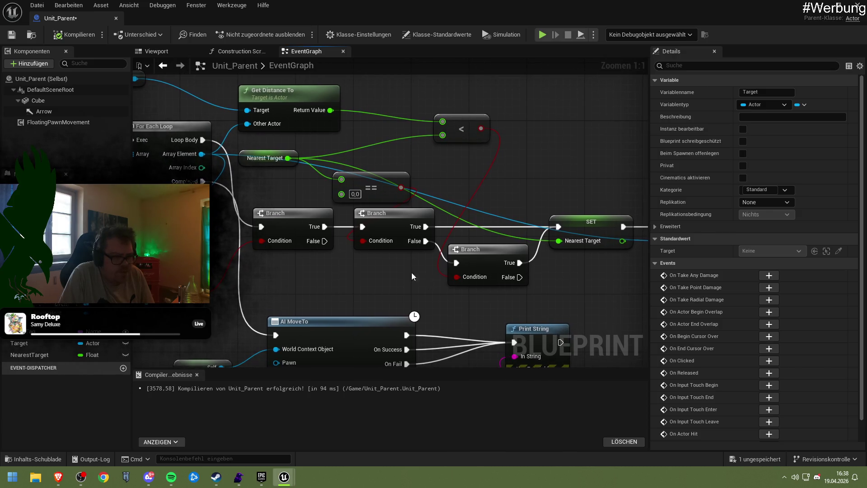
Step: Feed the lower tag search into the loop and Nearest Target reset, compile, close, and play
mouse_move(258, 161)
mouse_down()
mouse_move(363, 167)
mouse_move(351, 167)
mouse_up()
mouse_move(288, 173)
mouse_down()
mouse_move(630, 214)
mouse_move(608, 205)
mouse_up()
drag(331, 259, 335, 261)
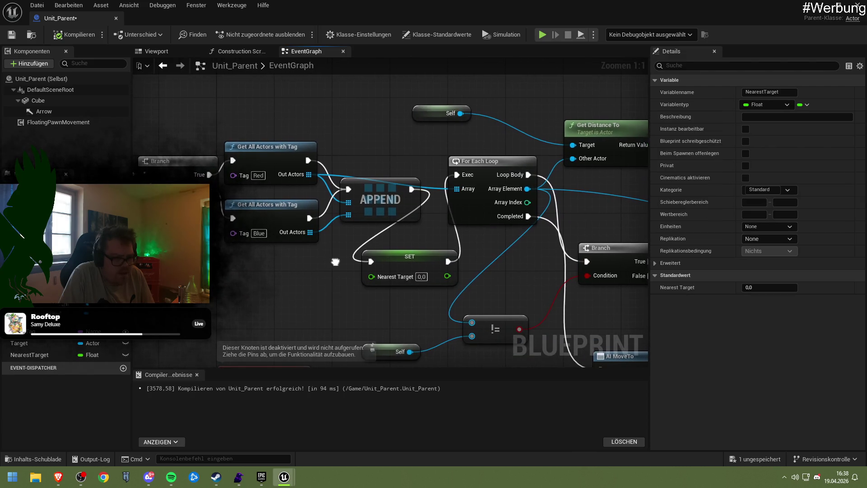
mouse_move(305, 233)
mouse_down()
mouse_move(454, 216)
mouse_move(456, 189)
mouse_up()
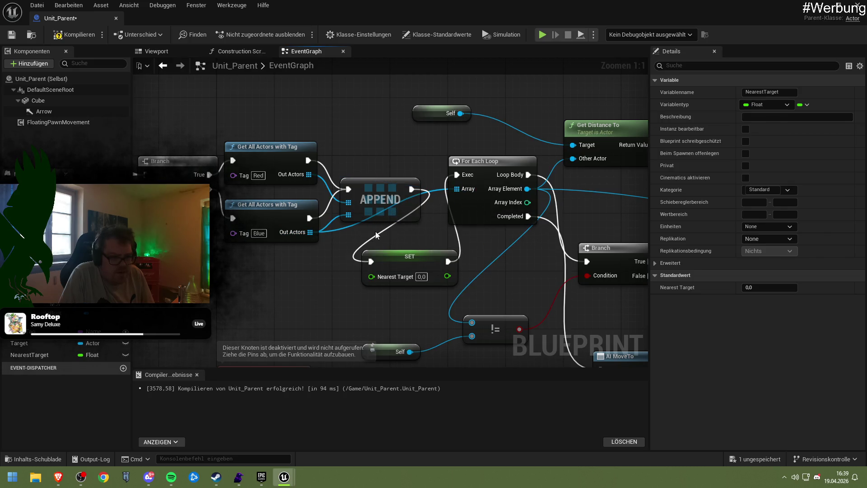
drag(308, 218, 456, 175)
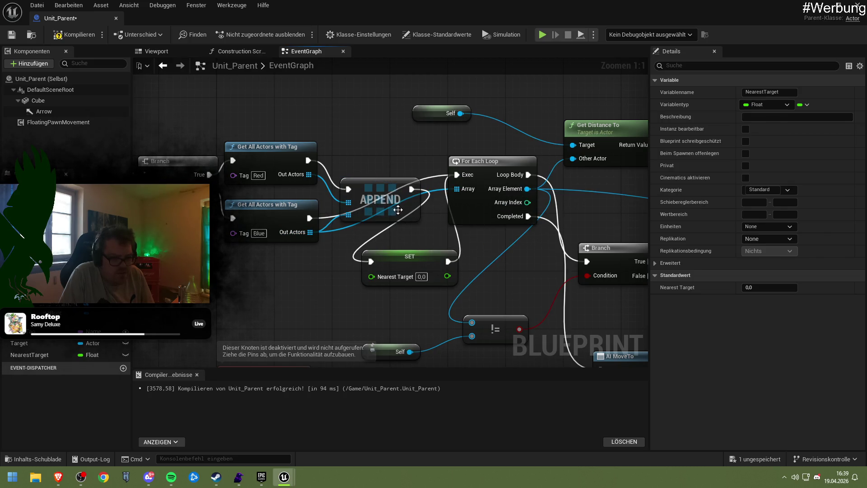
drag(311, 221, 370, 261)
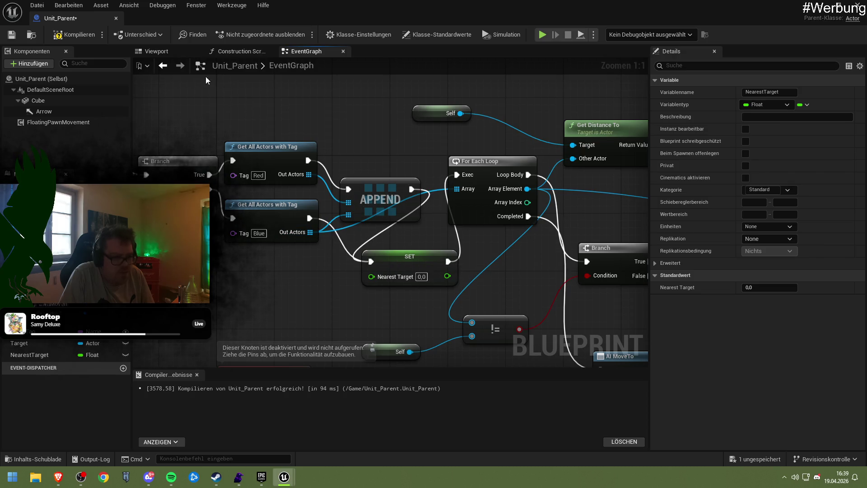
click(75, 34)
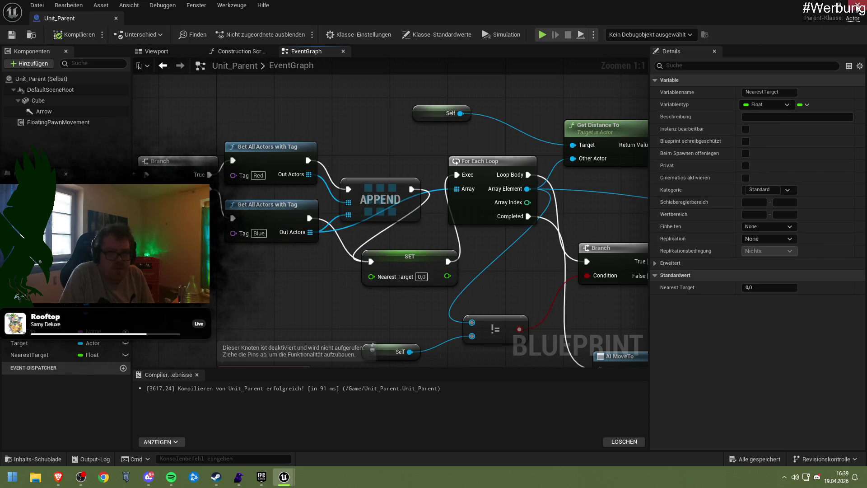
click(857, 5)
click(227, 36)
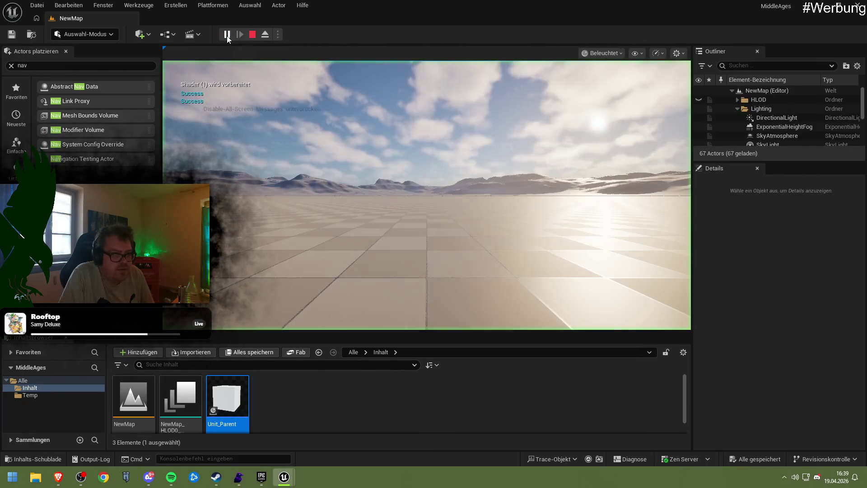
Step: Stop the play session and route the Blue and Red tag queries' execution through APPEND
click(252, 34)
mouse_move(283, 478)
click(303, 446)
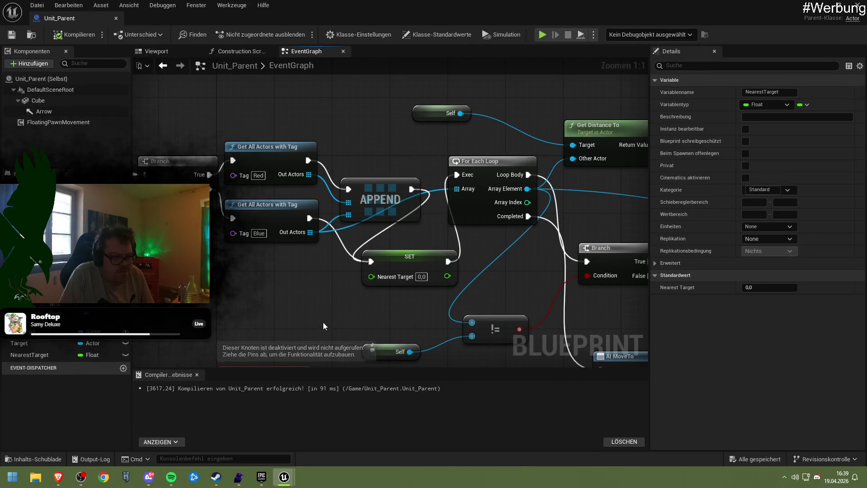
mouse_move(408, 329)
mouse_down()
mouse_move(321, 328)
mouse_move(405, 326)
mouse_move(429, 266)
mouse_up()
drag(371, 203, 410, 175)
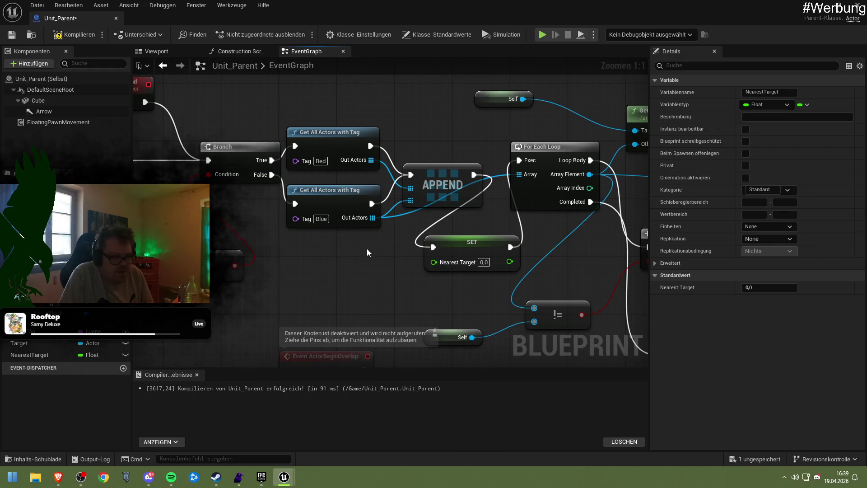
drag(366, 251, 407, 263)
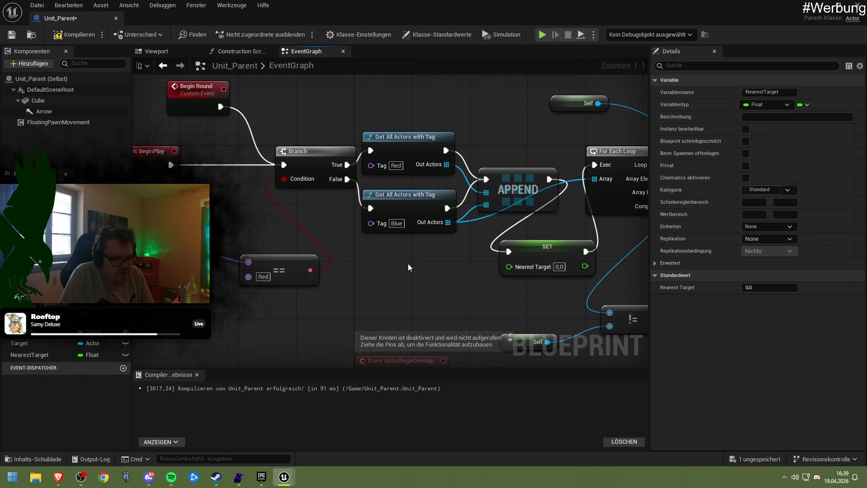
right_click(407, 263)
click(374, 234)
drag(346, 179, 371, 150)
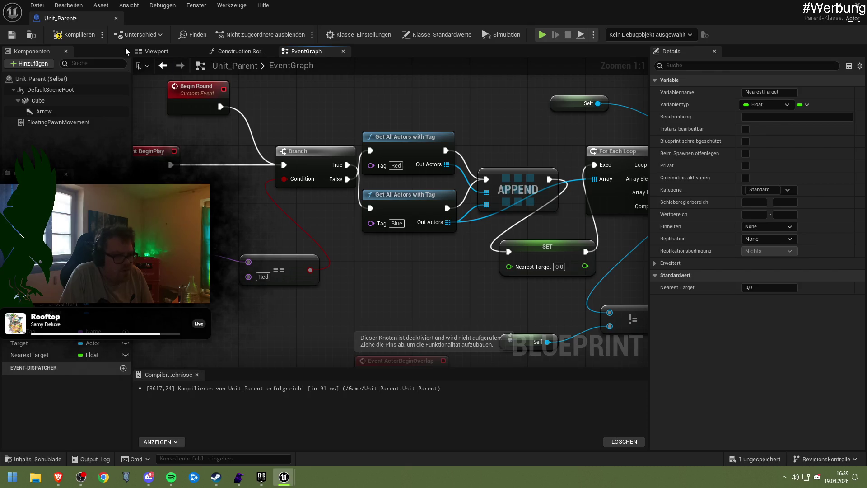
Step: Recompile Unit_Parent and run another brief play test of the level
click(74, 34)
key(alt+Tab)
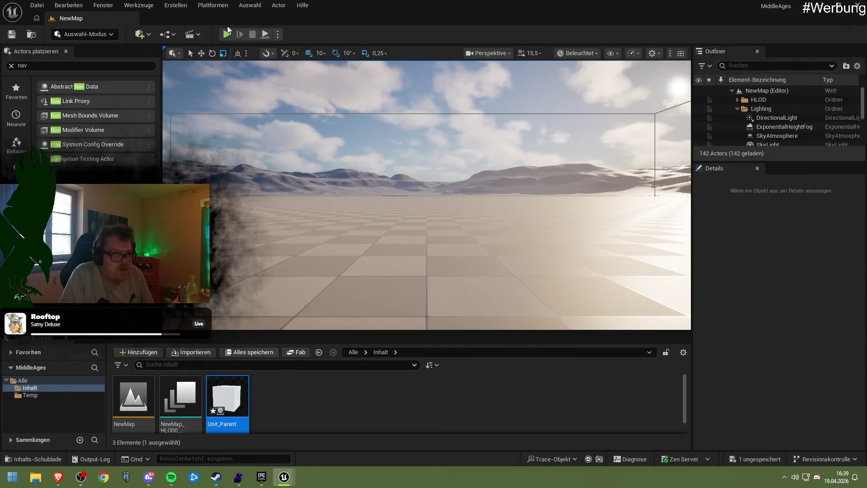
click(226, 30)
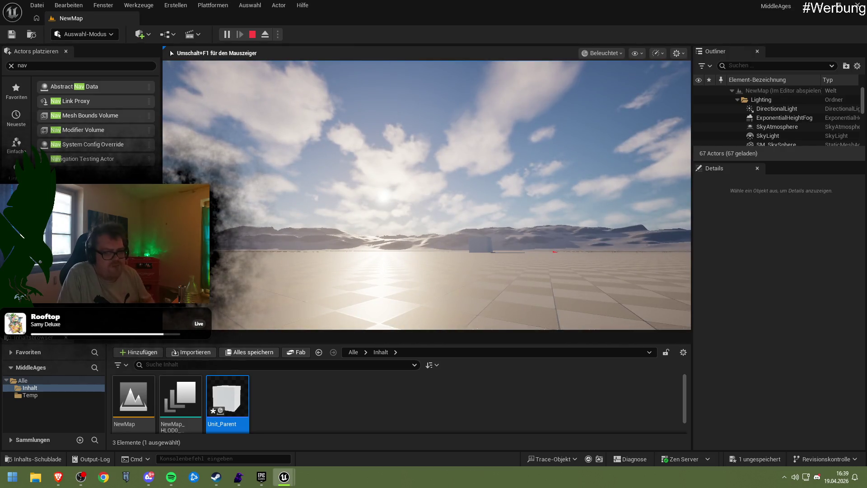
key(Escape)
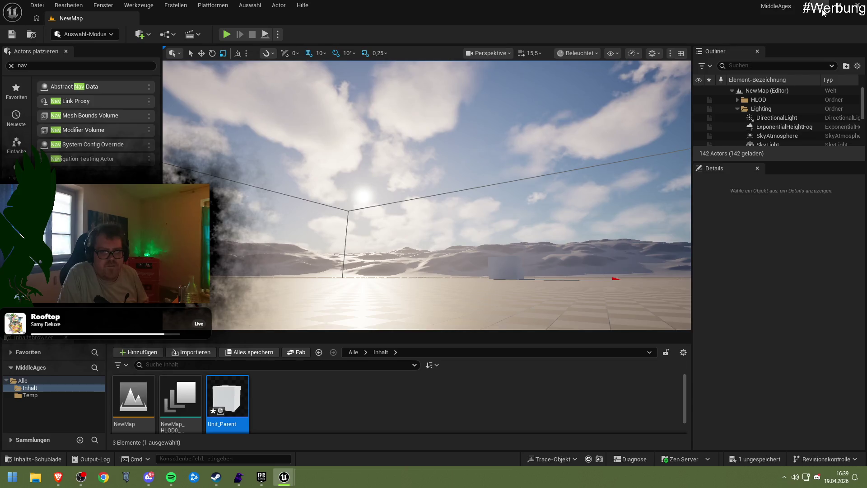
click(822, 10)
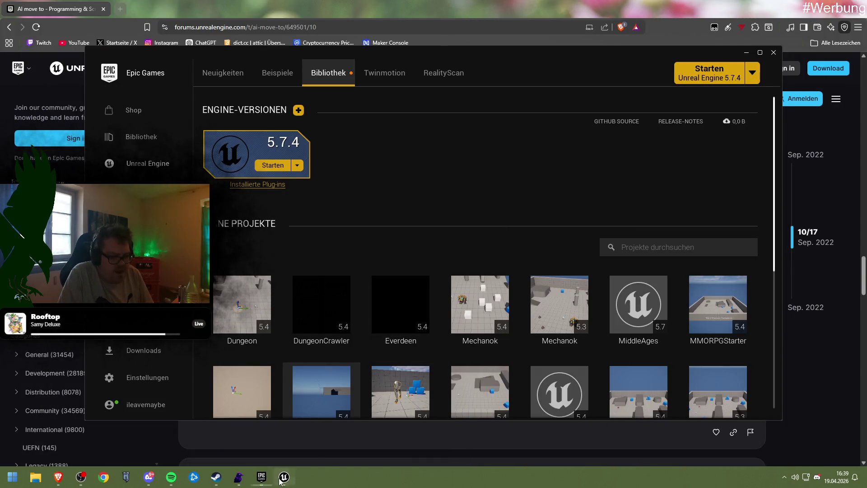
Step: Minimize the Epic Games Launcher and bring the Unit_Parent blueprint window back to the front
click(281, 480)
click(262, 477)
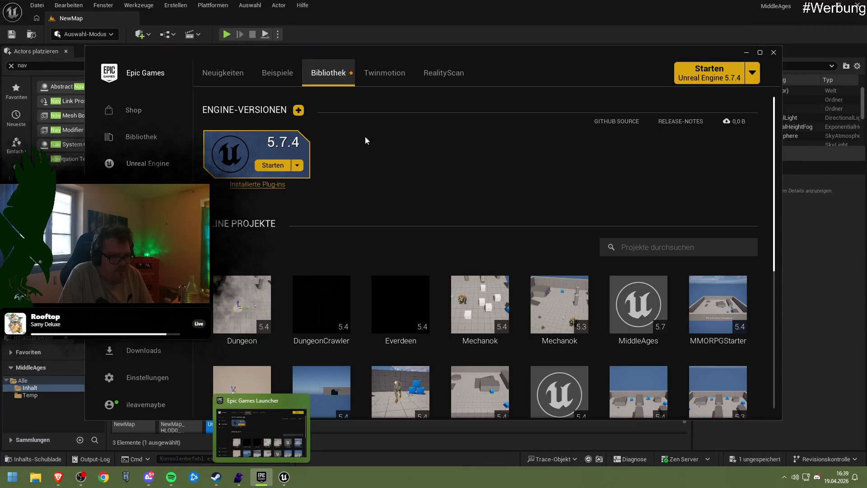
click(745, 52)
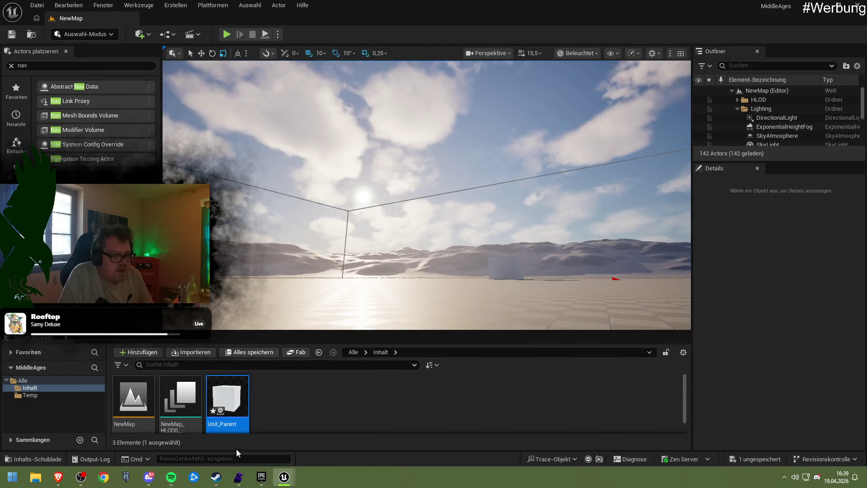
mouse_move(283, 477)
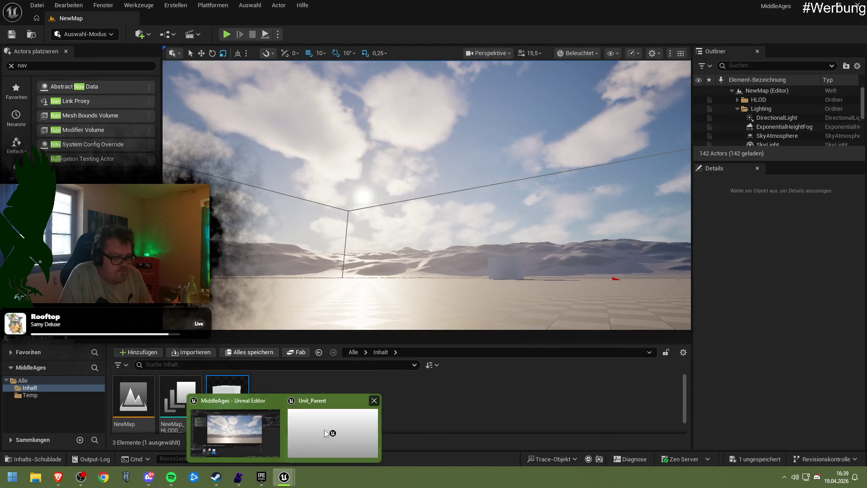
click(325, 433)
scroll(365, 301, down, 3)
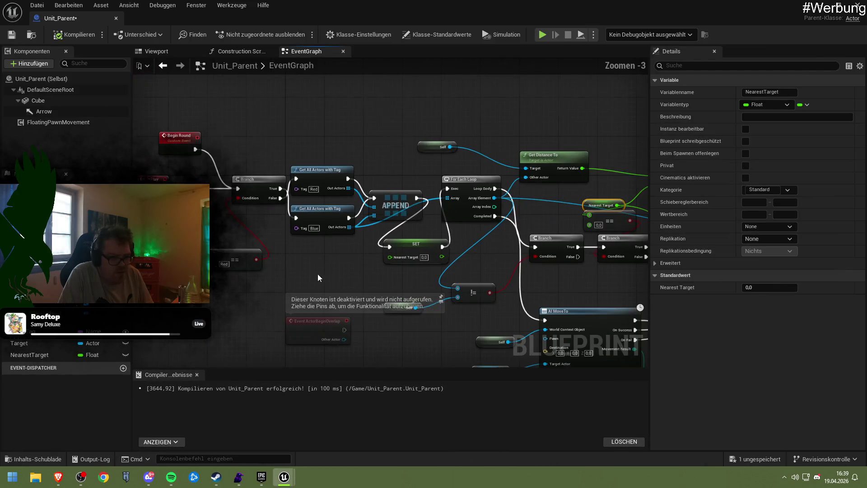
Step: Pan around the graph and shift the SET Target and SET Nearest Target nodes slightly right
drag(303, 231, 163, 202)
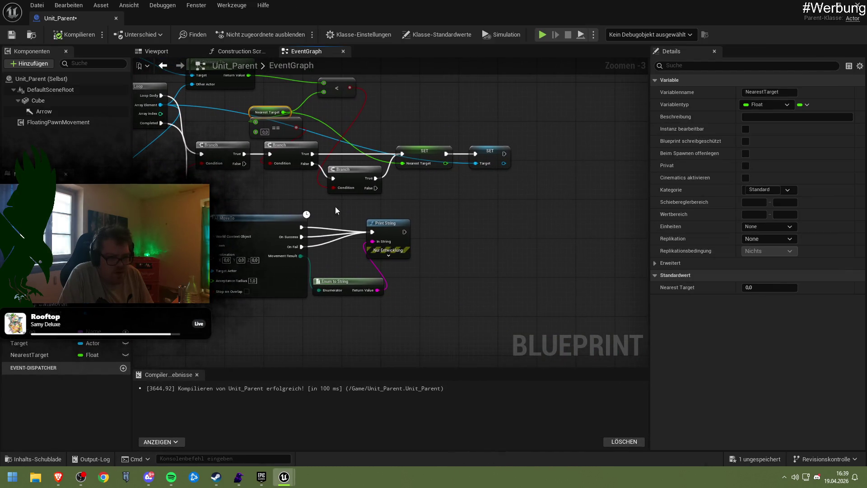
drag(335, 207, 341, 259)
drag(471, 215, 485, 215)
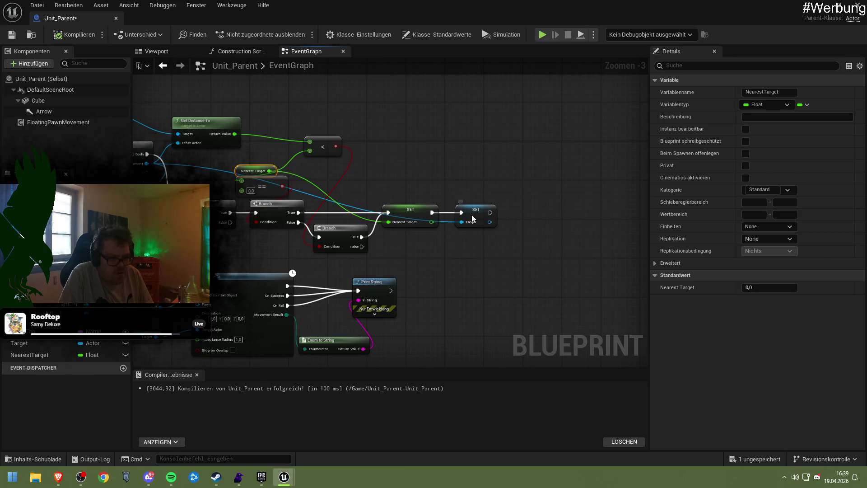
drag(372, 245, 519, 227)
drag(431, 236, 410, 235)
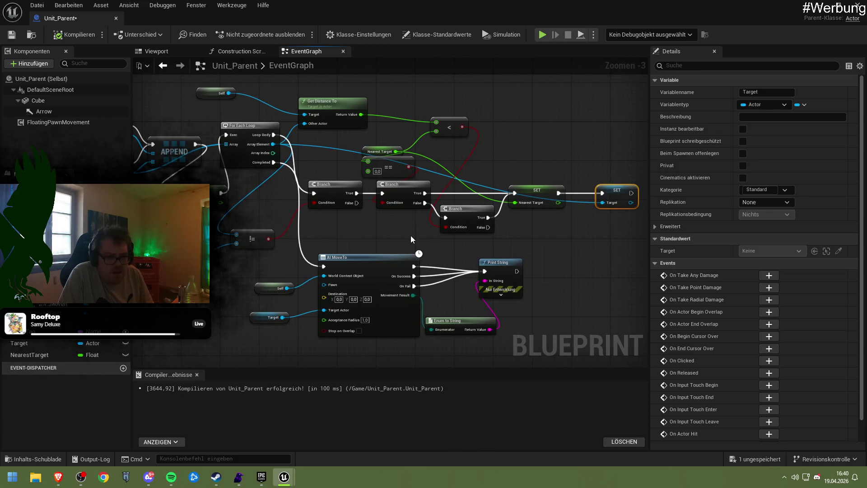
drag(531, 197, 539, 193)
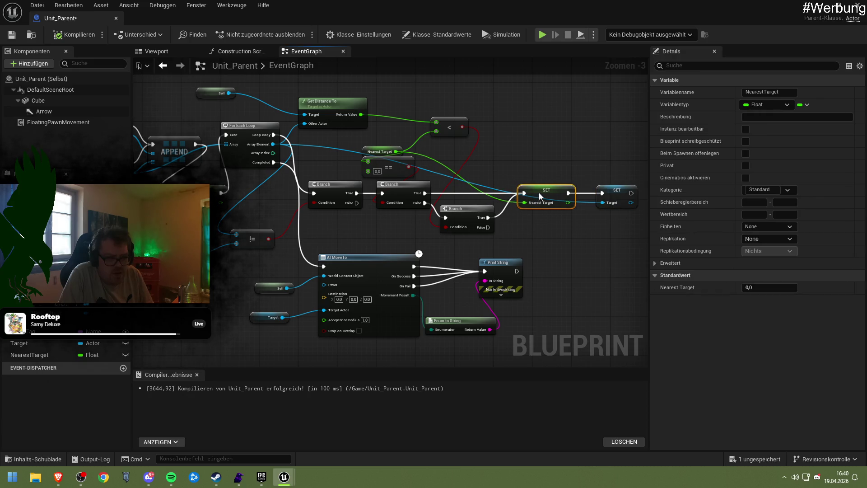
Step: Break Nearest Target's old link, move the == node aside, and wire Get Distance To's Return Value in
right_click(523, 203)
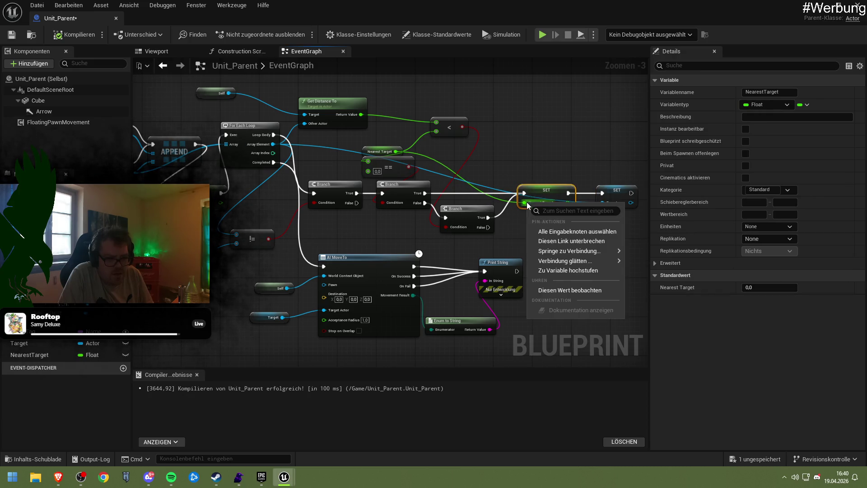
click(548, 243)
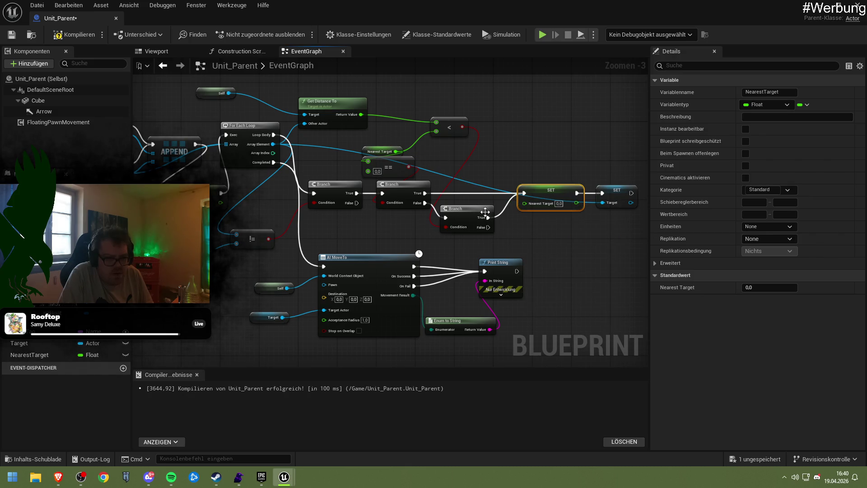
drag(395, 172, 455, 162)
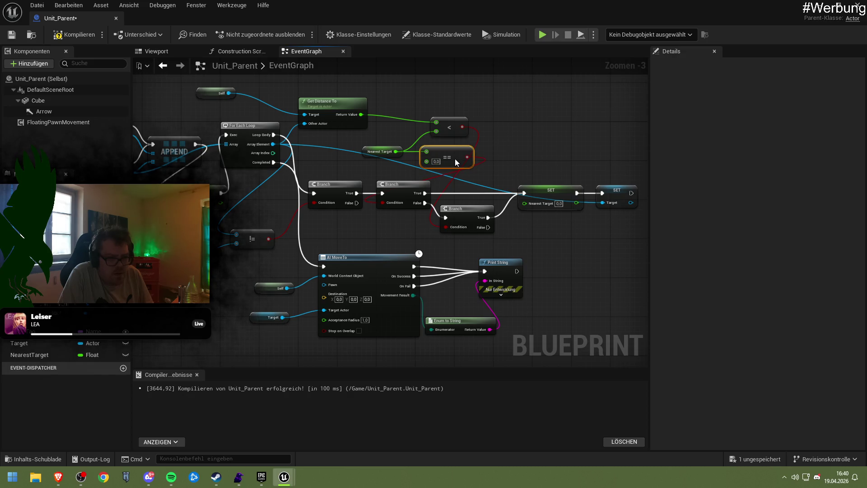
drag(362, 114, 524, 204)
Step: Save Unit_Parent, run a quick NewMap play test, and return to the blueprint's EventGraph
key(ctrl+s)
key(alt+Tab)
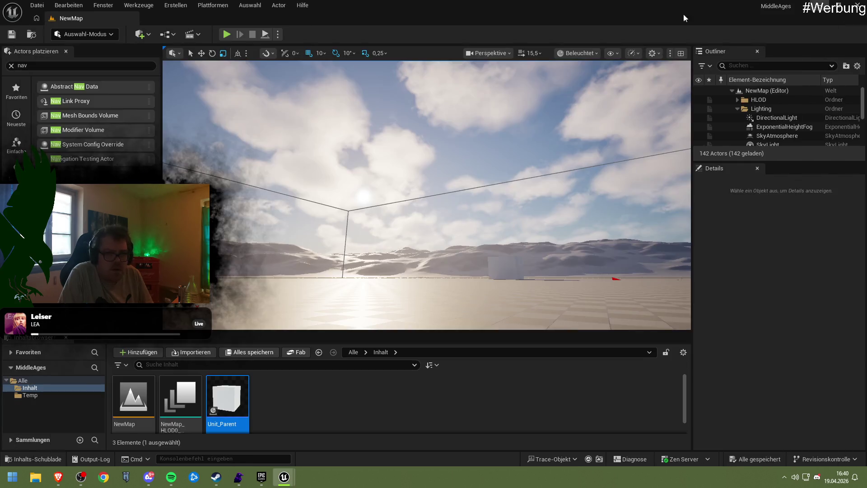
key(alt+p)
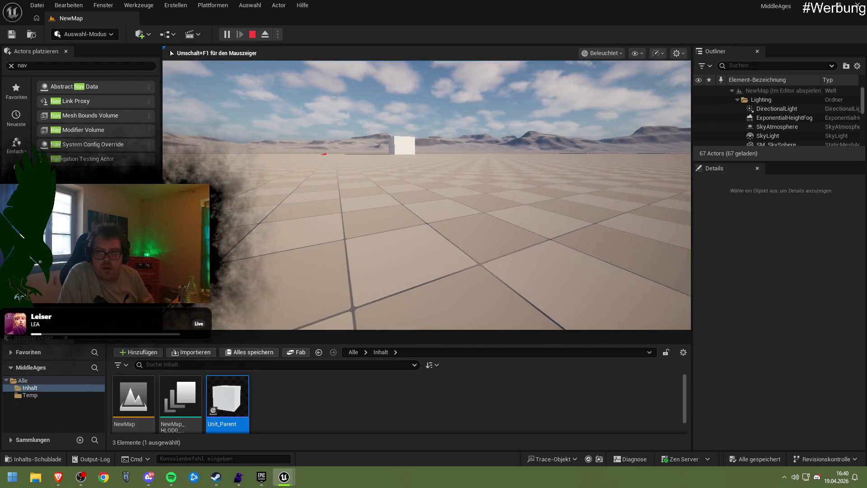
key(Escape)
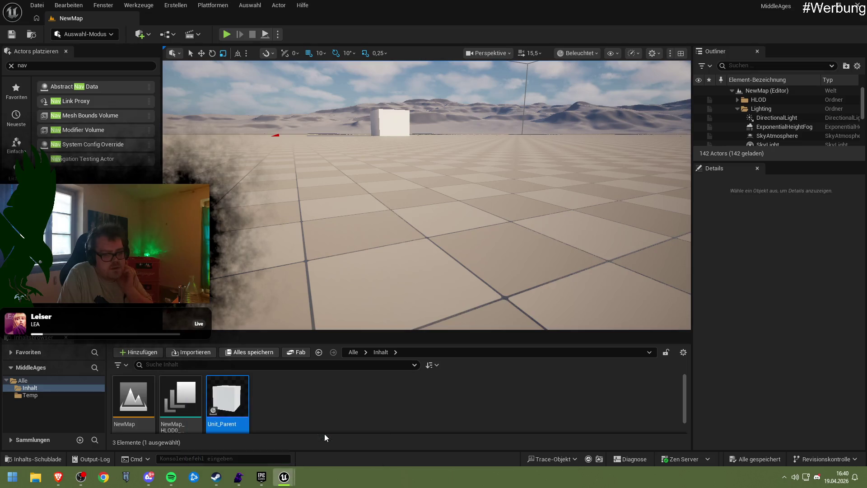
key(alt+Tab)
key(Home)
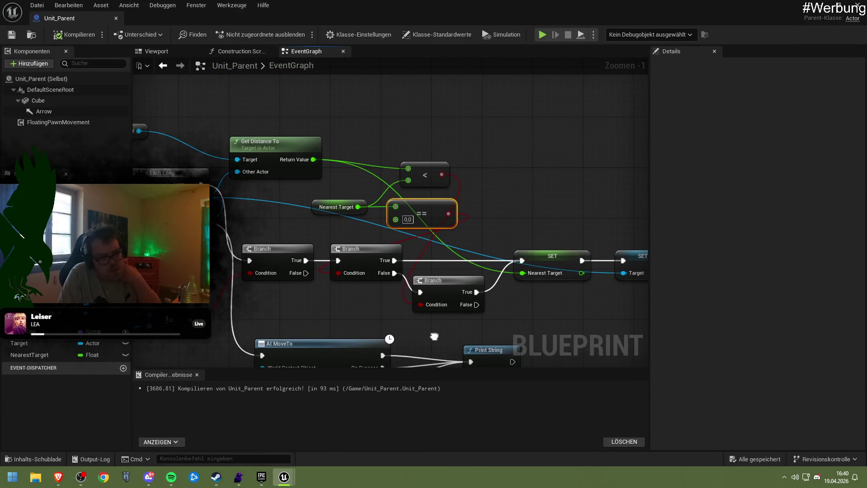
Step: Nudge the ==, < and lower Branch nodes into a tidier arrangement
mouse_move(395, 193)
mouse_down()
mouse_move(408, 219)
mouse_move(426, 198)
mouse_move(404, 195)
mouse_up()
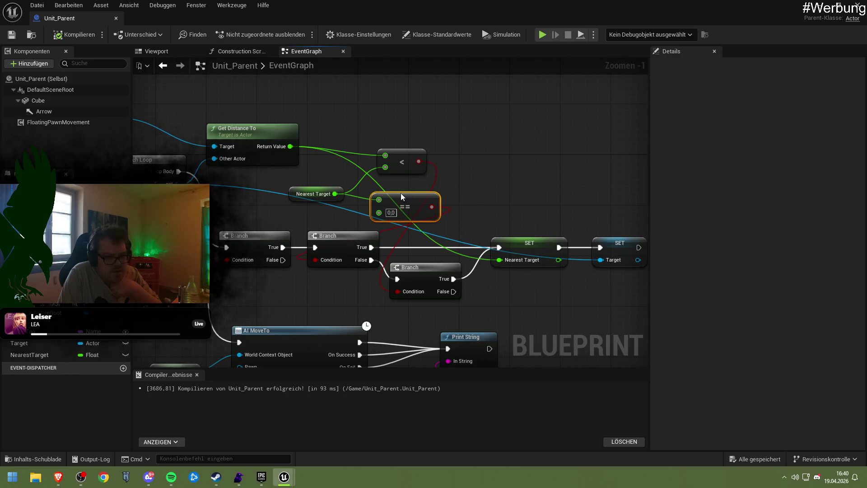
drag(394, 162, 424, 155)
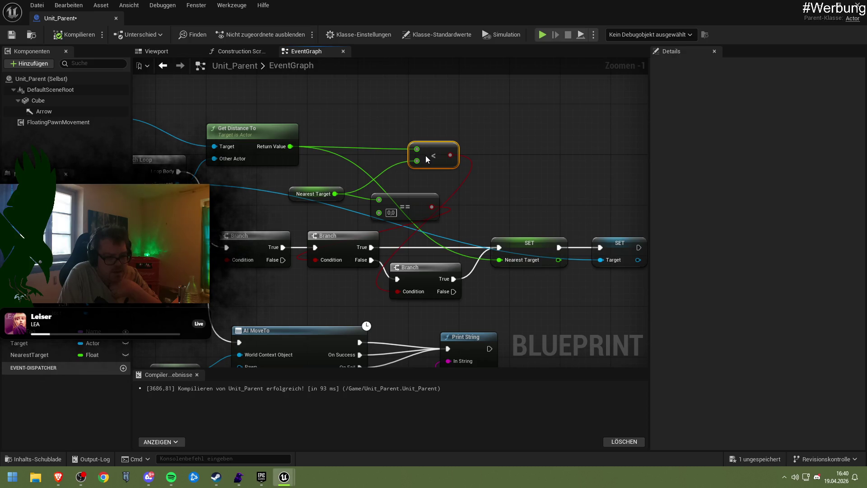
drag(417, 272, 424, 272)
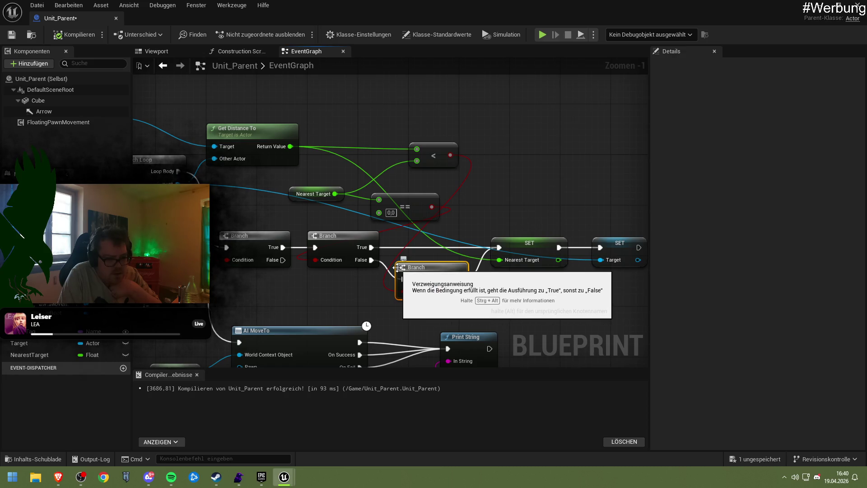
drag(409, 205, 409, 199)
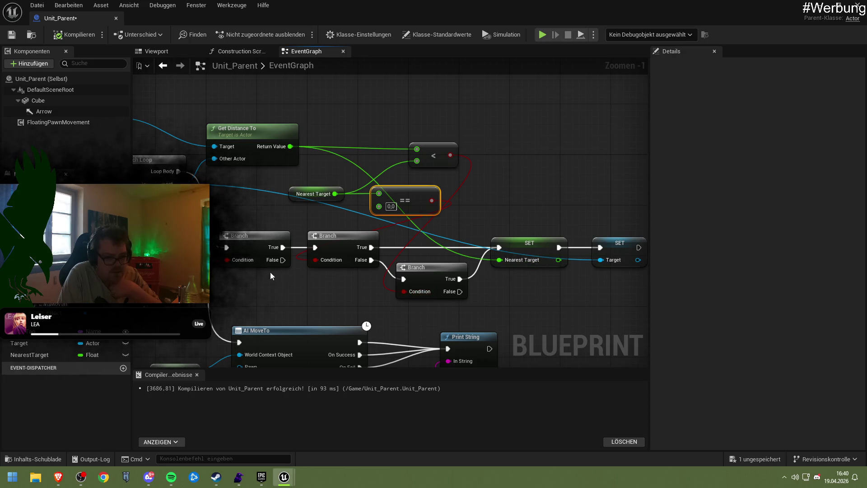
Step: Pan back to the start of the graph and bring up the second Out Actors pin's actions
drag(279, 272, 468, 272)
drag(275, 199, 415, 205)
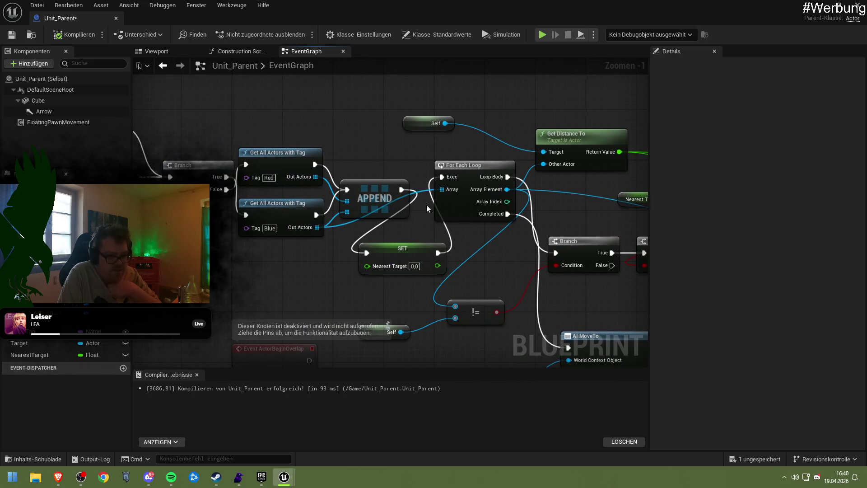
drag(457, 244, 384, 235)
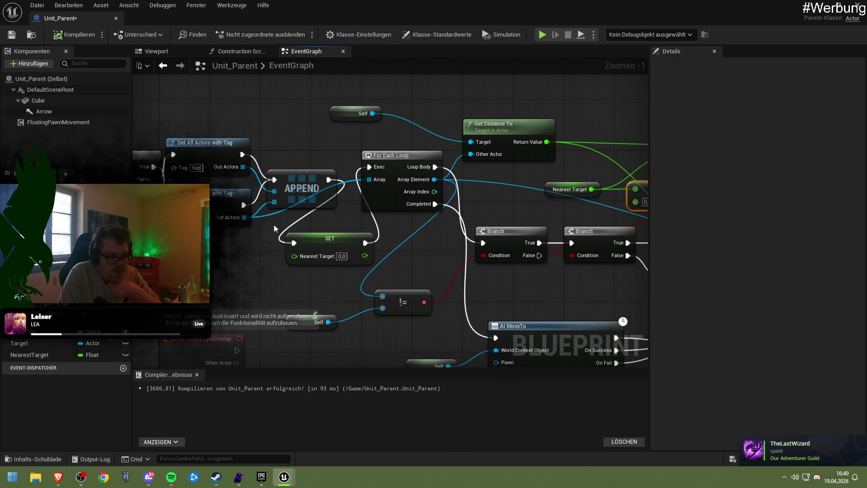
right_click(244, 218)
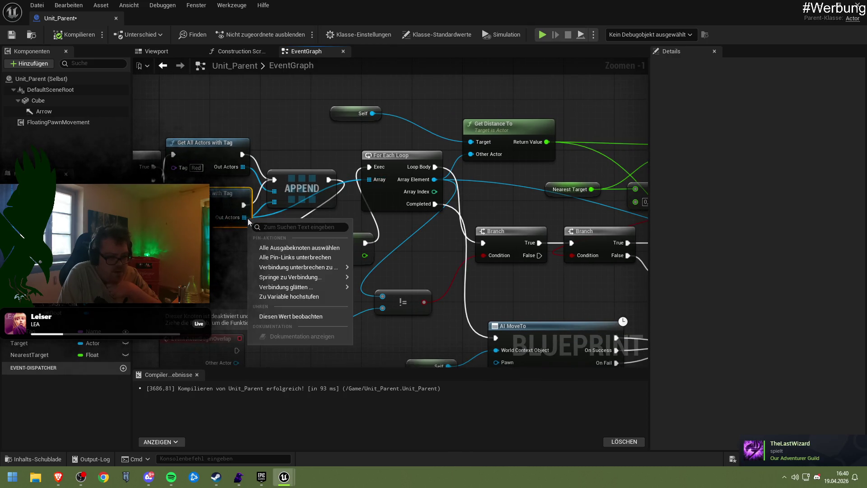
Step: Connect the first Get All Actors with Tag's Out Actors directly to the For Each Loop's Array
click(255, 191)
drag(242, 166, 369, 179)
drag(380, 229, 342, 230)
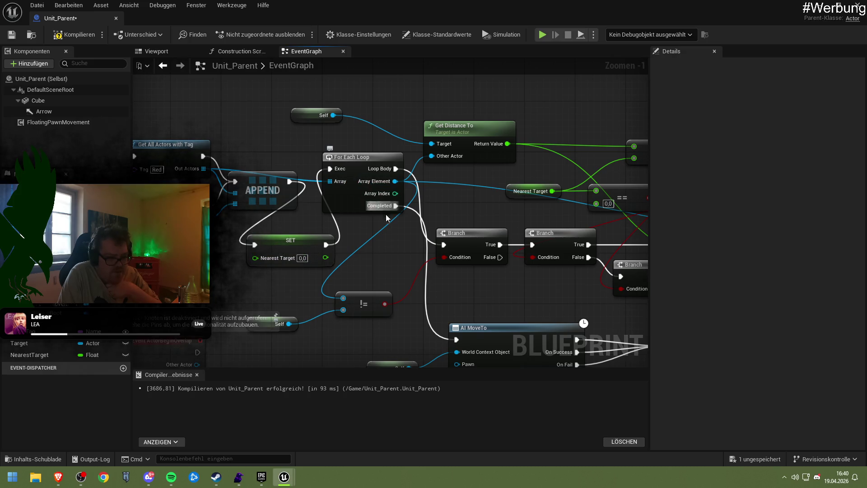
drag(375, 245, 316, 259)
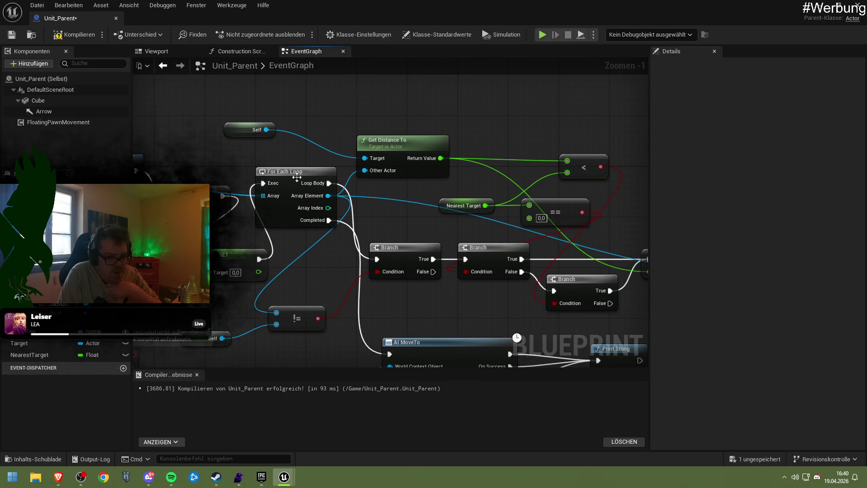
drag(335, 189, 272, 245)
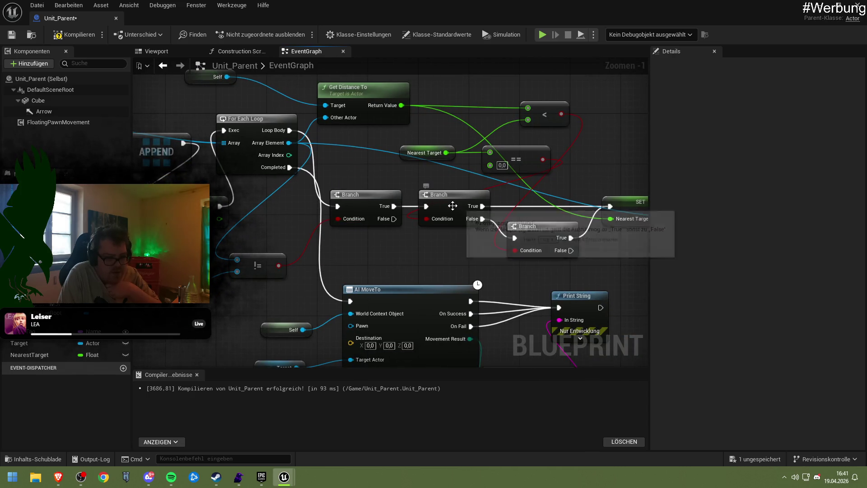
mouse_move(514, 191)
mouse_down()
mouse_move(425, 238)
mouse_move(415, 234)
mouse_up()
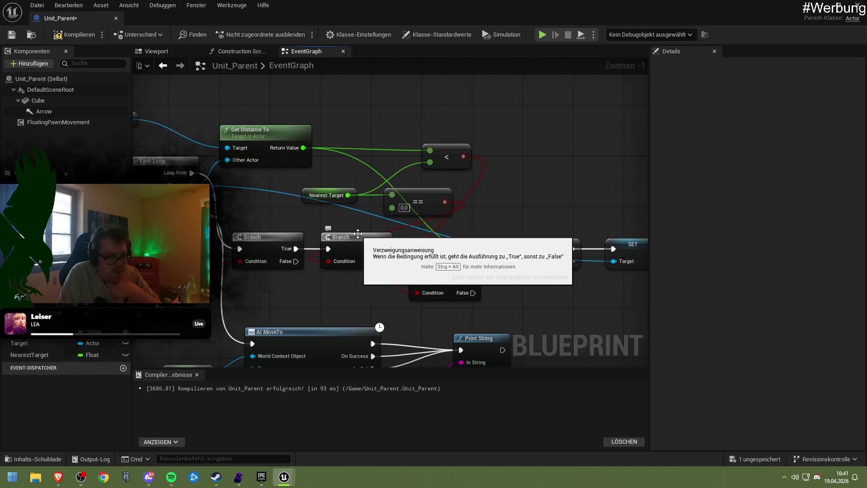
Step: Reposition the == and Get Distance To nodes, then inspect the middle Branch and SET Nearest Target nodes
mouse_move(405, 194)
mouse_down()
mouse_move(404, 212)
mouse_move(400, 194)
mouse_up()
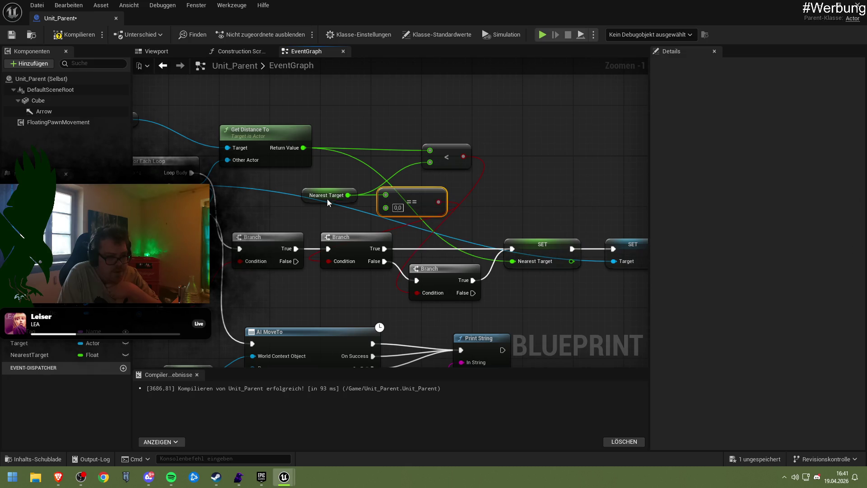
mouse_move(260, 143)
mouse_down()
mouse_move(289, 139)
mouse_move(364, 174)
mouse_move(312, 147)
mouse_up()
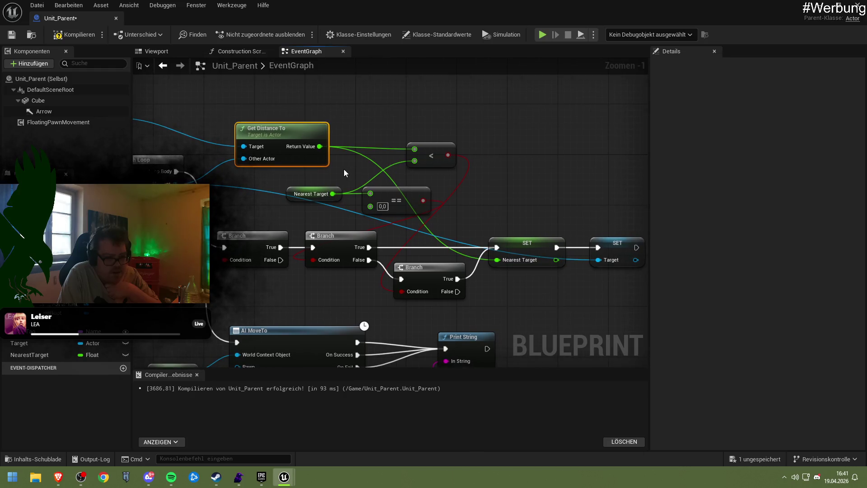
click(335, 243)
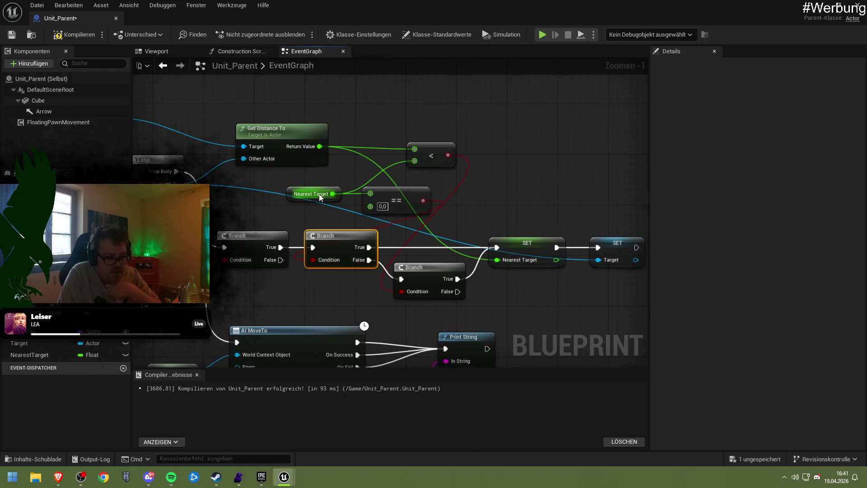
click(490, 244)
drag(488, 244, 432, 231)
mouse_move(215, 184)
mouse_down()
mouse_move(299, 181)
mouse_move(300, 121)
mouse_up()
drag(556, 172, 518, 158)
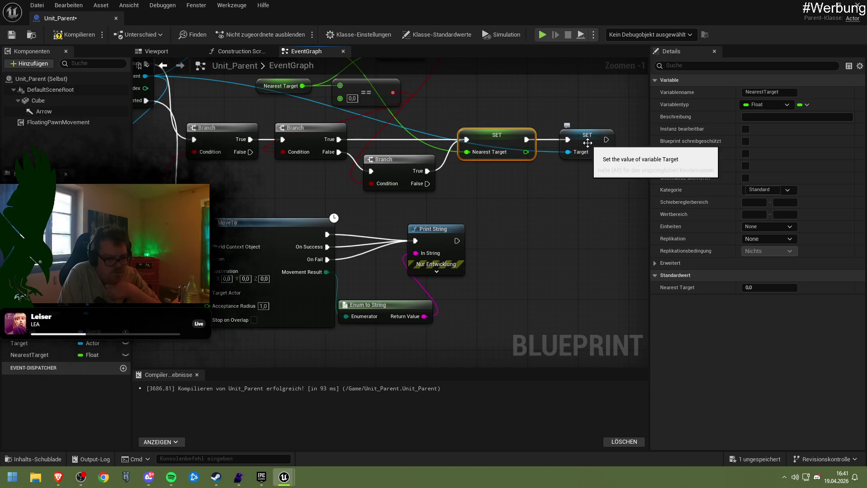
Step: Inspect the AI MoveTo node's Pawn and Target Actor inputs, leaving Pawn unconnected
drag(397, 205, 533, 202)
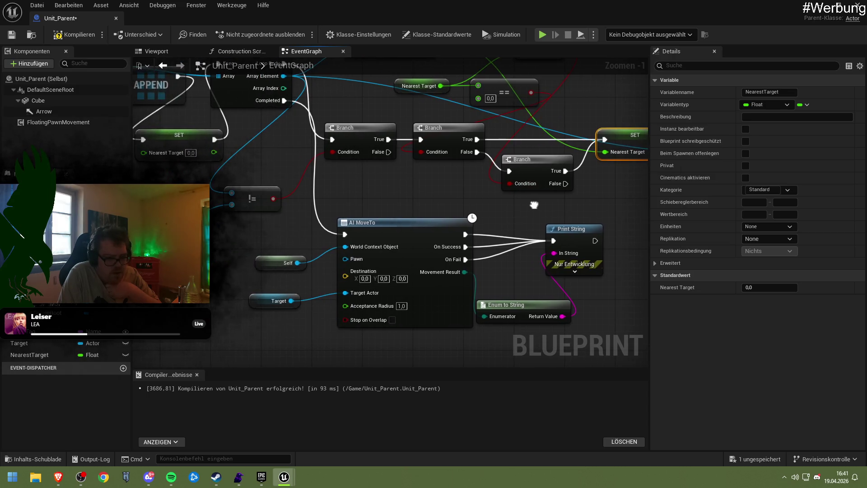
drag(457, 196, 466, 193)
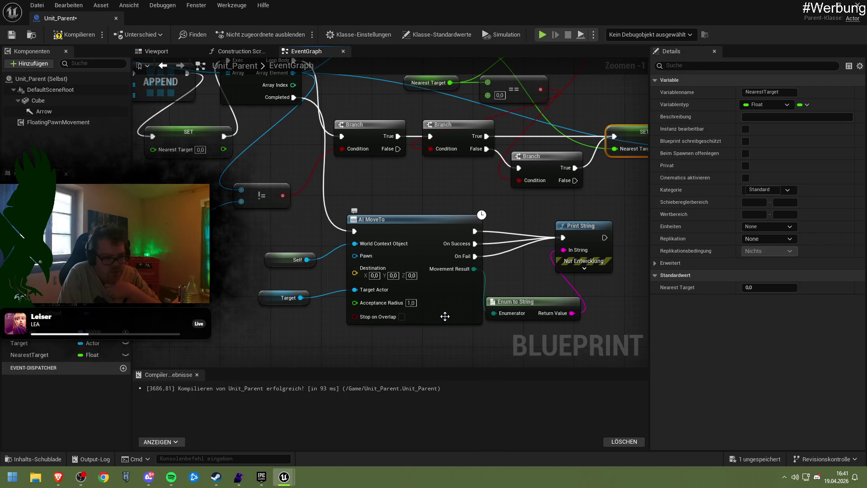
mouse_move(445, 319)
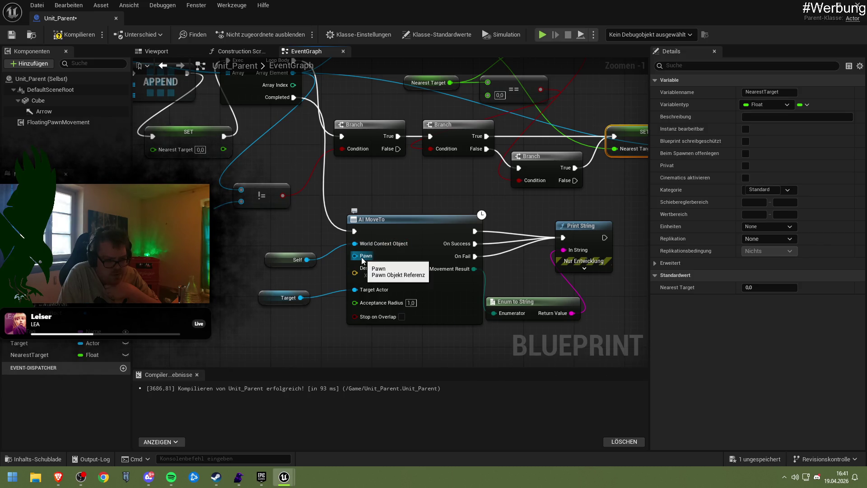
drag(355, 255, 346, 263)
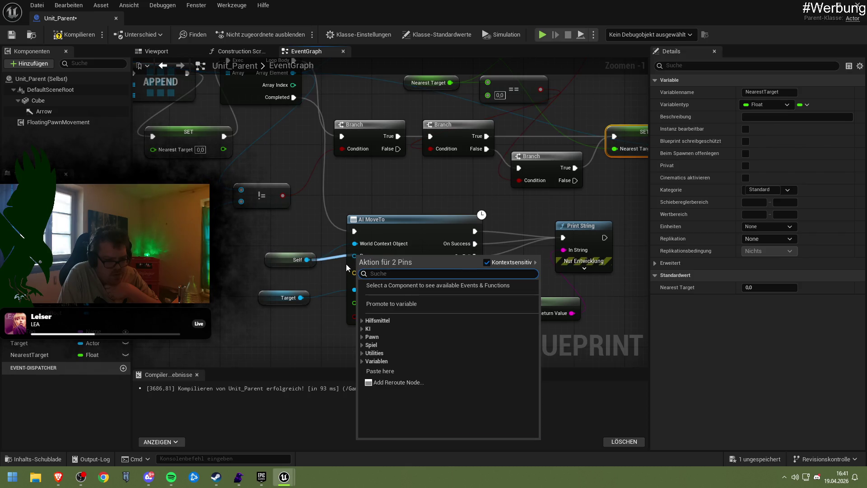
click(339, 264)
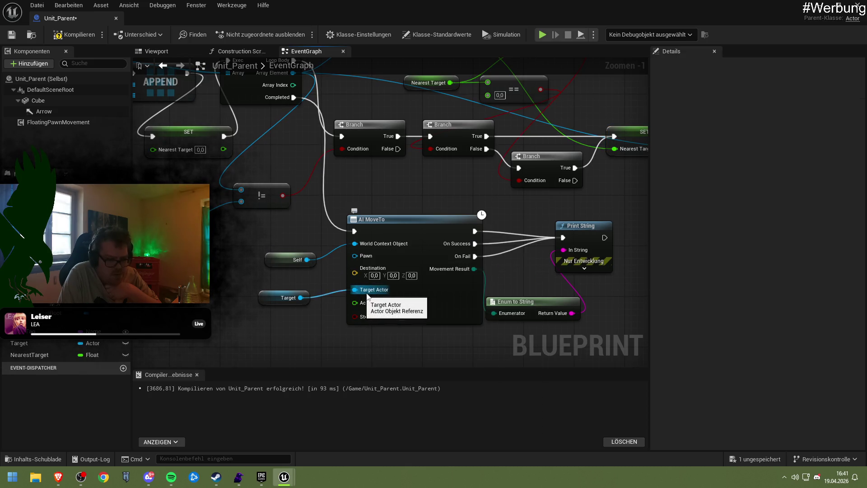
Step: Switch back to the 'AI move to' forum thread in the browser
mouse_move(422, 297)
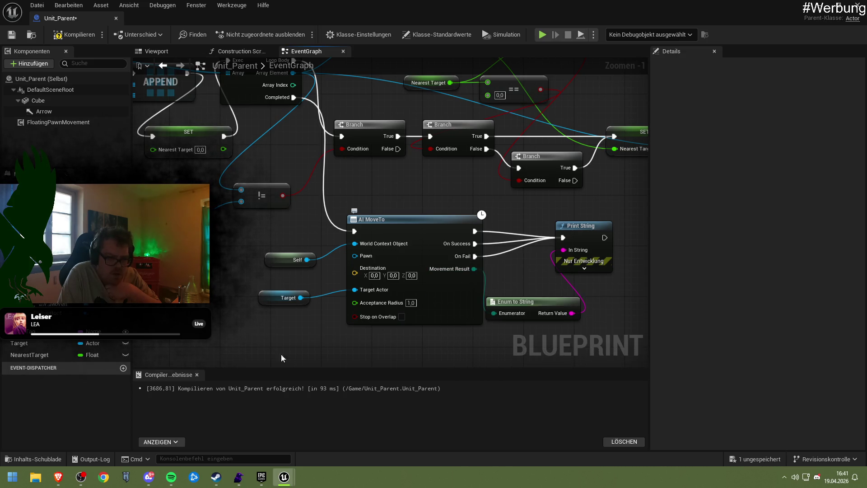
mouse_move(59, 480)
click(144, 429)
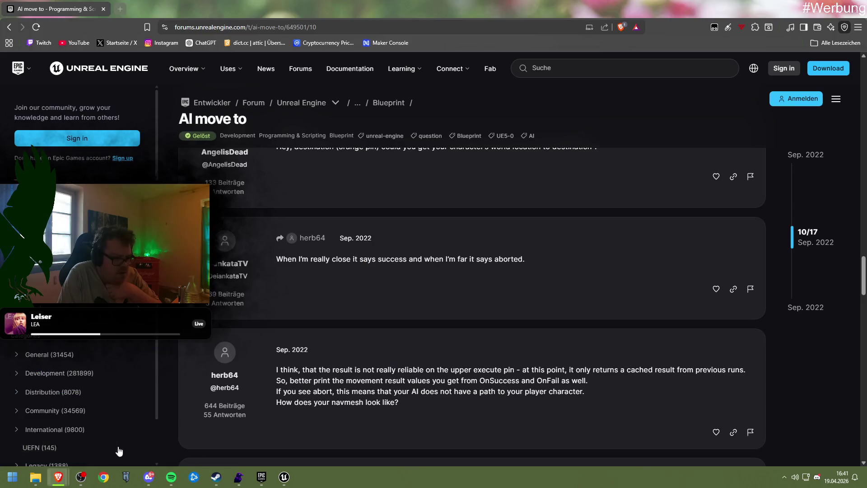
Step: Read the 'AI move to' thread through to its last reply
scroll(298, 282, down, 5)
scroll(298, 282, down, 5)
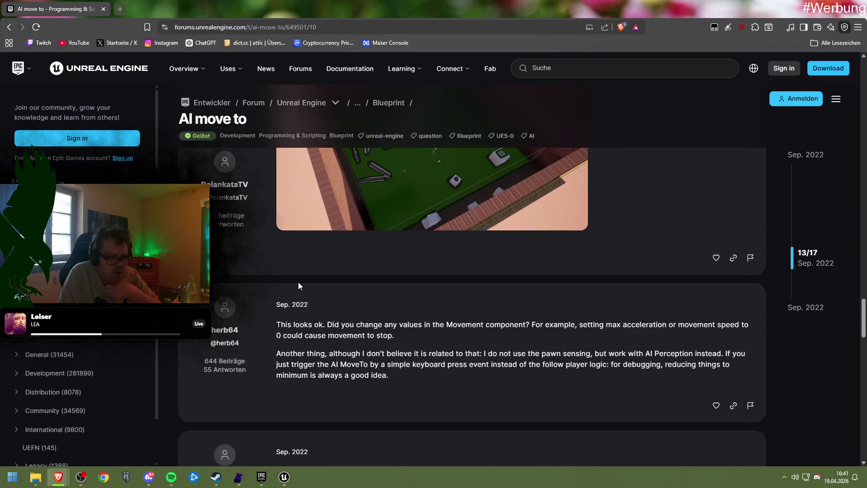
scroll(297, 281, down, 2)
scroll(299, 283, down, 10)
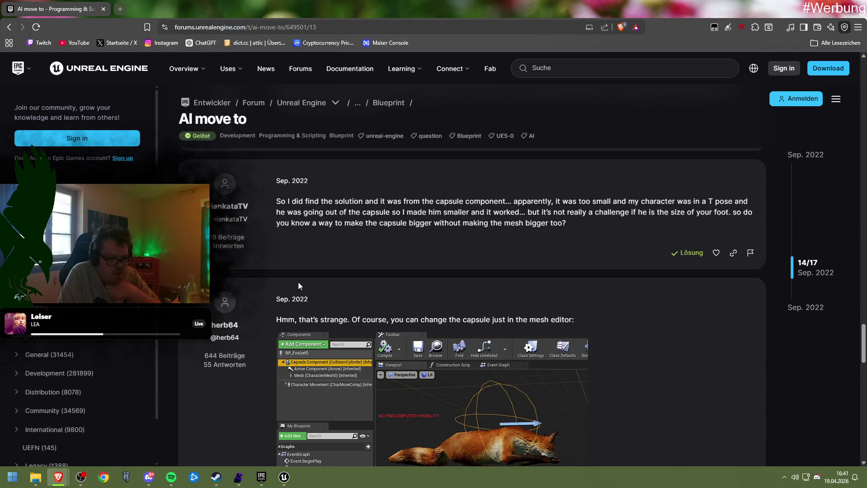
Step: Google 'ai move to makes instant succes' and open the 'AI MoveTo always reports Success?' result
click(210, 29)
text(ai move to)
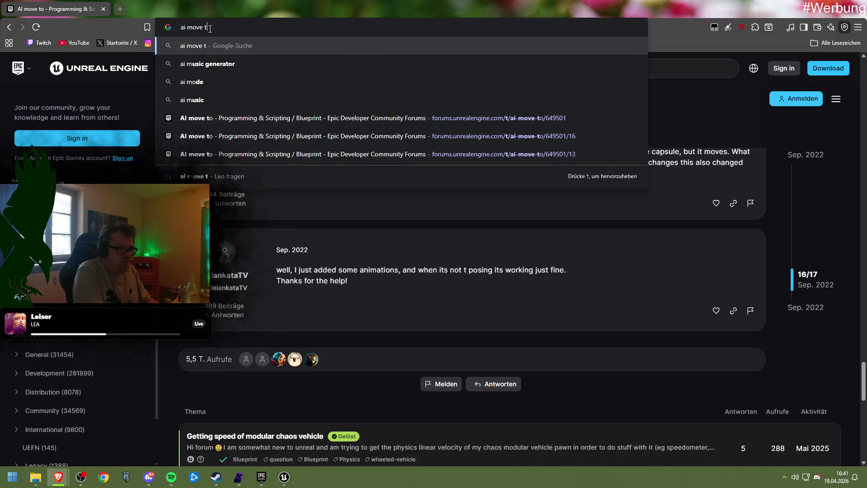
text( makes )
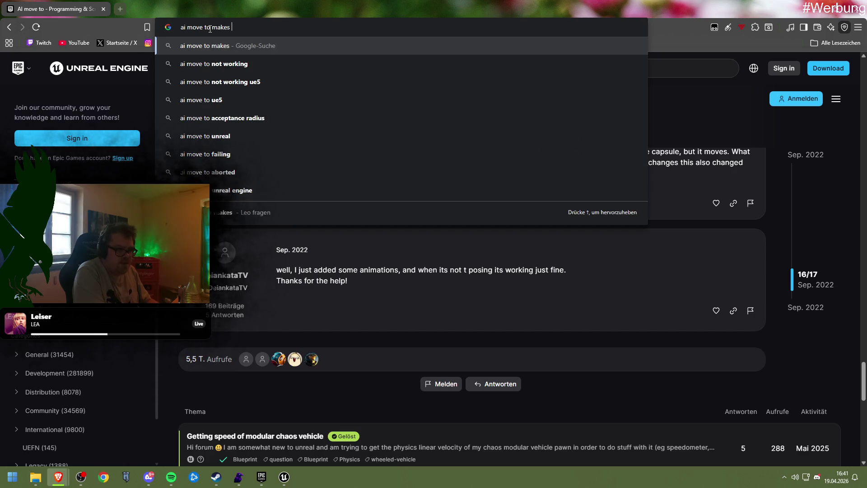
text(instant succes)
key(Return)
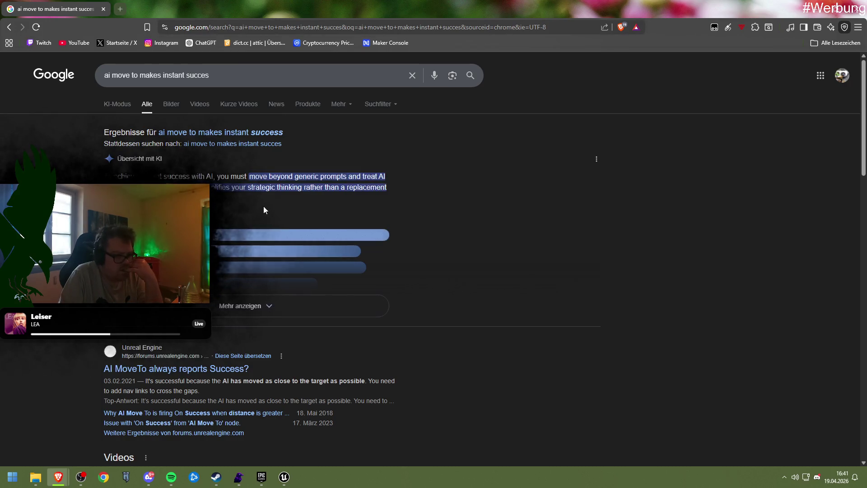
click(201, 369)
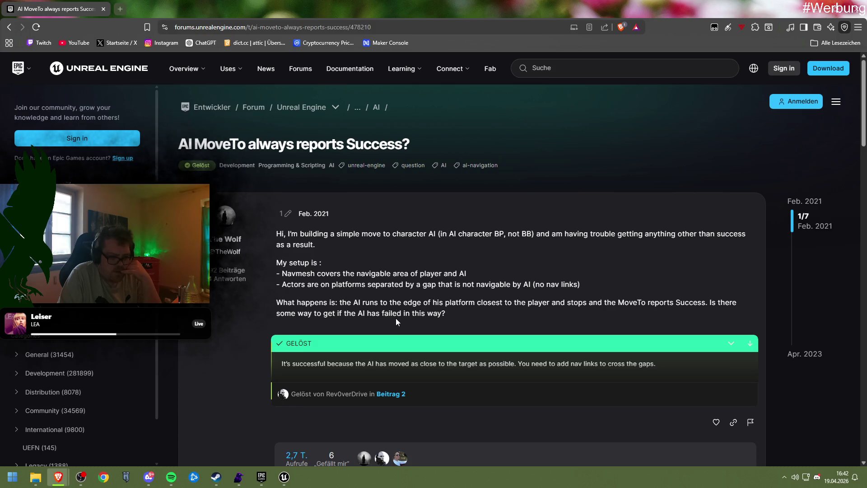
Step: Read the replies down to post 3/7's suggested 100 cm distance check and line trace
scroll(396, 318, down, 1)
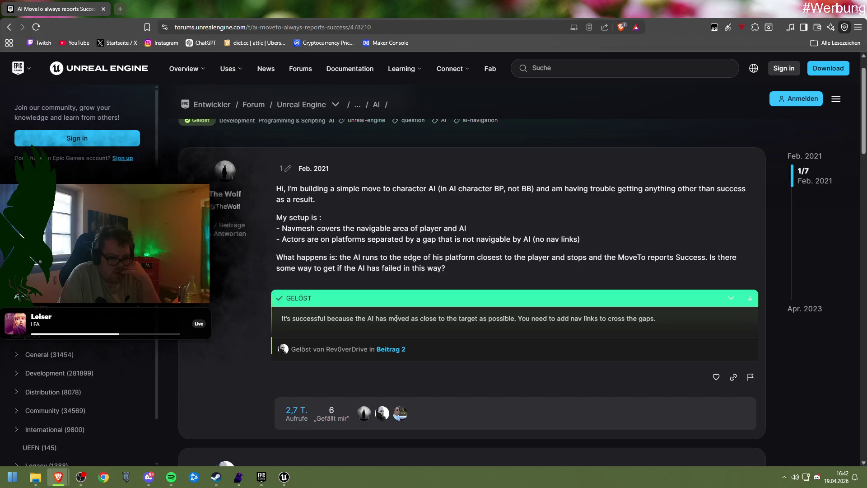
scroll(396, 318, down, 3)
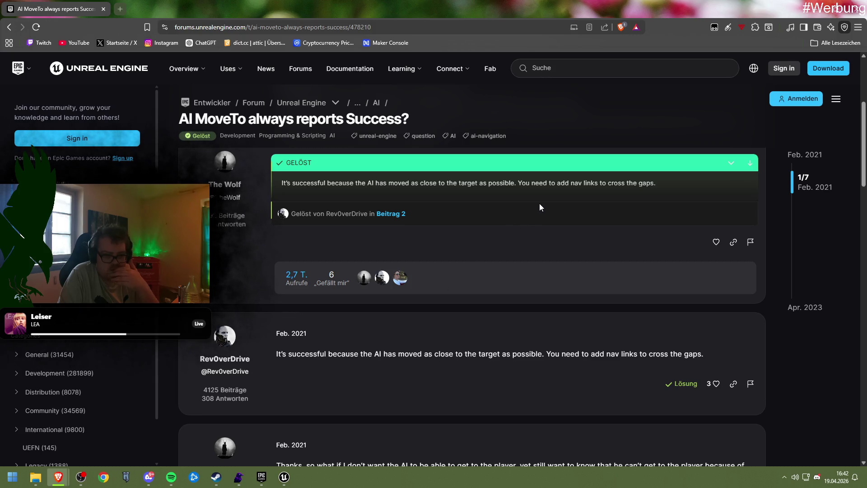
scroll(481, 259, down, 2)
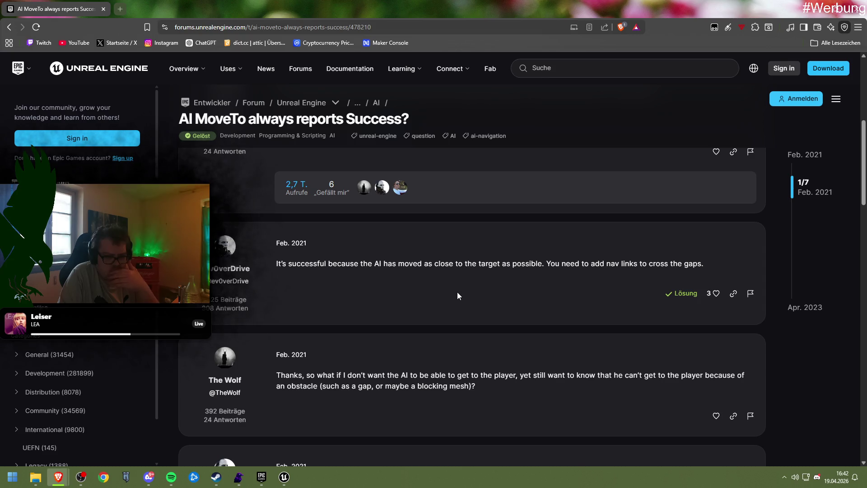
scroll(457, 292, down, 2)
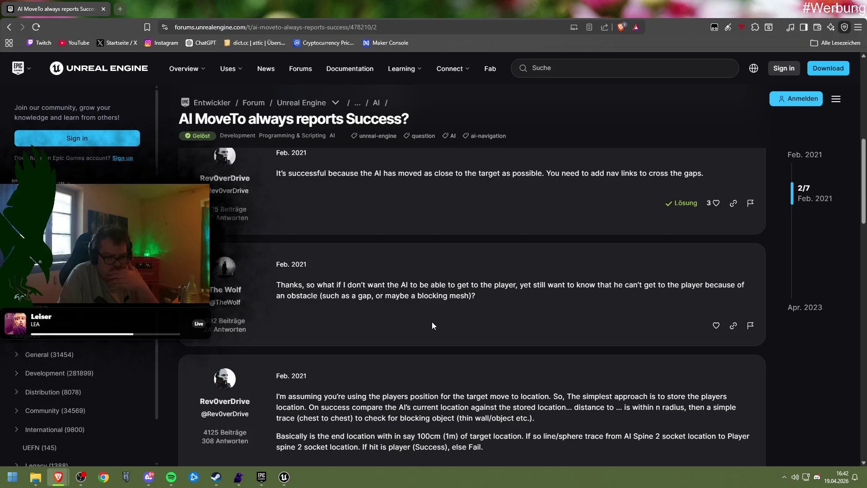
right_click(431, 321)
click(394, 322)
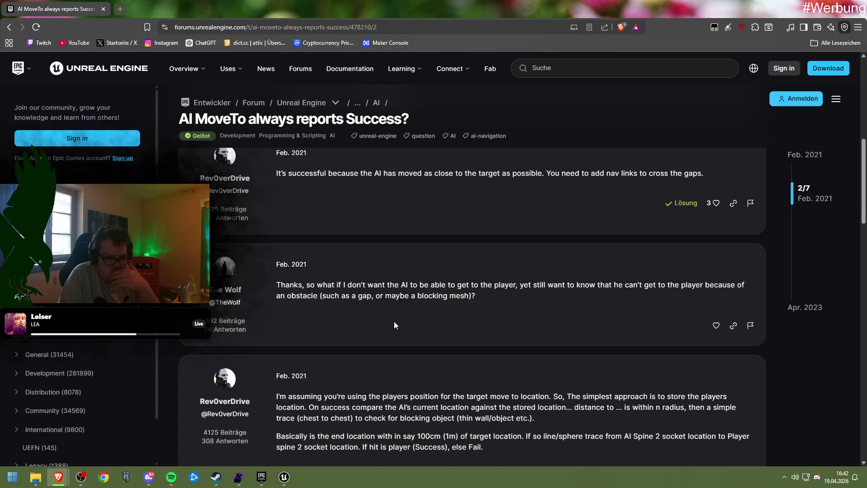
scroll(394, 317, down, 3)
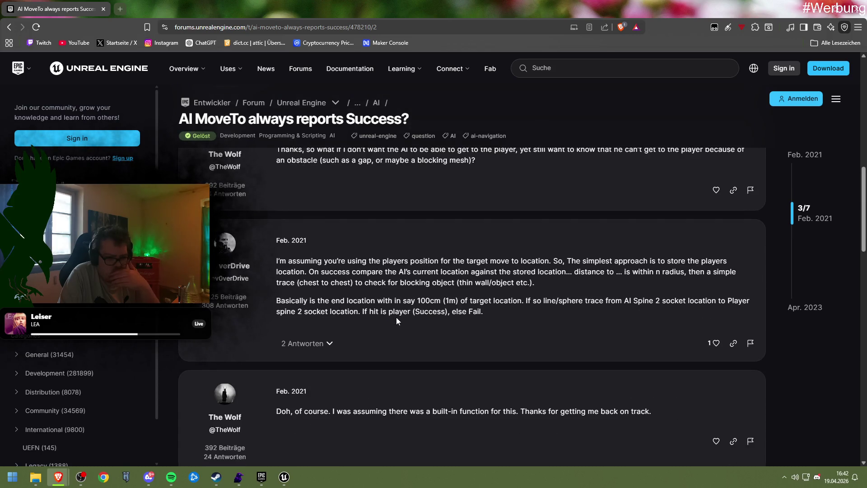
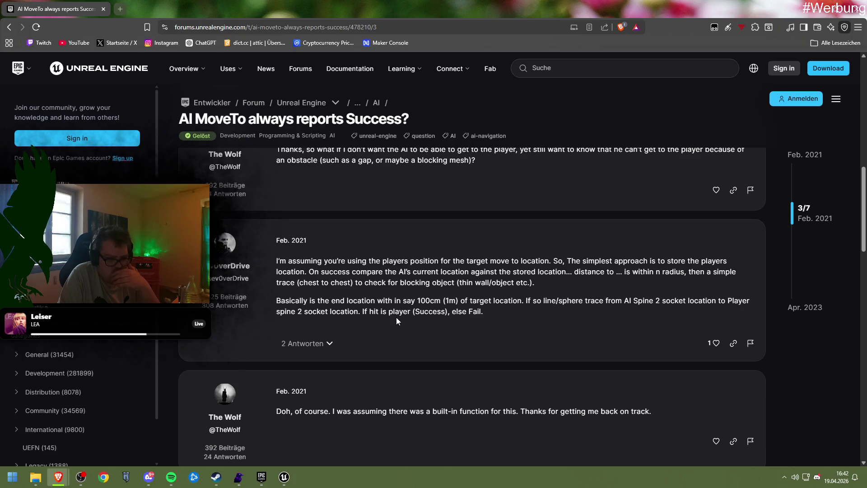
Step: Scroll to the end of the AI MoveTo forum thread
scroll(396, 317, down, 7)
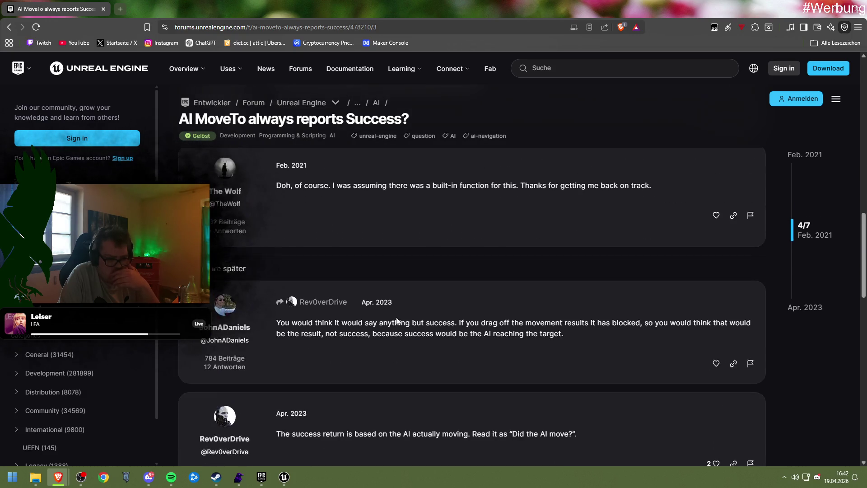
scroll(396, 318, down, 2)
right_click(397, 317)
key(Escape)
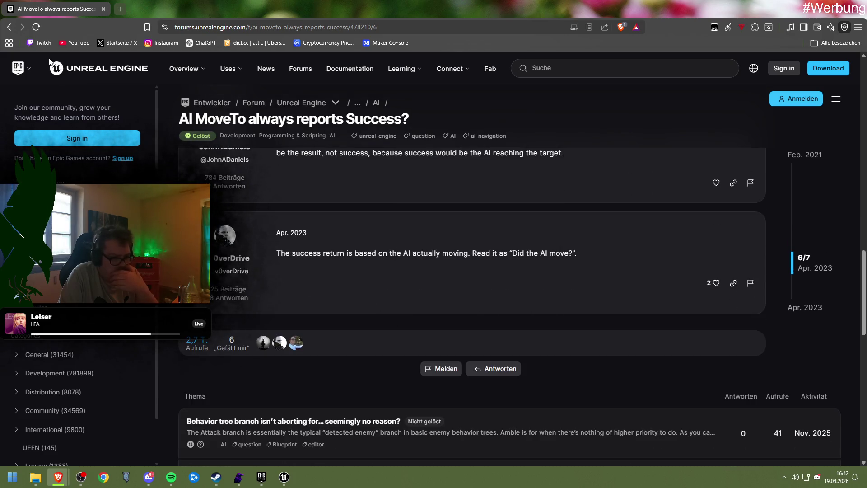
Step: Go back to the Google results and open the Reddit post 'AI MoveTo fires success too early?'
key(alt+Left)
scroll(264, 246, down, 6)
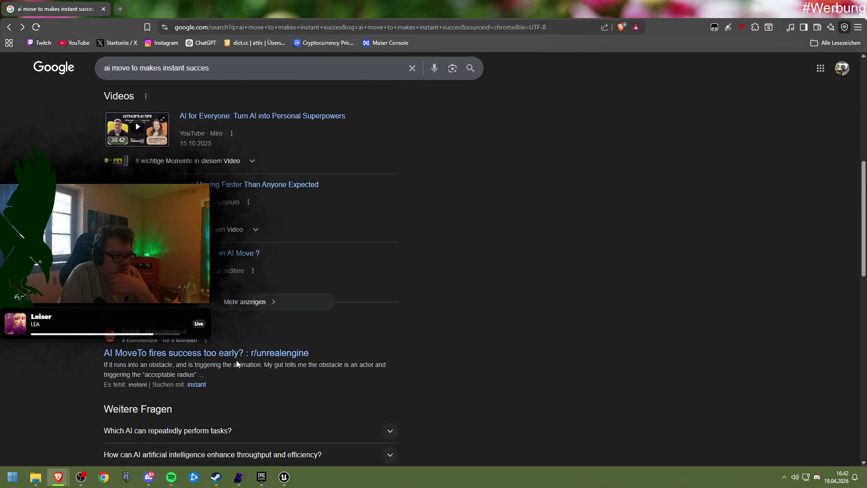
click(236, 356)
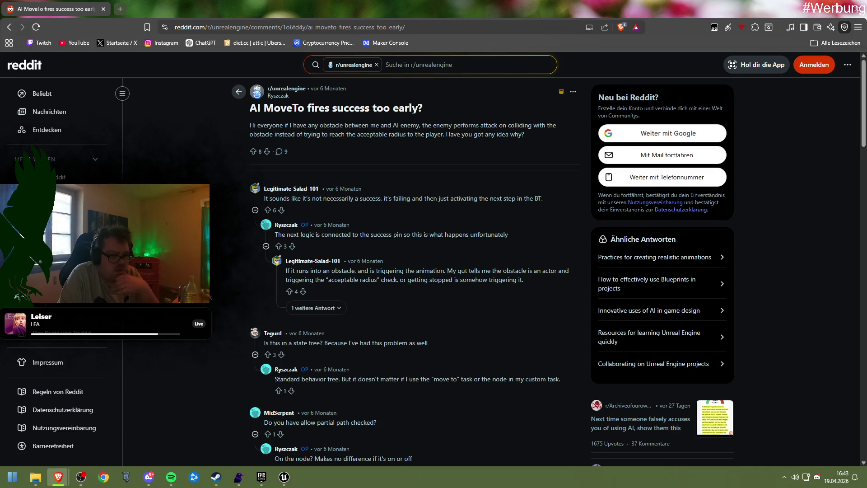
Step: Read the replies on obstacles, behavior trees and partial paths, then head back to Unreal
right_click(209, 296)
key(Escape)
right_click(188, 108)
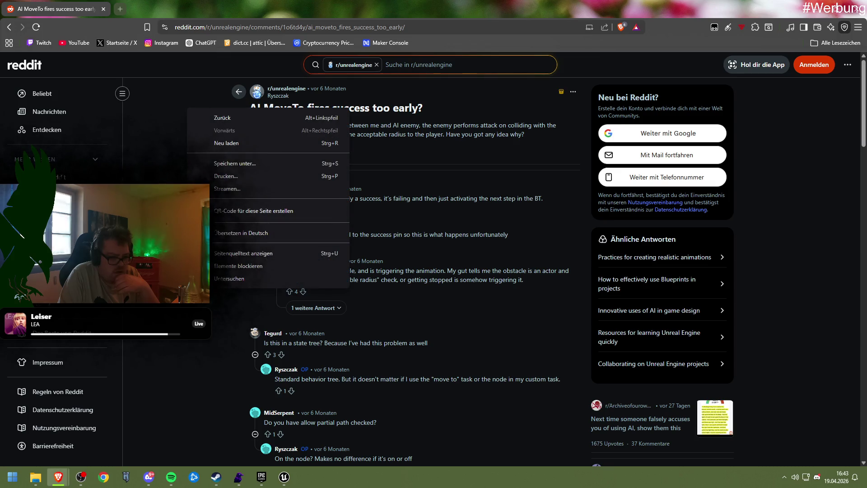
key(Escape)
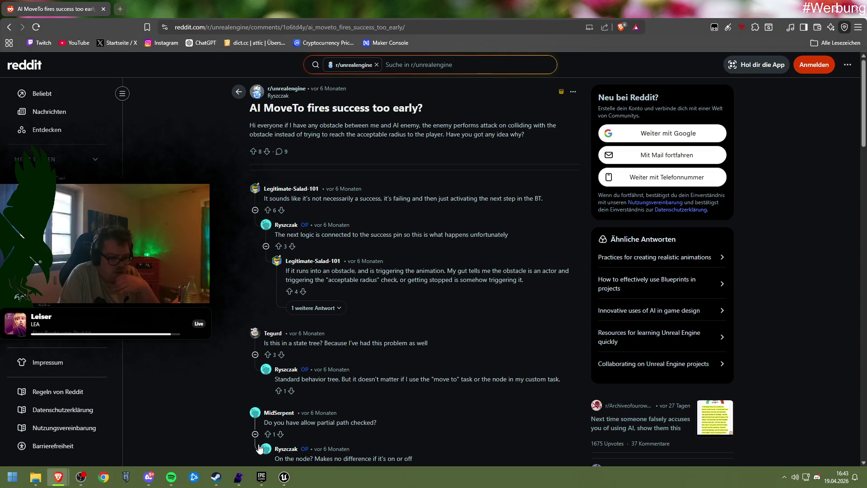
mouse_move(284, 476)
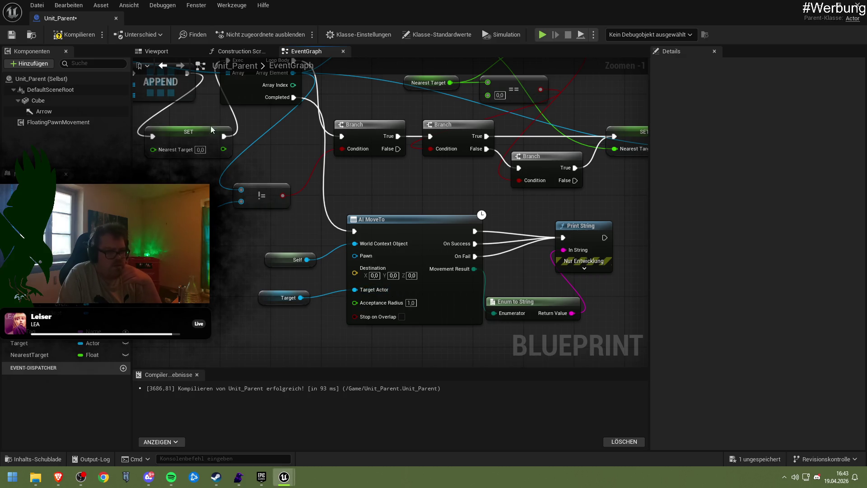
Step: Close the Blueprint and lift the Blue and Red Unit_Parent cubes to Z 230
click(822, 9)
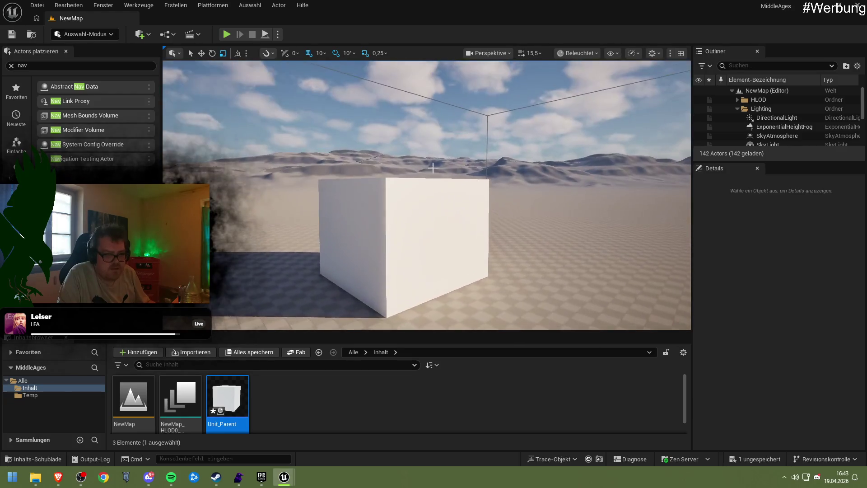
click(379, 228)
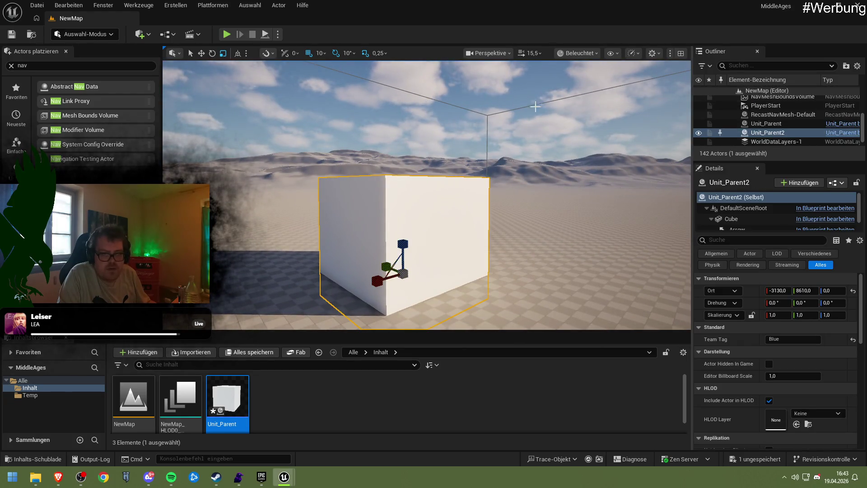
click(201, 53)
drag(401, 246, 401, 215)
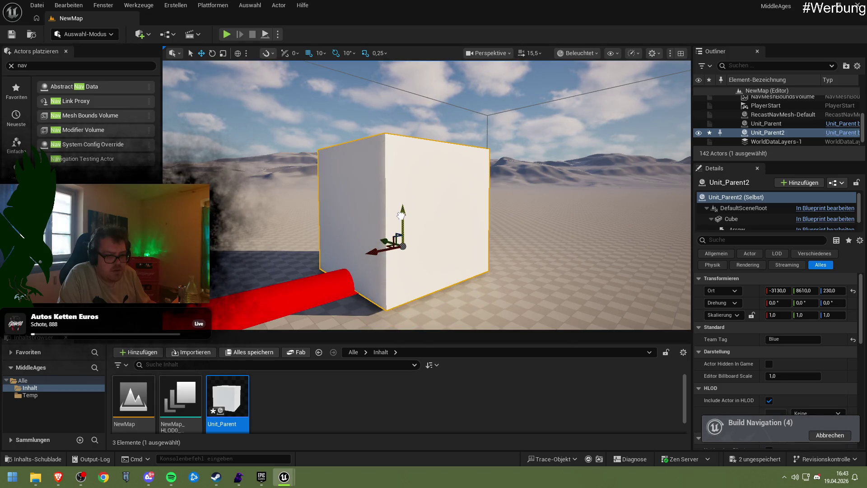
scroll(397, 131, up, 5)
scroll(427, 195, down, 5)
scroll(427, 195, up, 5)
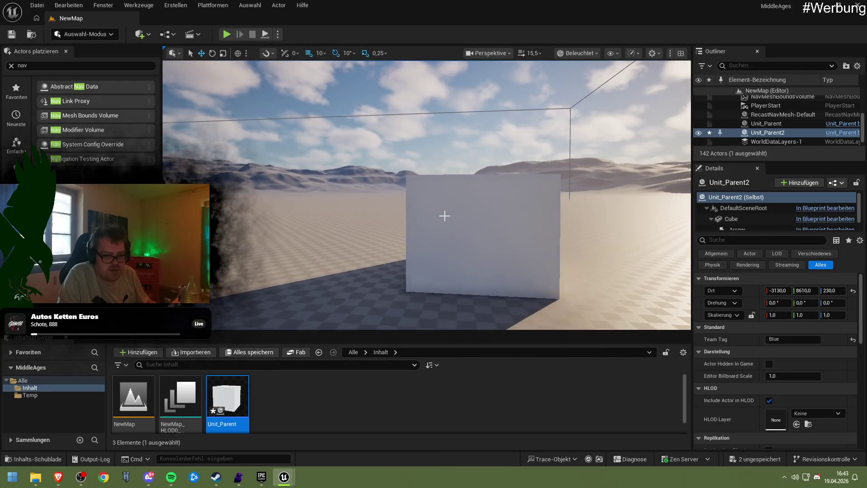
click(475, 237)
drag(475, 237, 476, 210)
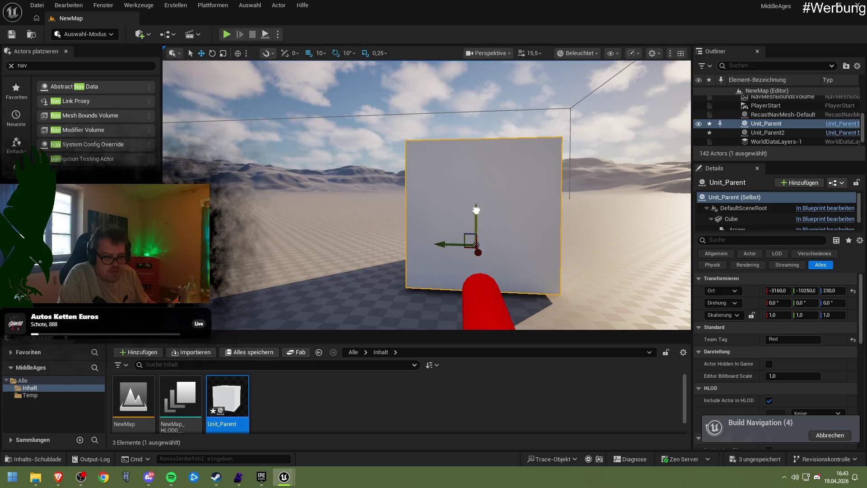
Step: Play and stop the level twice to test the raised units
click(223, 35)
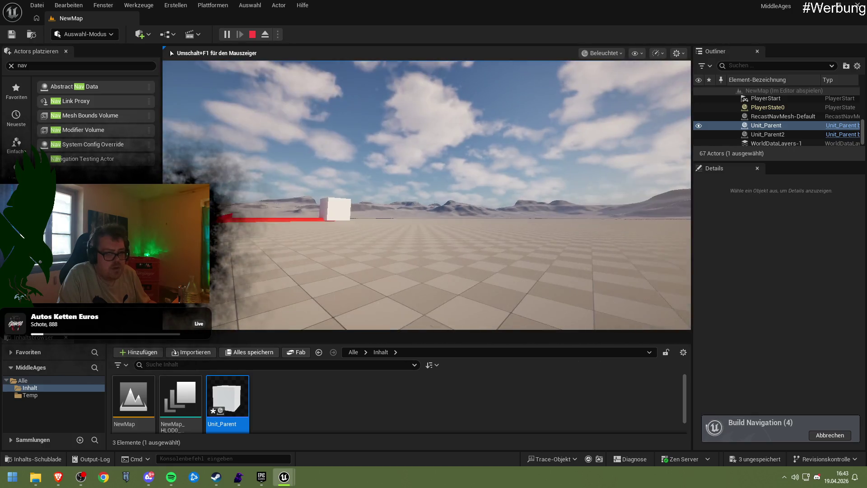
key(Escape)
click(227, 34)
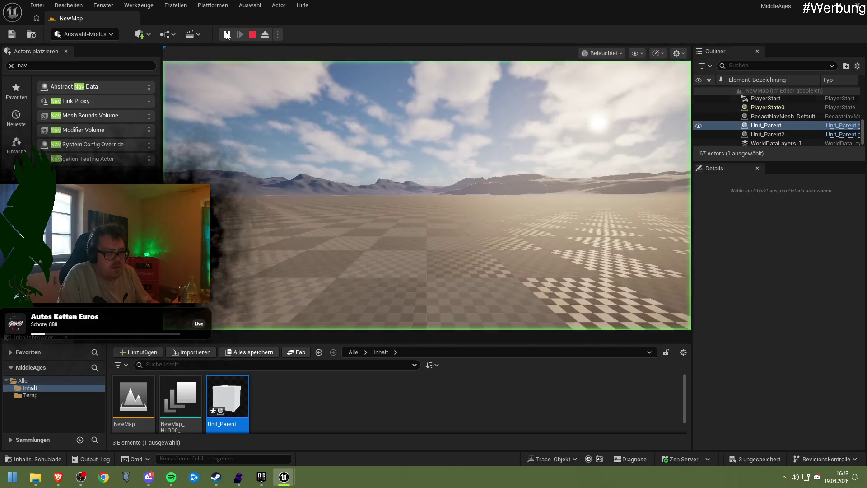
click(252, 34)
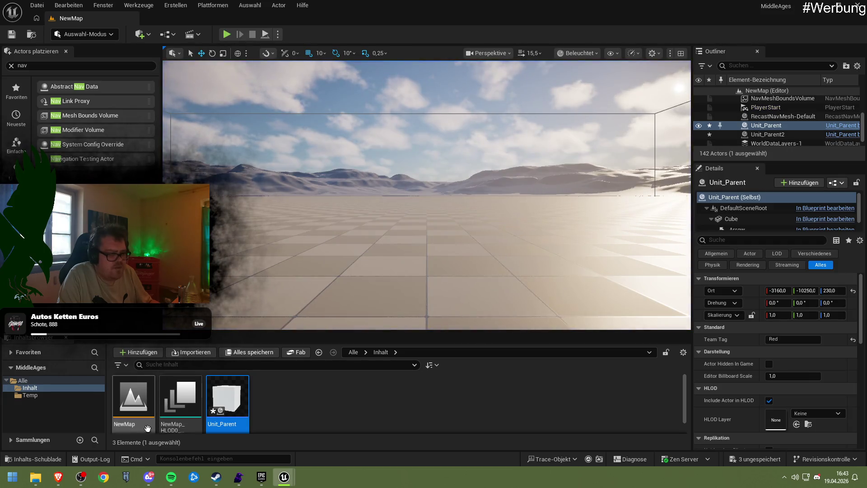
Step: Reopen the Unit_Parent Blueprint's own defaults, then return to the Reddit thread
double_click(227, 397)
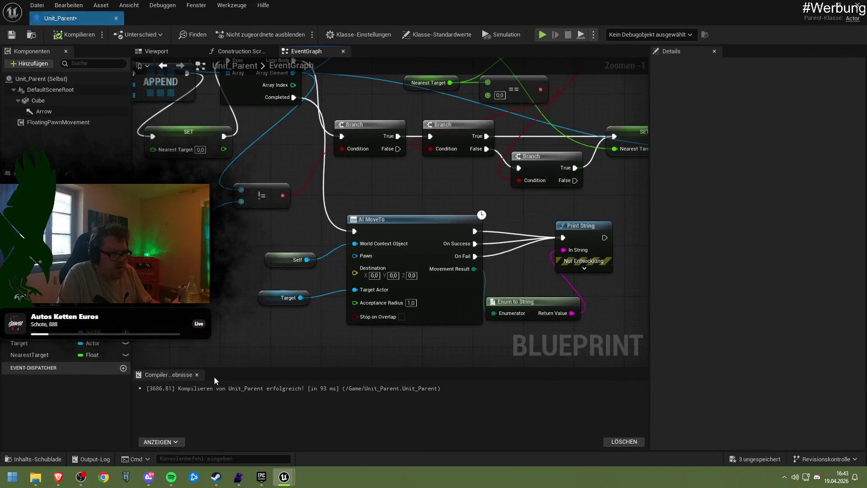
click(67, 123)
click(59, 75)
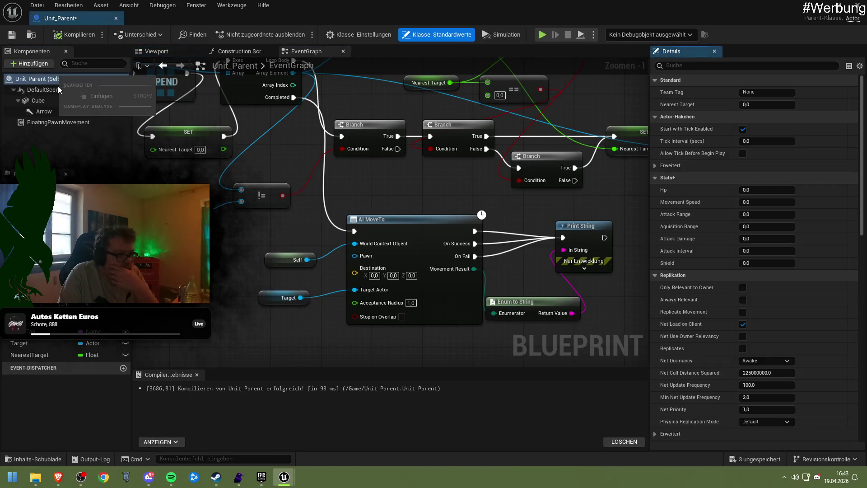
right_click(42, 89)
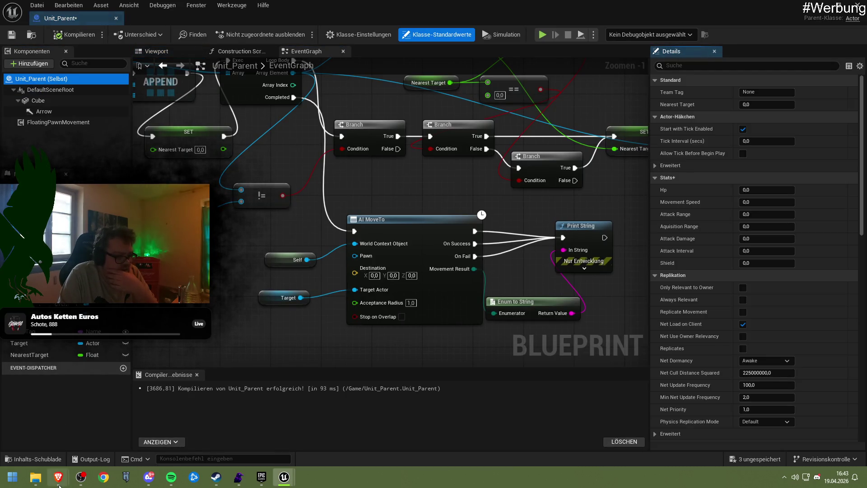
mouse_move(59, 477)
click(139, 446)
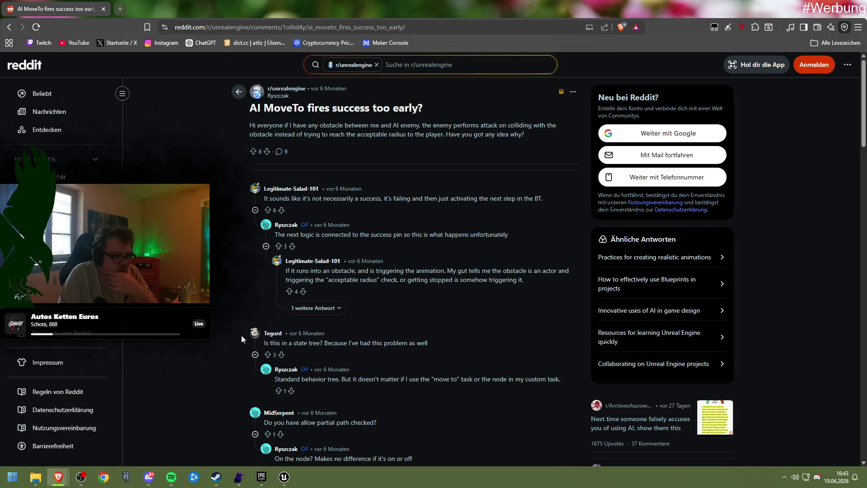
Step: Search 'ai move to unreal engine docs' and open the AI MoveTo documentation page
click(214, 28)
text(ai move to unreal engine docs)
key(Return)
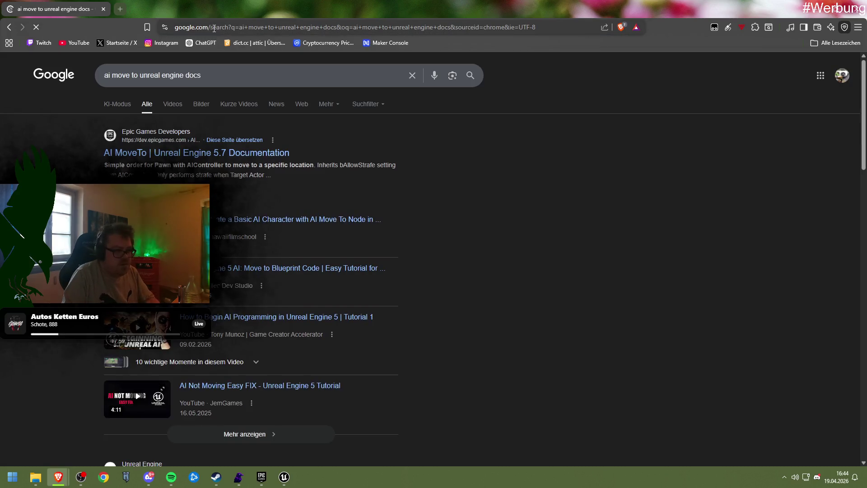
click(280, 154)
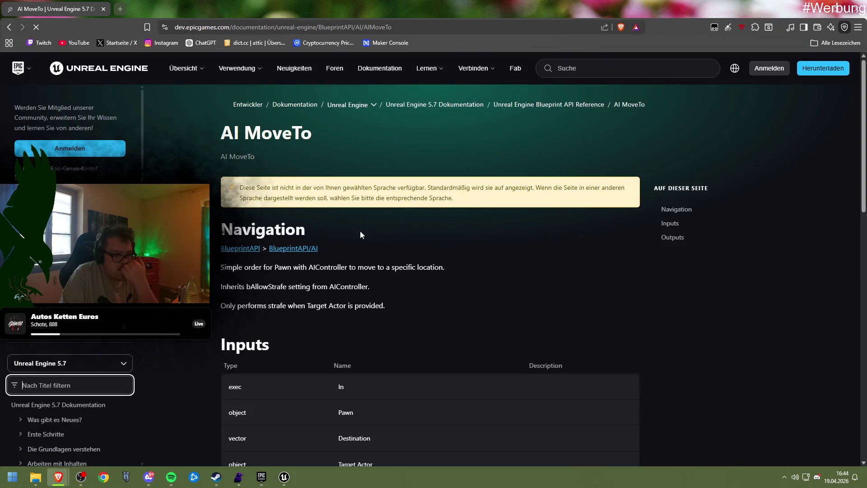
Step: Check the AI MoveTo node's inputs and outputs, then go back to Unit_Parent
scroll(389, 243, down, 5)
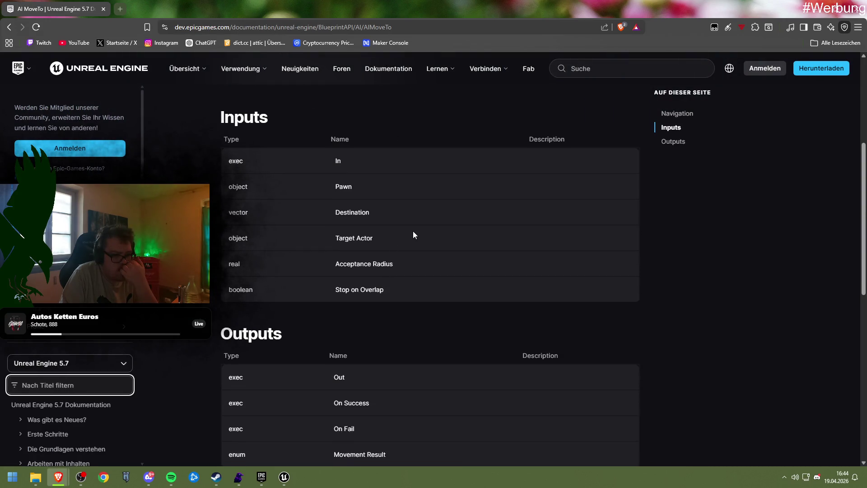
scroll(413, 232, up, 2)
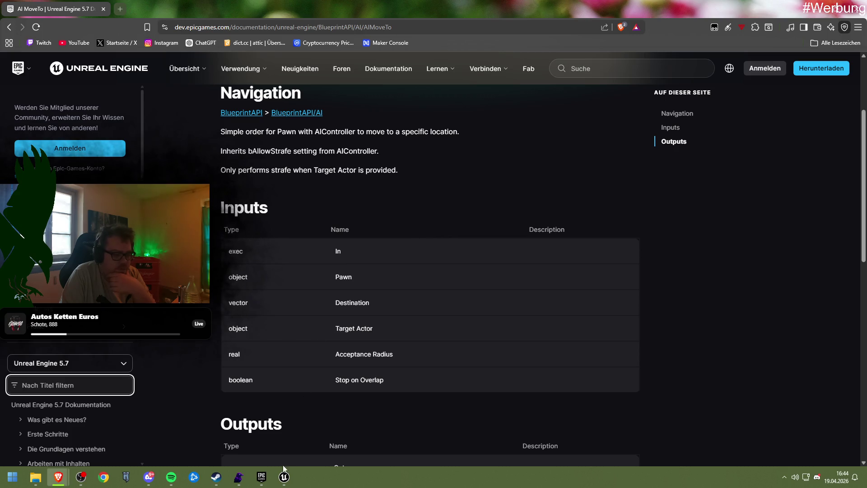
mouse_move(284, 475)
click(305, 429)
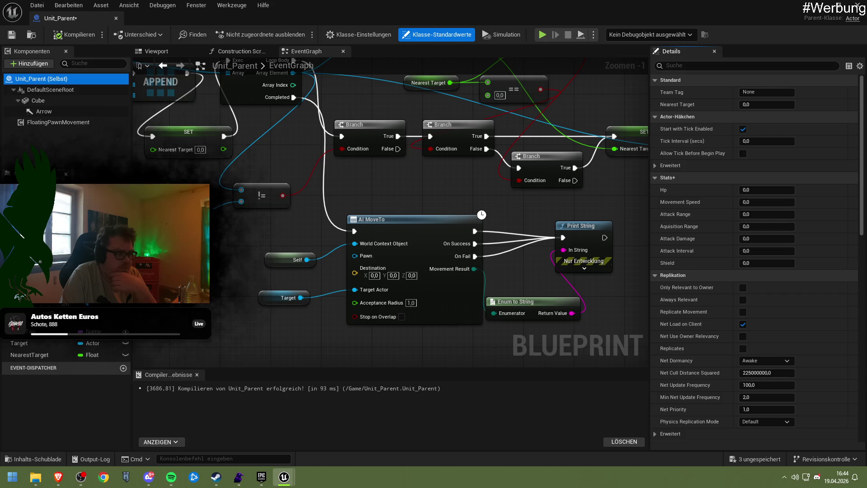
click(33, 65)
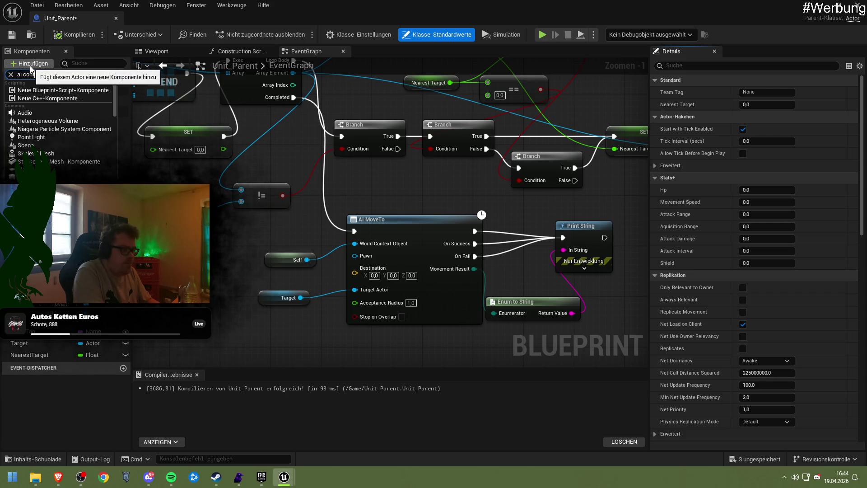
click(31, 68)
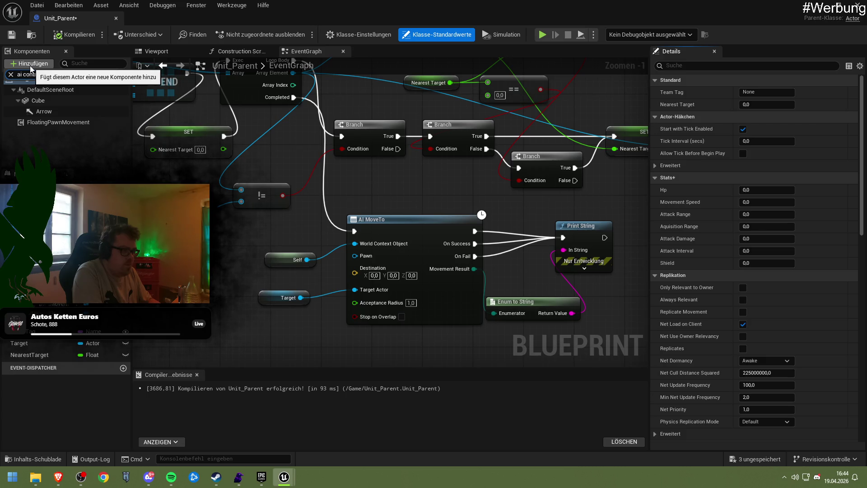
text(i)
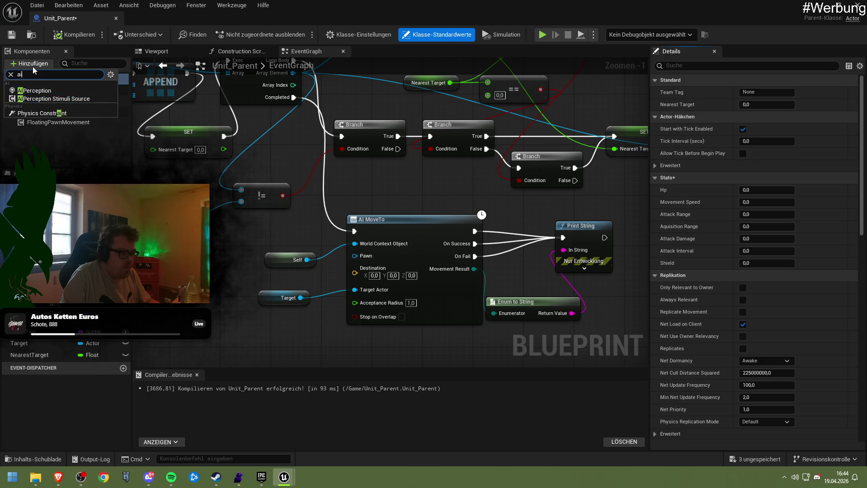
click(32, 66)
click(33, 66)
text(contro)
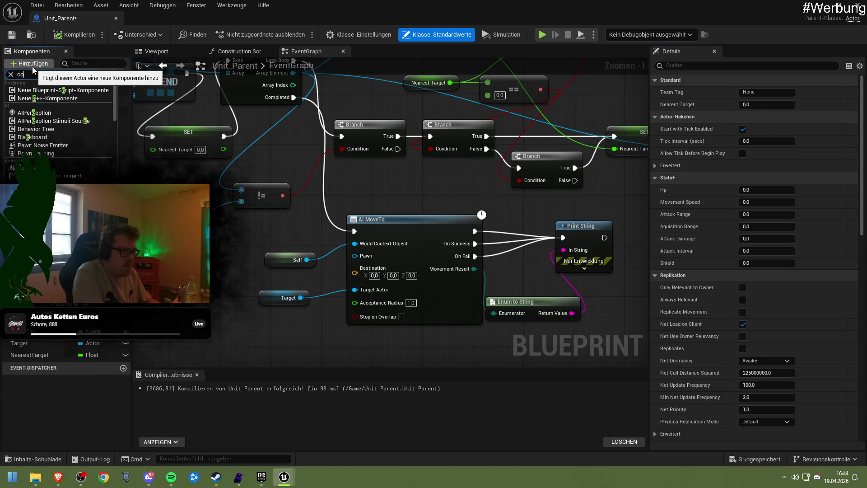
click(64, 134)
click(34, 64)
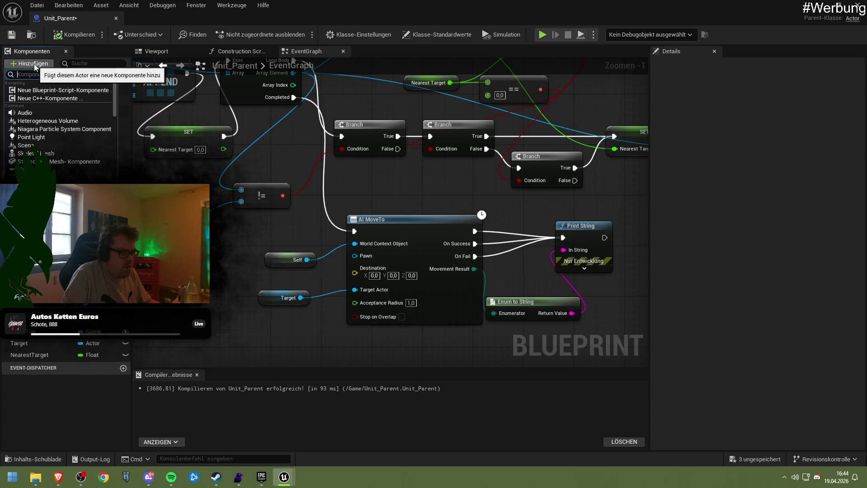
scroll(71, 156, down, 15)
scroll(70, 156, down, 12)
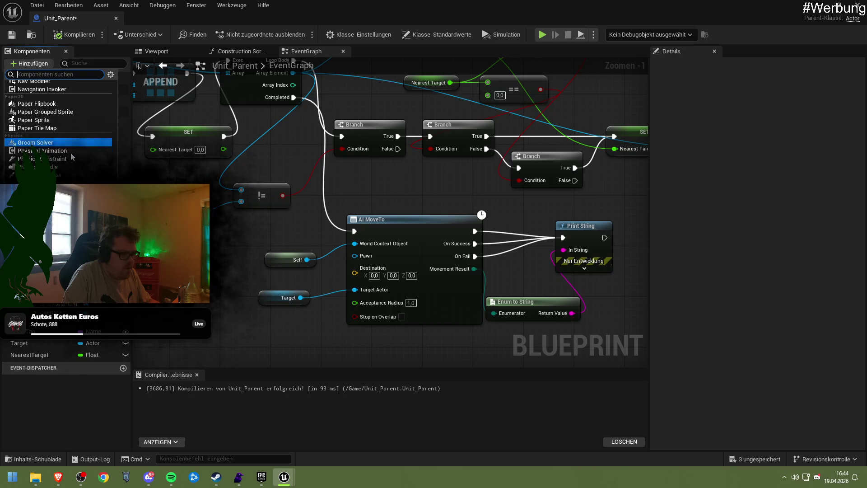
scroll(74, 153, down, 10)
scroll(79, 149, down, 8)
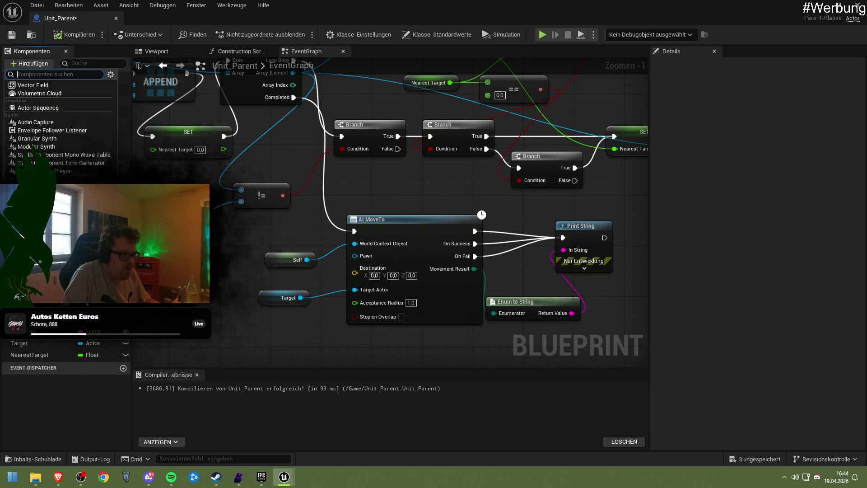
key(Escape)
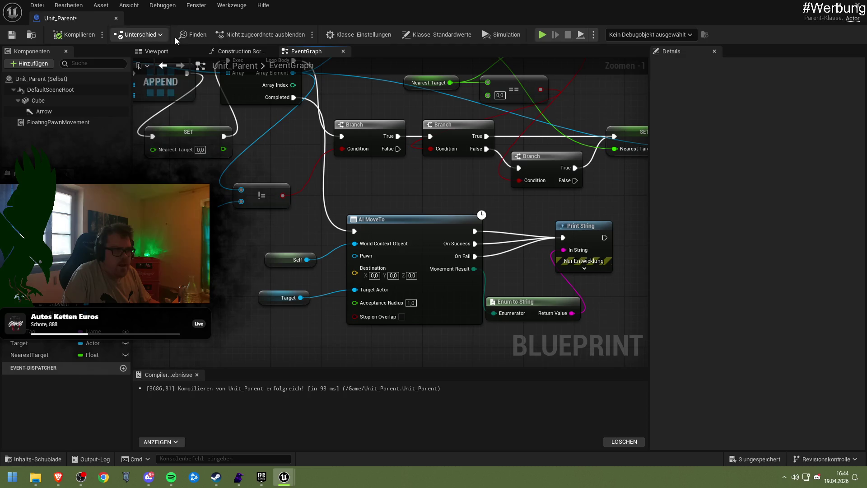
Step: Turn on Replicates and Replicate Movement in Unit_Parent's Class Defaults
click(436, 34)
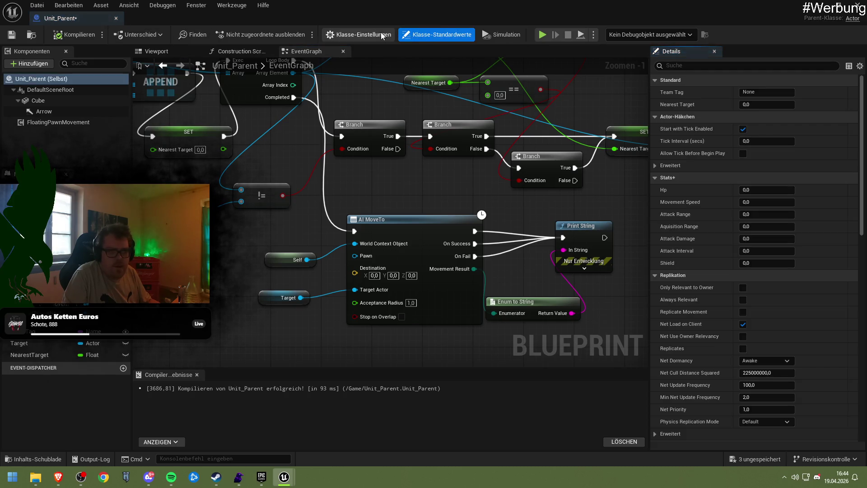
click(361, 34)
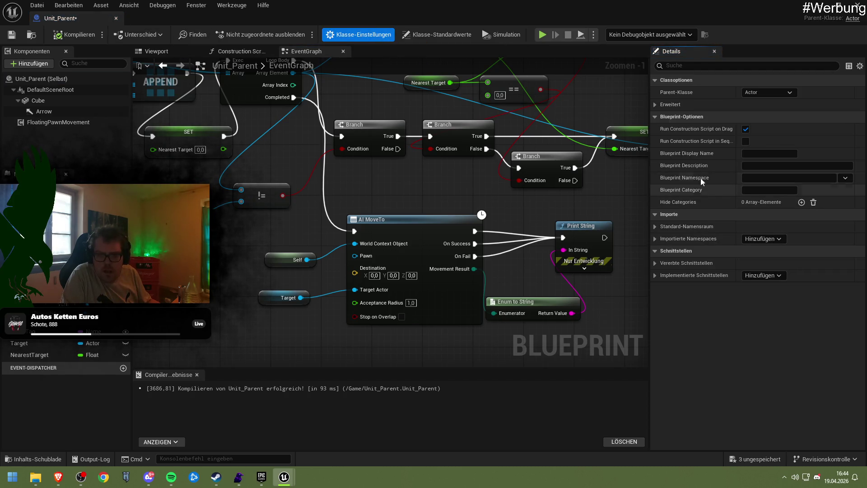
click(655, 105)
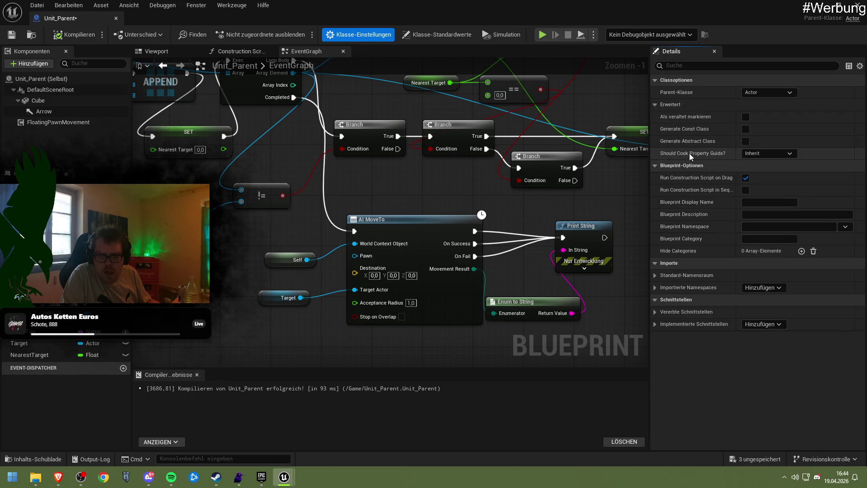
click(655, 104)
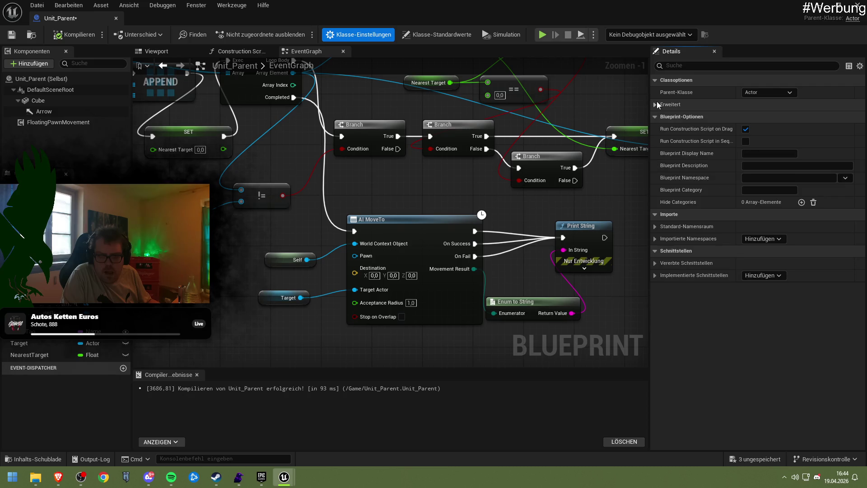
click(413, 37)
scroll(700, 202, down, 5)
scroll(700, 200, down, 4)
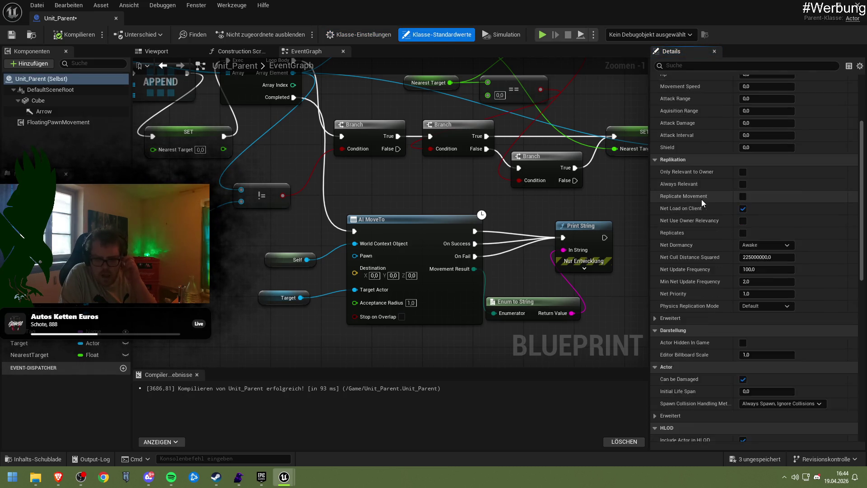
click(743, 147)
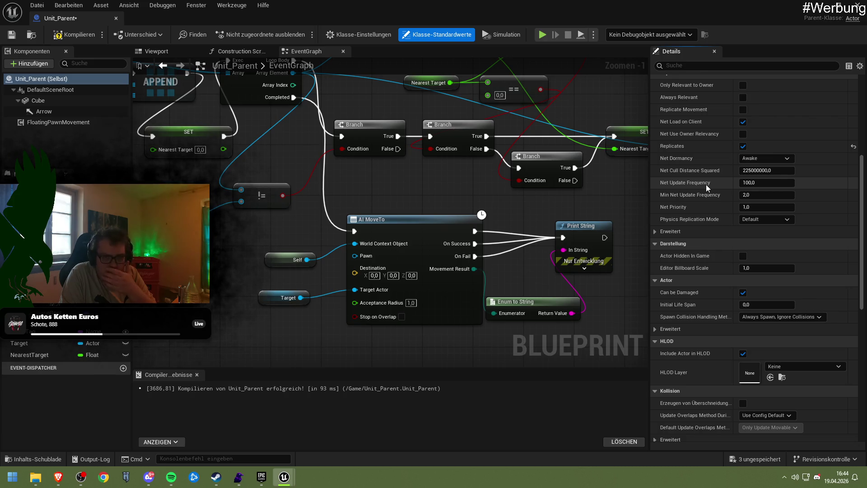
scroll(706, 184, down, 1)
click(745, 95)
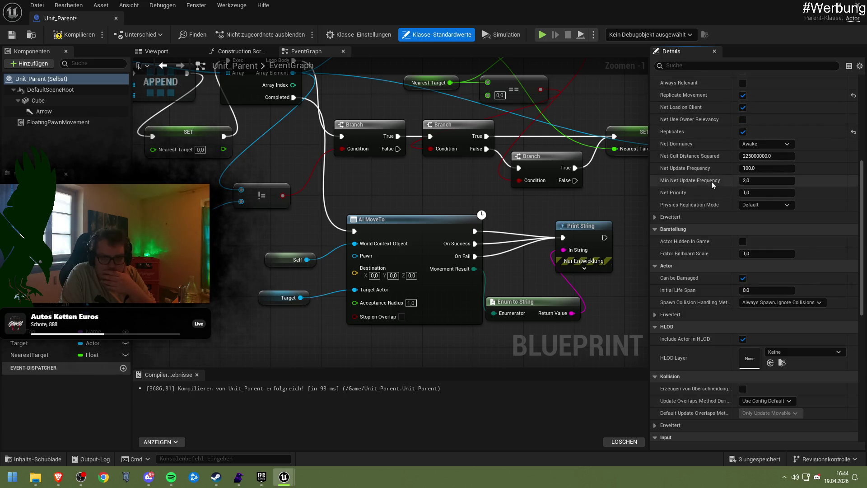
Step: Scroll through the remaining defaults and search the properties for 'aicontr'
scroll(711, 181, down, 1)
scroll(711, 182, down, 2)
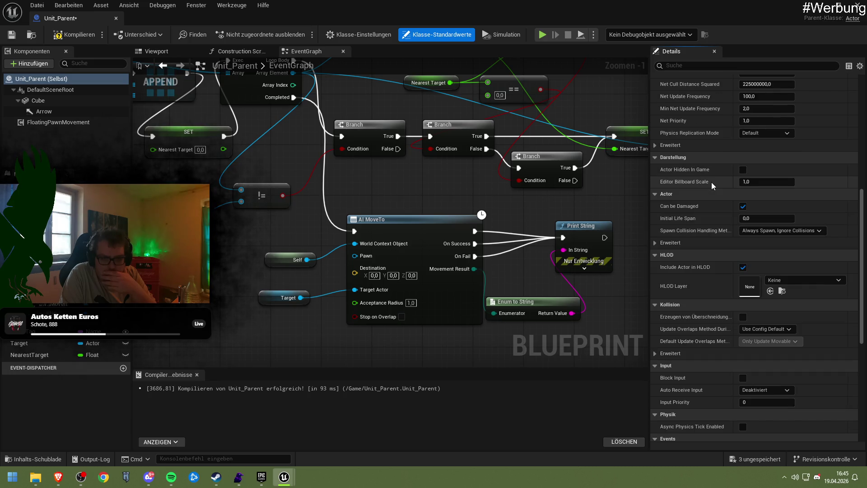
scroll(711, 182, down, 3)
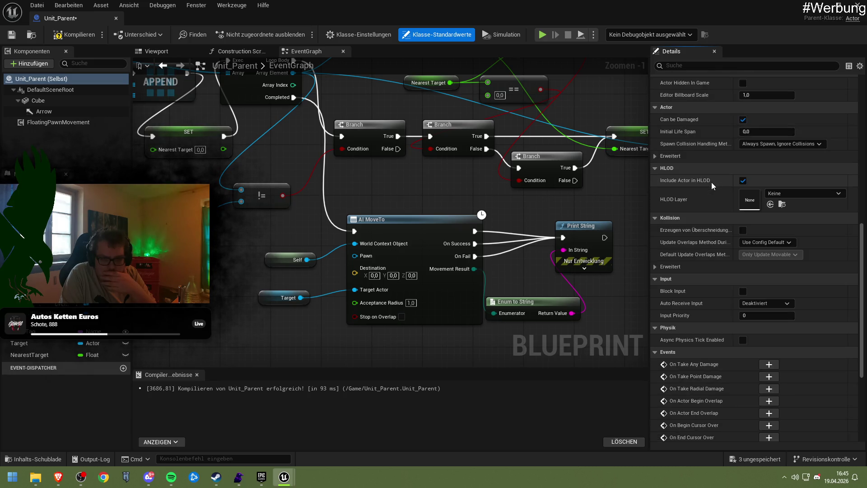
scroll(711, 182, down, 5)
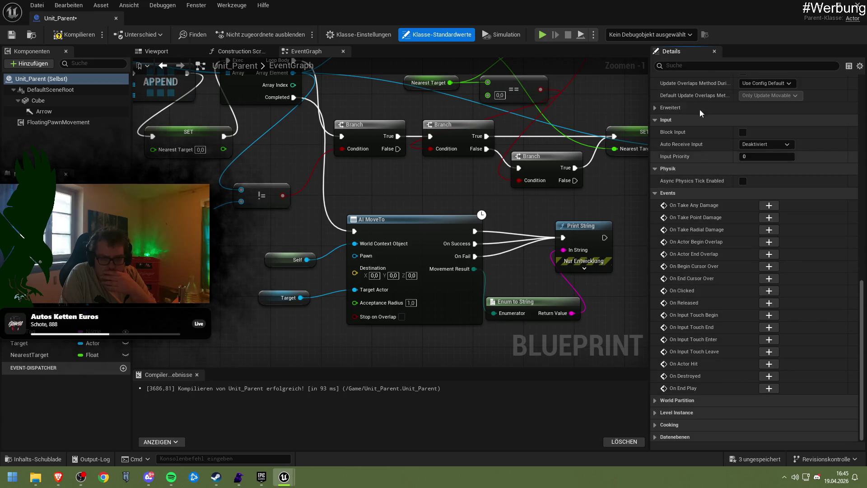
click(697, 65)
text(ai)
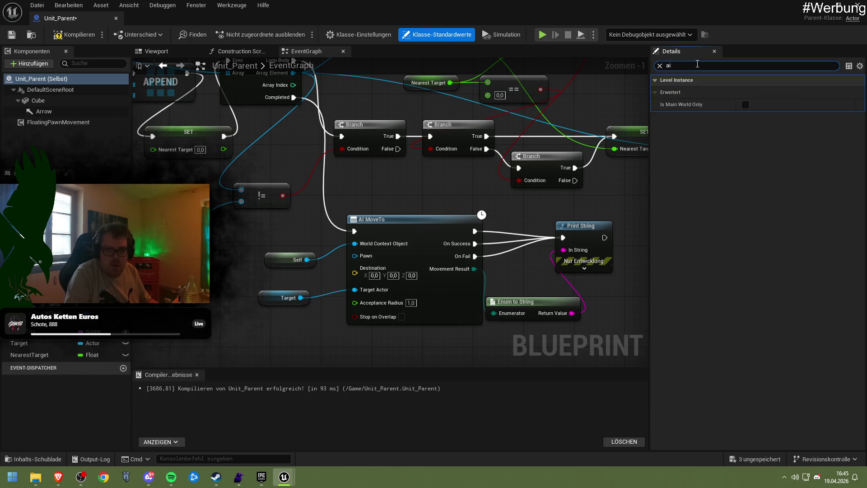
text(contr)
key(BackSpace)
key(BackSpace)
key(BackSpace)
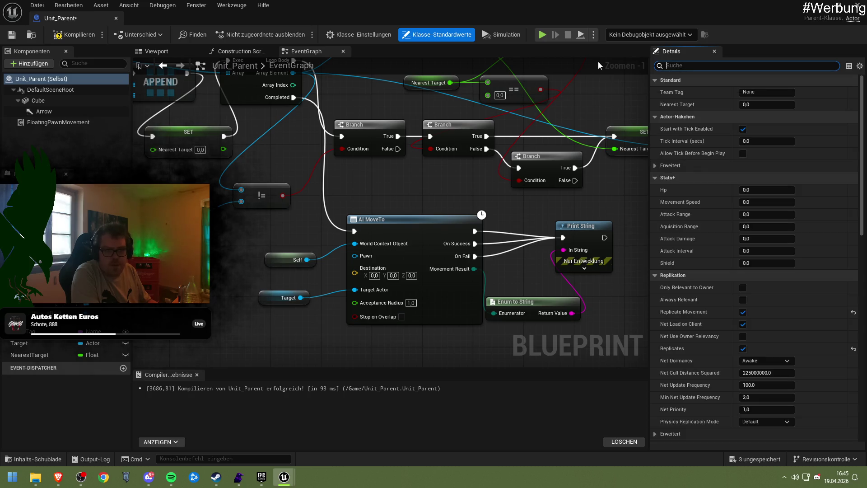
Step: Review the advanced class settings again, then compile and save Unit_Parent
click(356, 35)
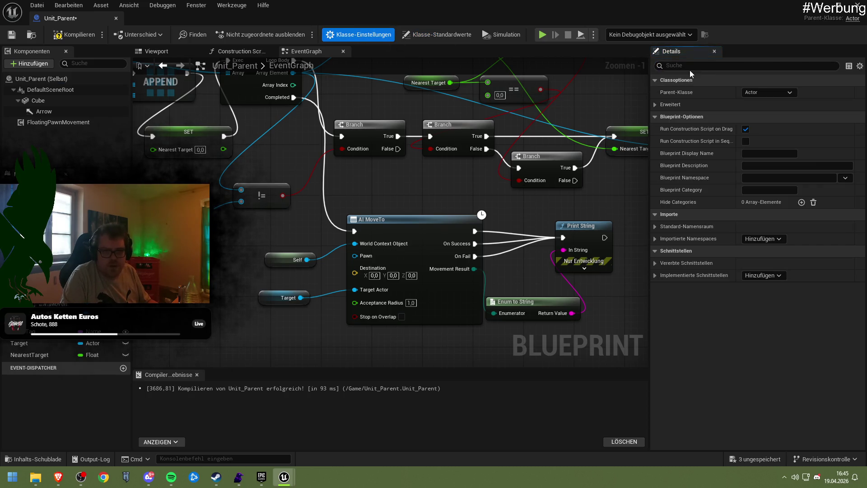
click(668, 105)
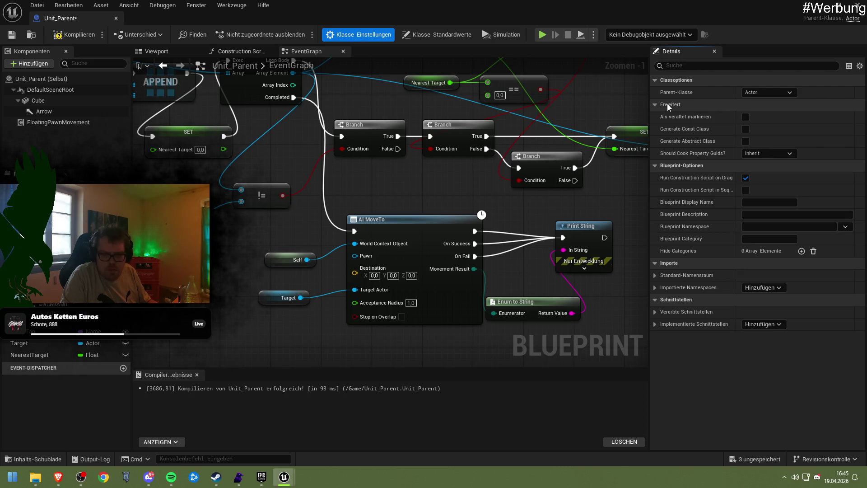
click(667, 104)
click(412, 35)
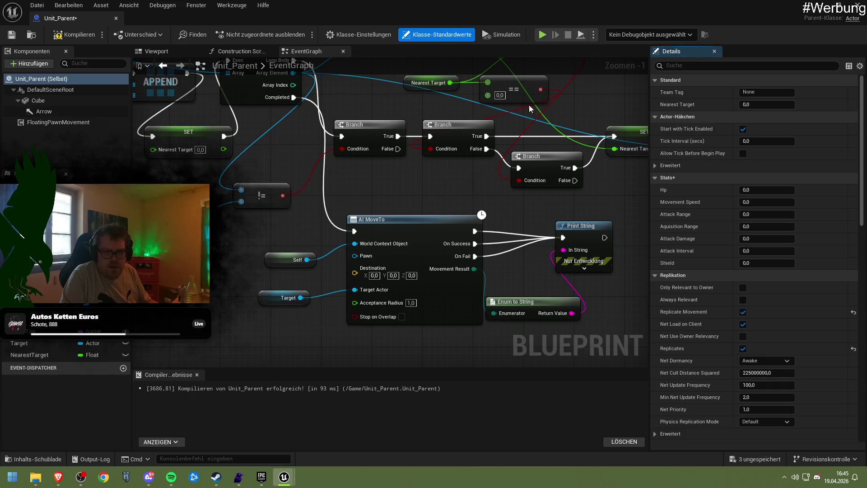
scroll(708, 209, down, 15)
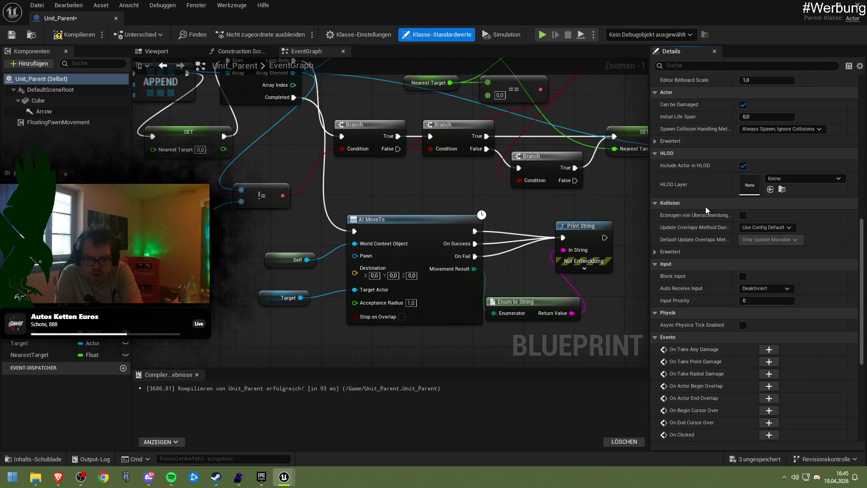
scroll(705, 206, down, 5)
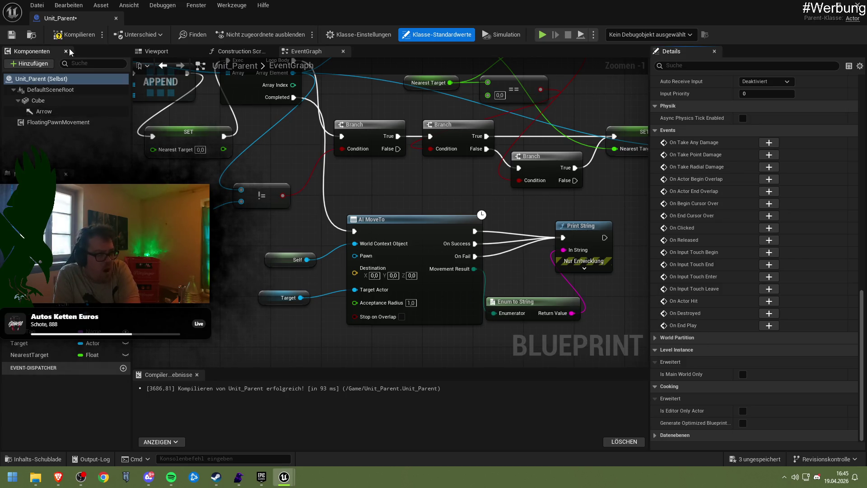
click(72, 35)
click(15, 39)
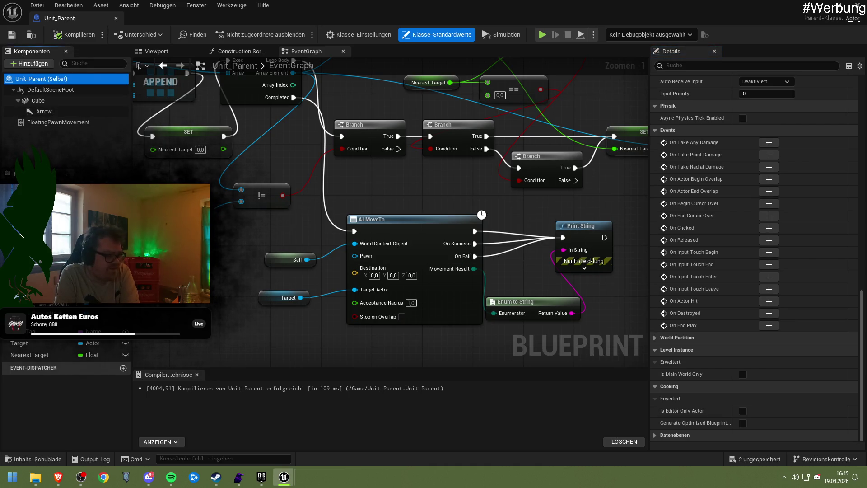
click(44, 63)
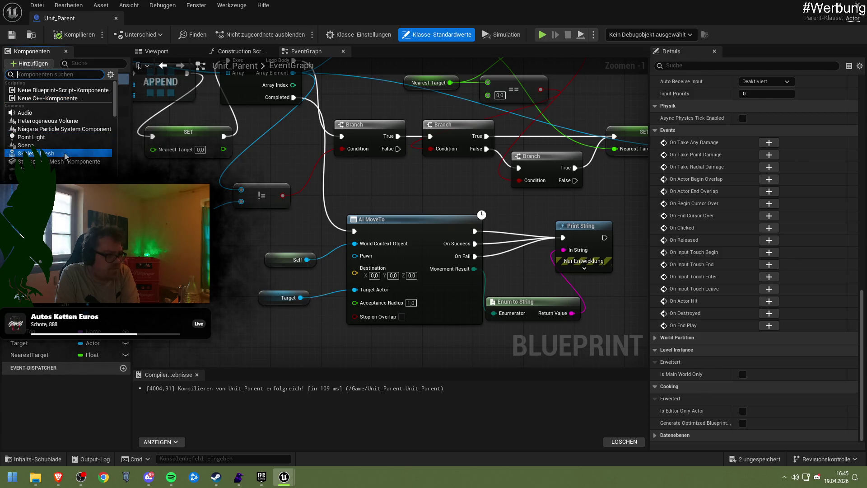
scroll(82, 170, down, 2)
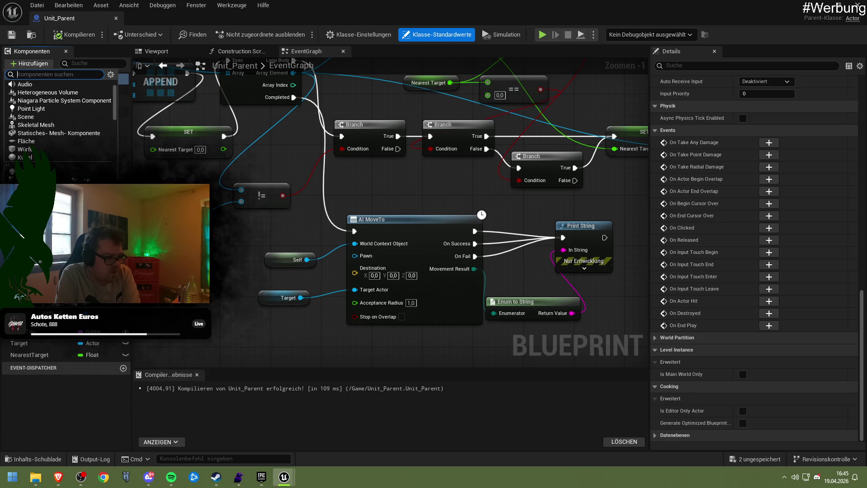
click(40, 188)
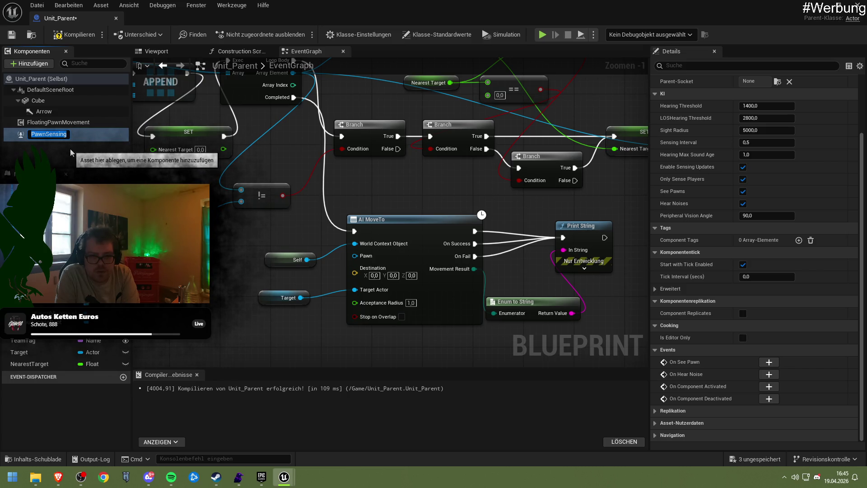
click(68, 131)
key(Delete)
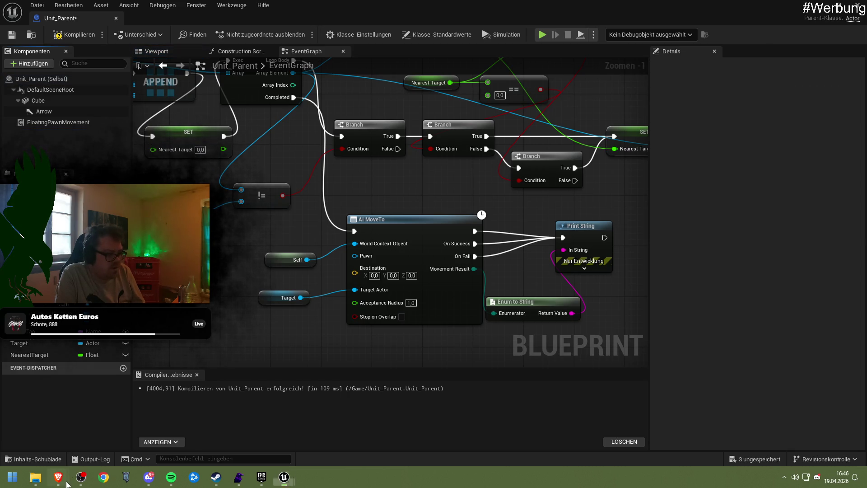
Step: Copy the word 'AIController' from the AI MoveTo documentation page
click(58, 477)
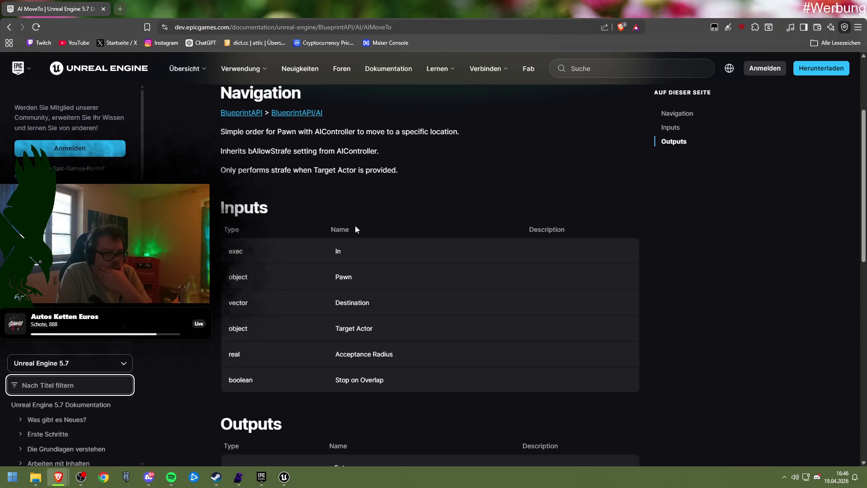
scroll(368, 221, down, 5)
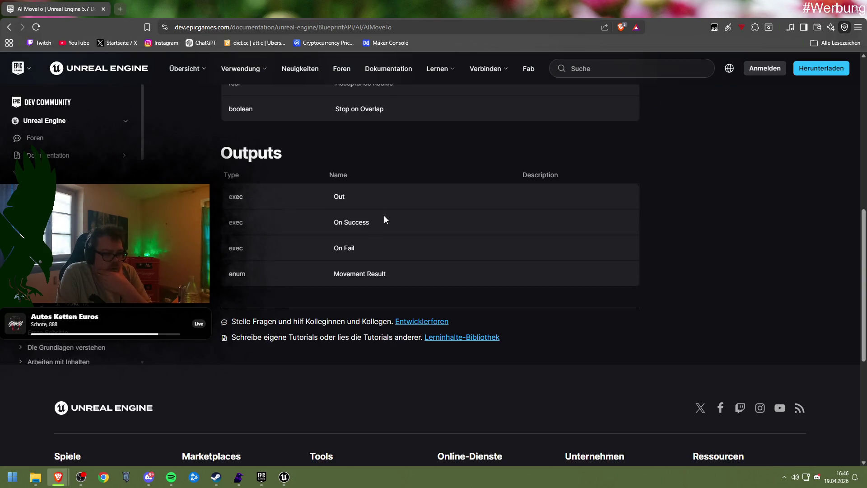
scroll(376, 216, up, 8)
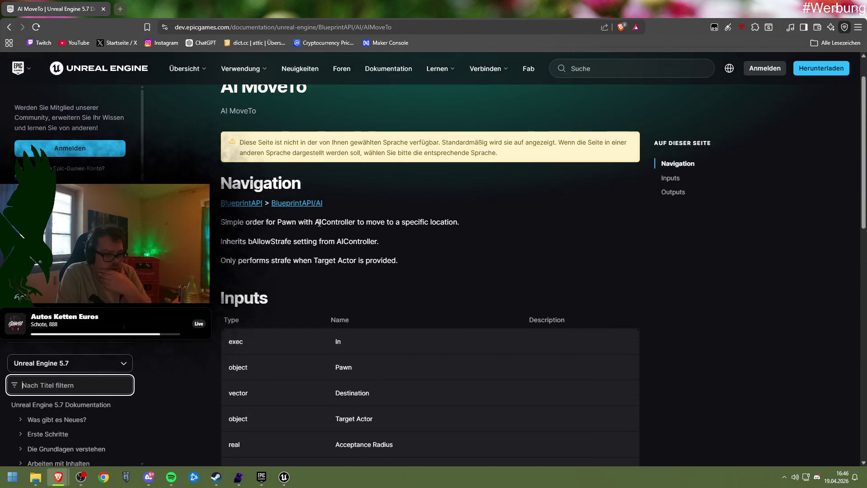
drag(328, 222, 356, 222)
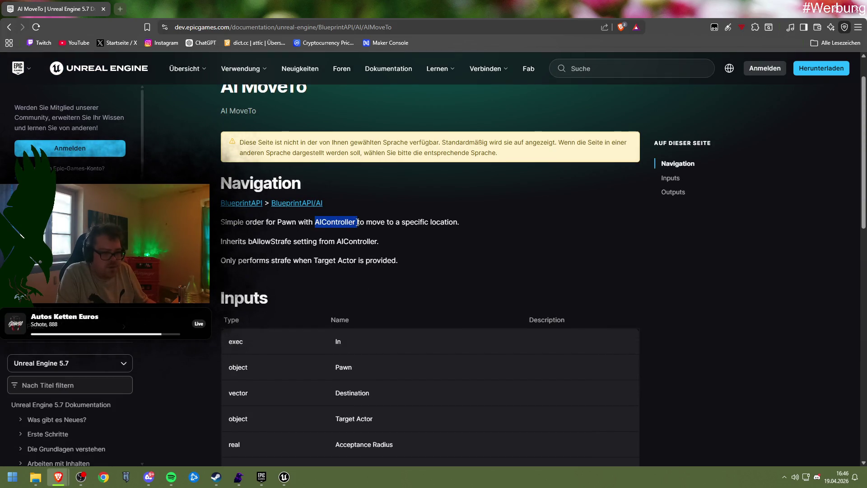
key(ctrl+c)
Step: Search 'AIController unreal engine' in a new tab and open the AAIController docs result
click(114, 9)
key(ctrl+v)
text(unr)
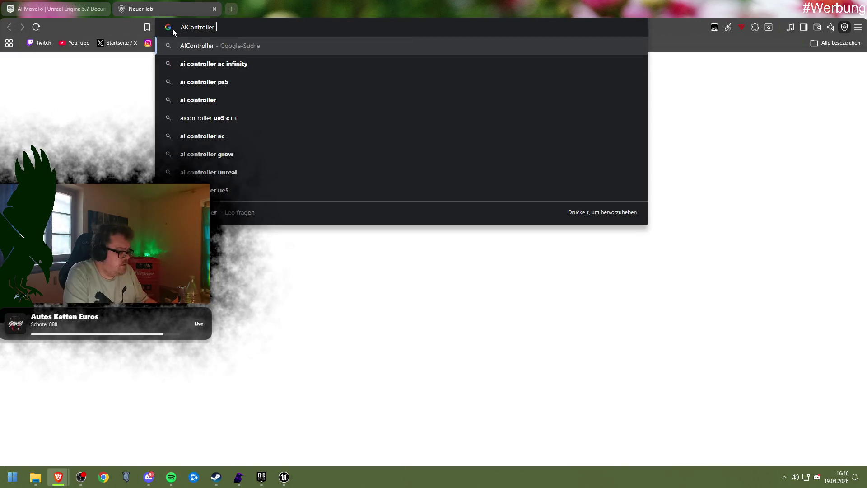
text(eal engine)
key(Return)
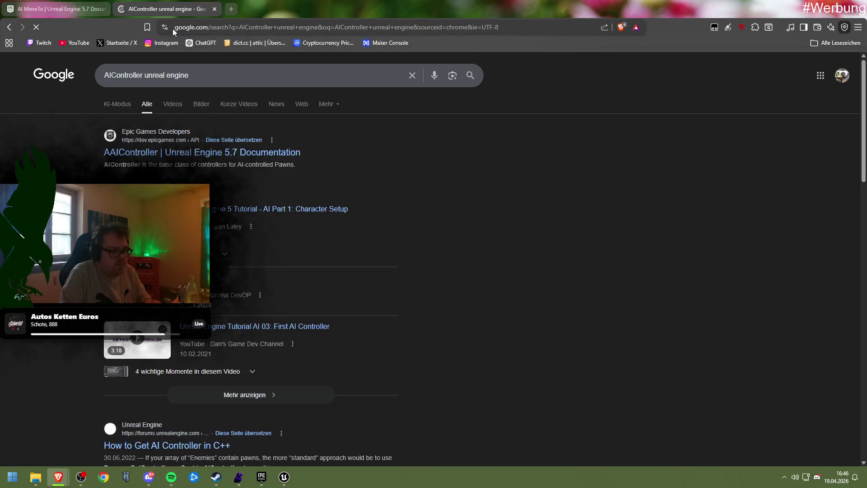
click(248, 152)
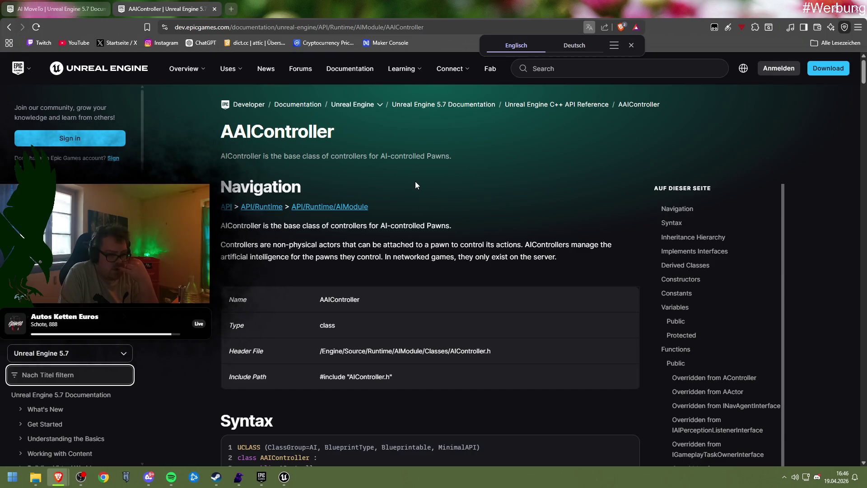
Step: Scroll through the AAIController reference to its public variables such as bAllowStrafe
scroll(416, 183, down, 2)
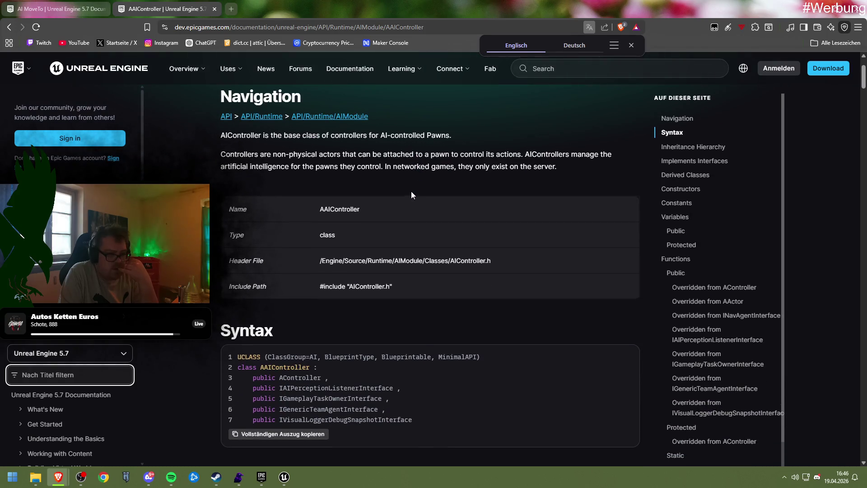
scroll(409, 195, up, 1)
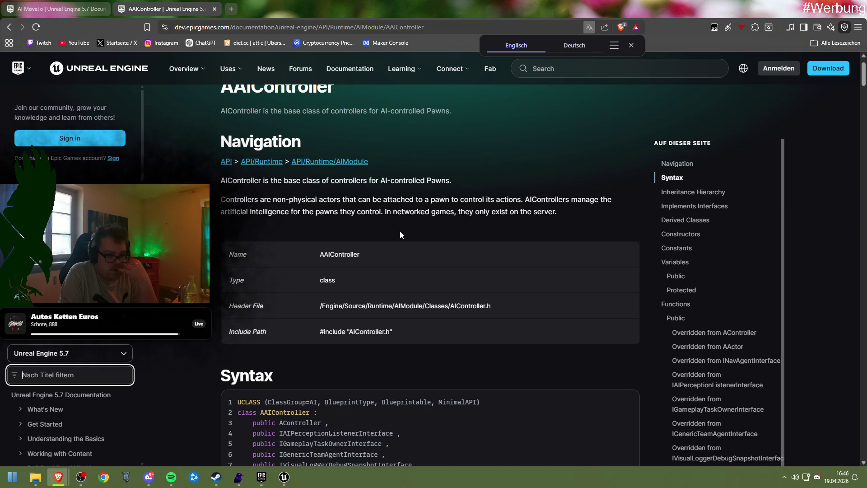
scroll(399, 233, down, 8)
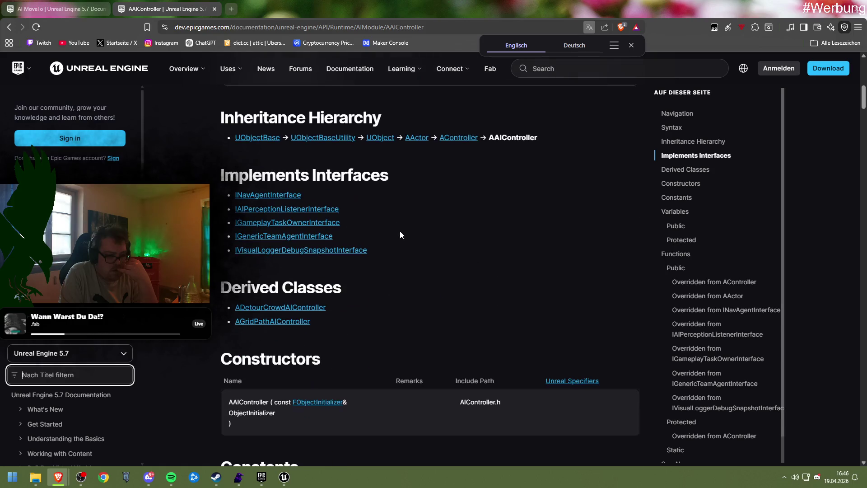
scroll(399, 234, down, 4)
scroll(399, 233, down, 15)
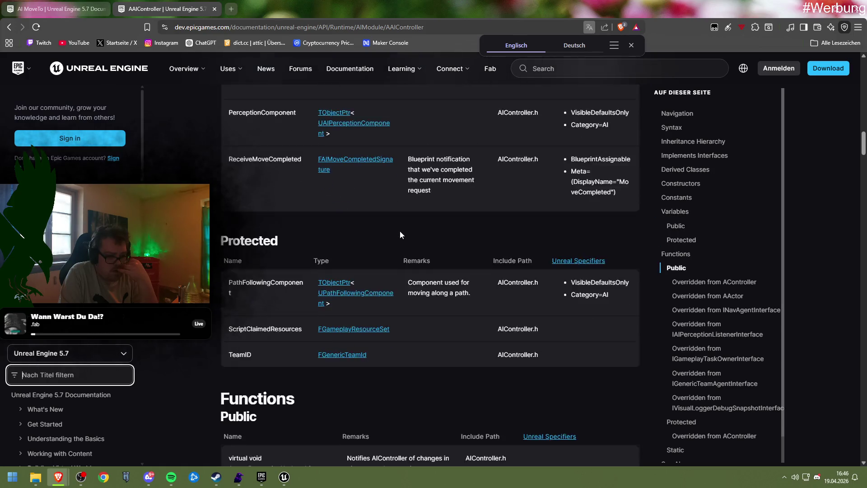
scroll(399, 231, up, 5)
scroll(376, 234, up, 10)
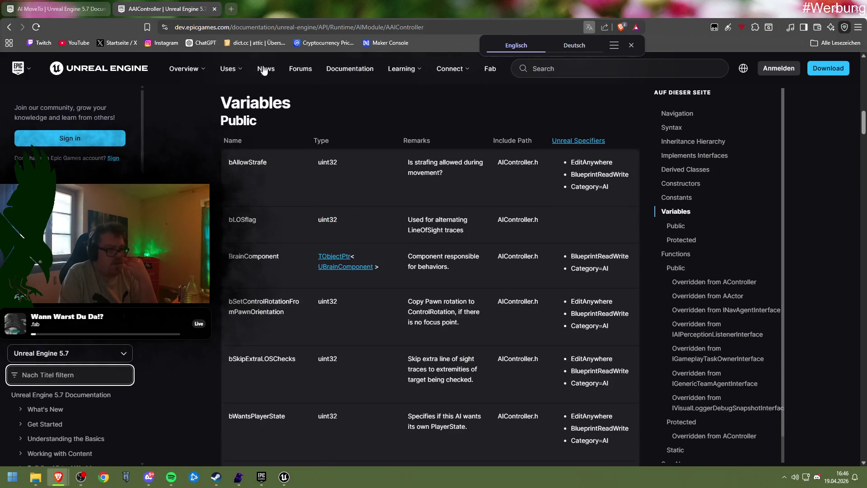
Step: Google 'how to attach ai controller to actor unreal', then return to the Unit_Parent editor
click(248, 25)
text(how to at)
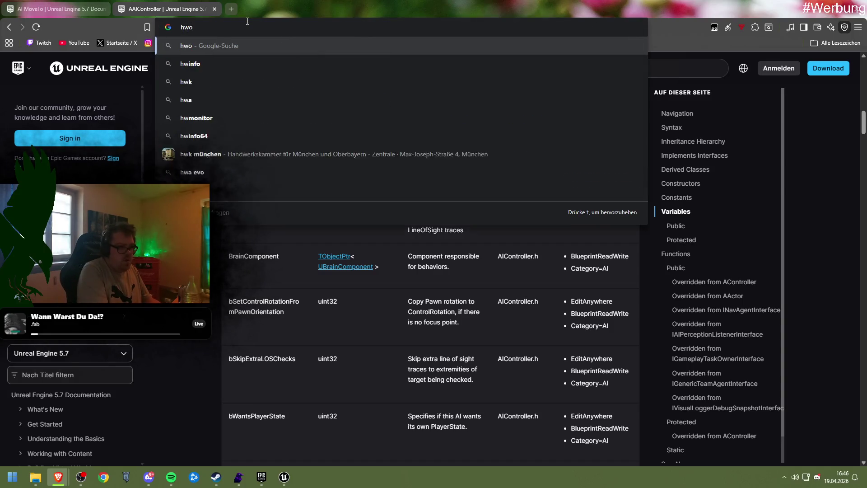
text(tach )
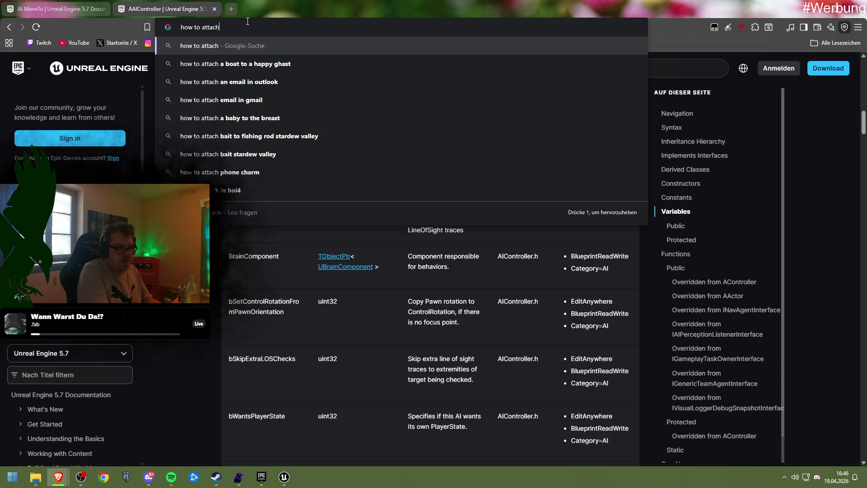
text(ai contro)
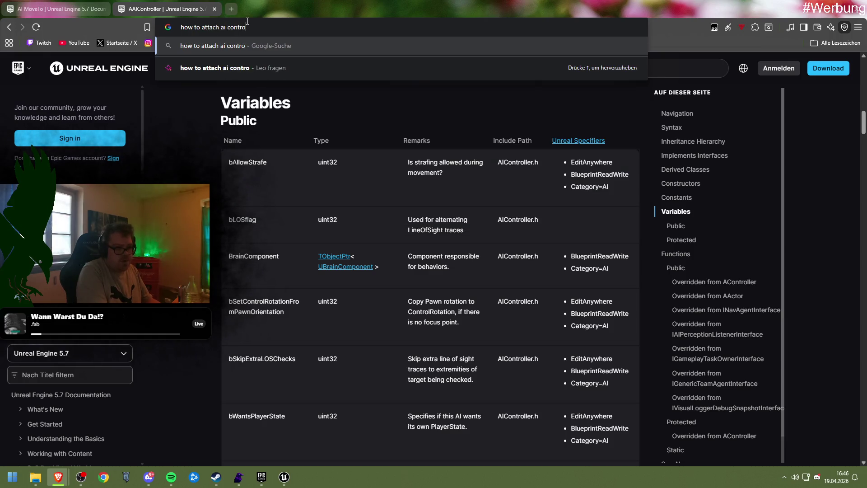
text(ller to)
text( actor unreal)
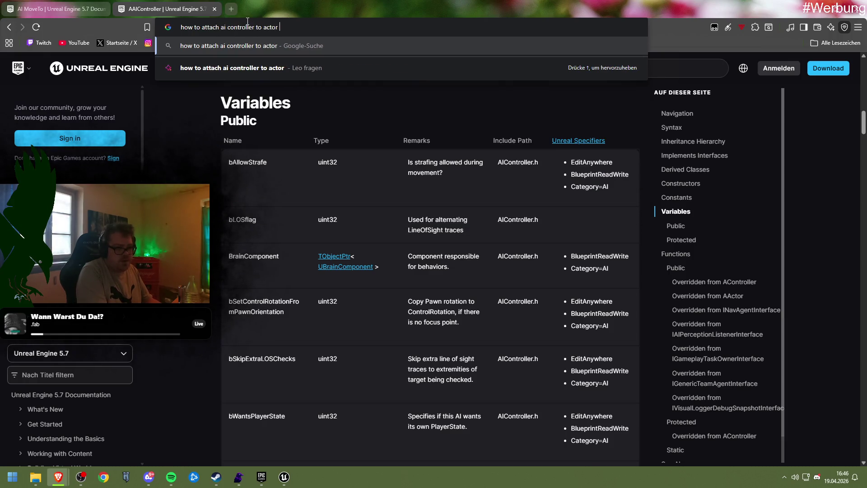
key(Return)
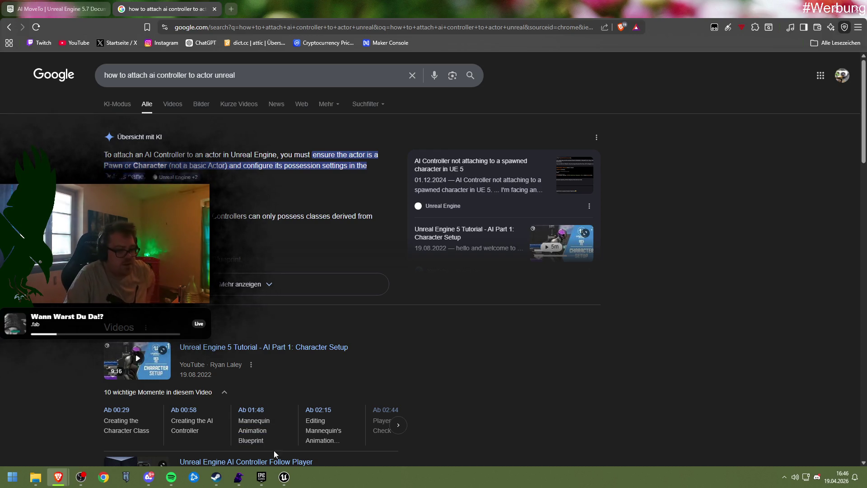
mouse_move(284, 476)
click(323, 426)
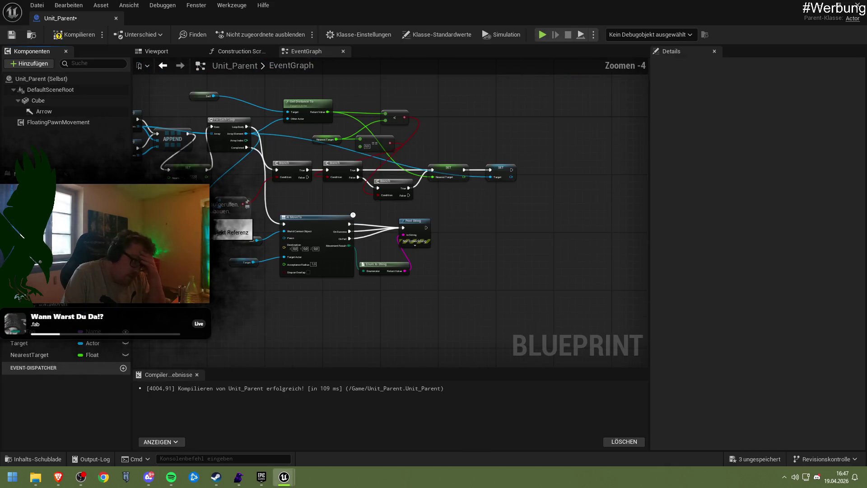
Step: Check Unit_Parent's class defaults and compile the Blueprint
click(58, 80)
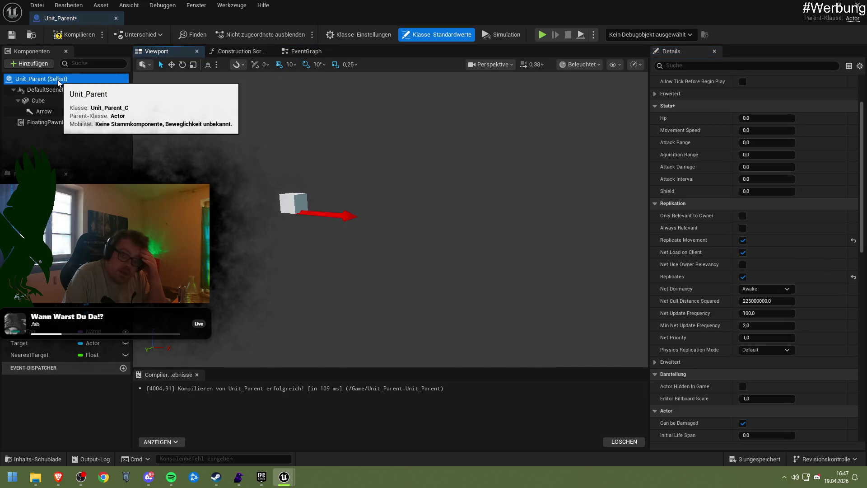
scroll(718, 154, up, 3)
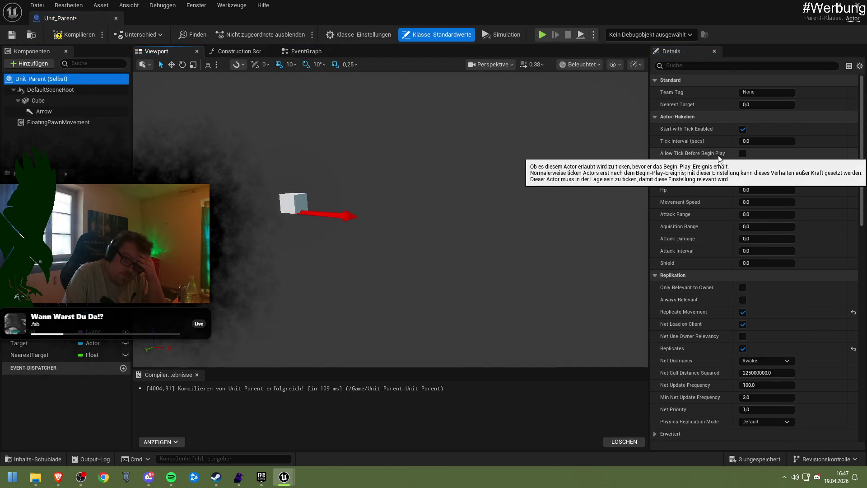
click(57, 36)
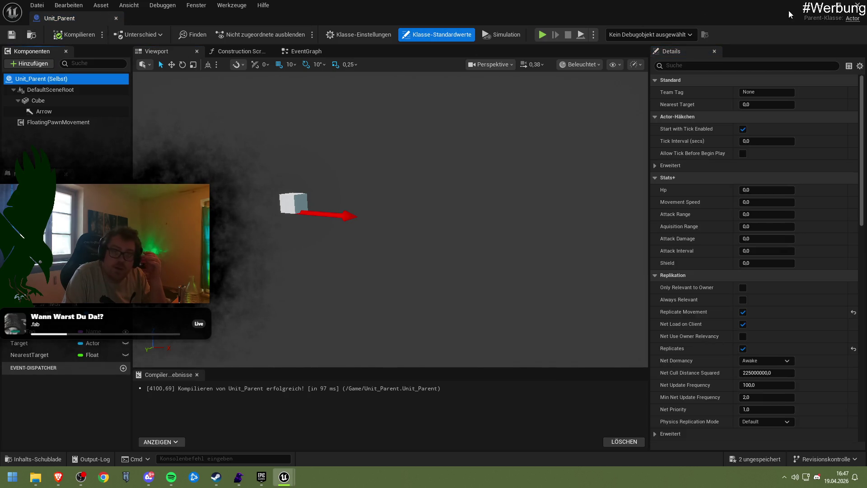
Step: Reopen Unit_Parent, change its parent class from Actor to Pawn, and save
click(818, 6)
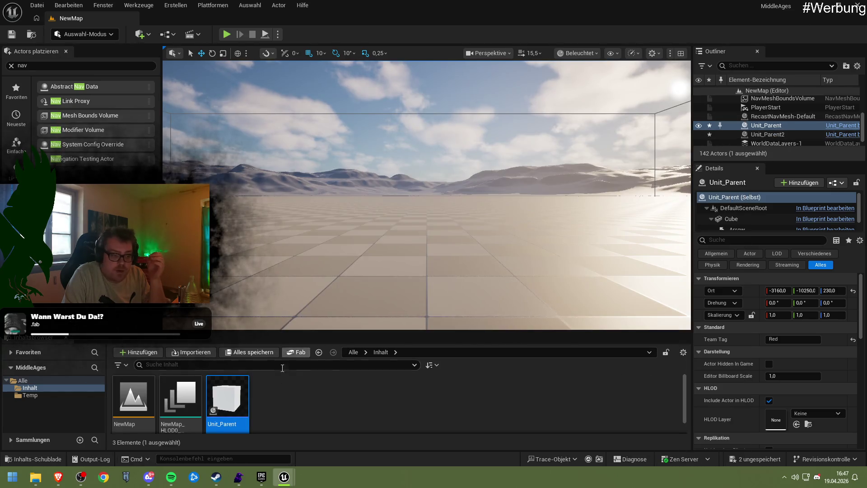
double_click(227, 400)
click(353, 36)
click(760, 93)
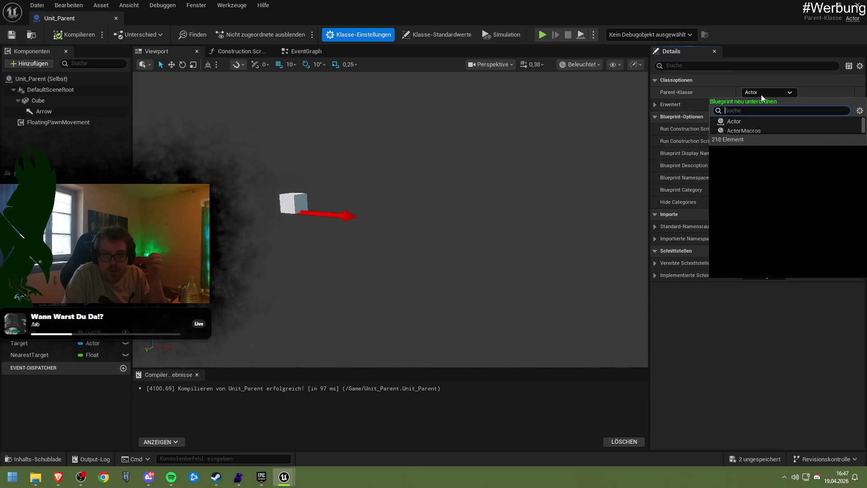
text(P)
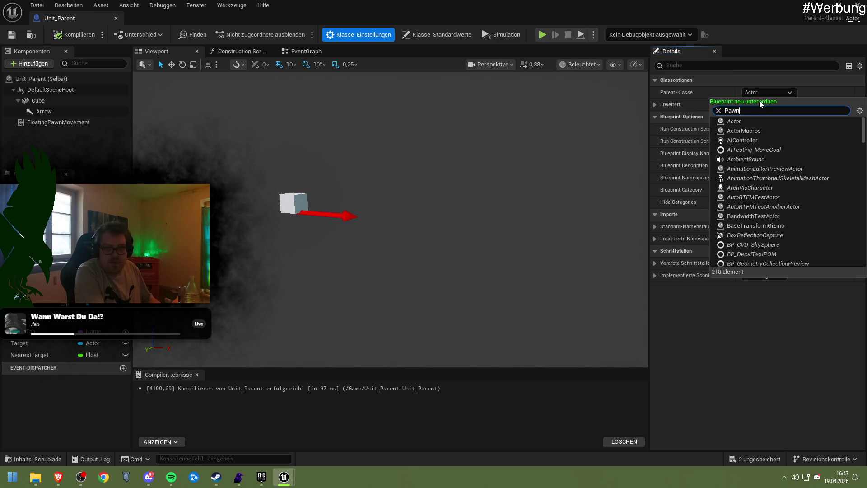
text(awn)
click(743, 151)
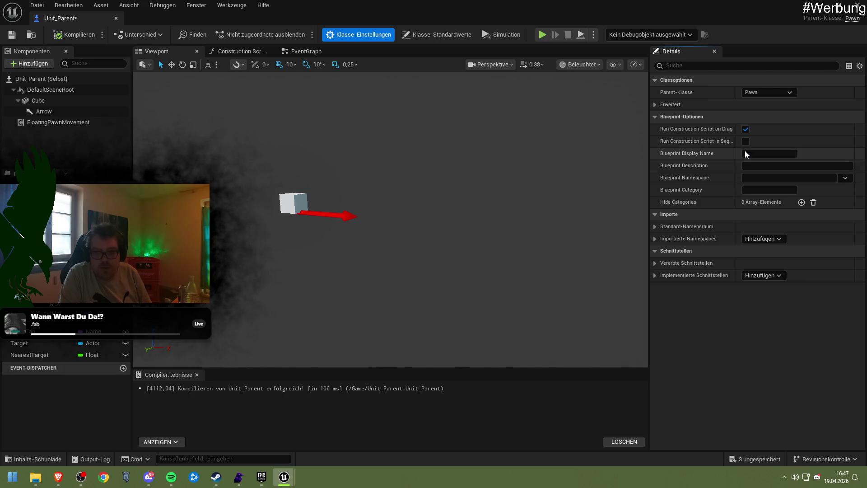
click(14, 35)
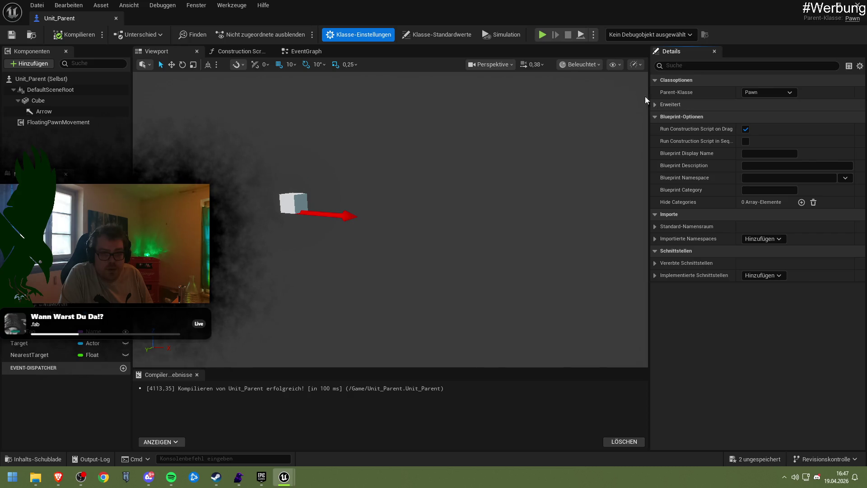
click(431, 36)
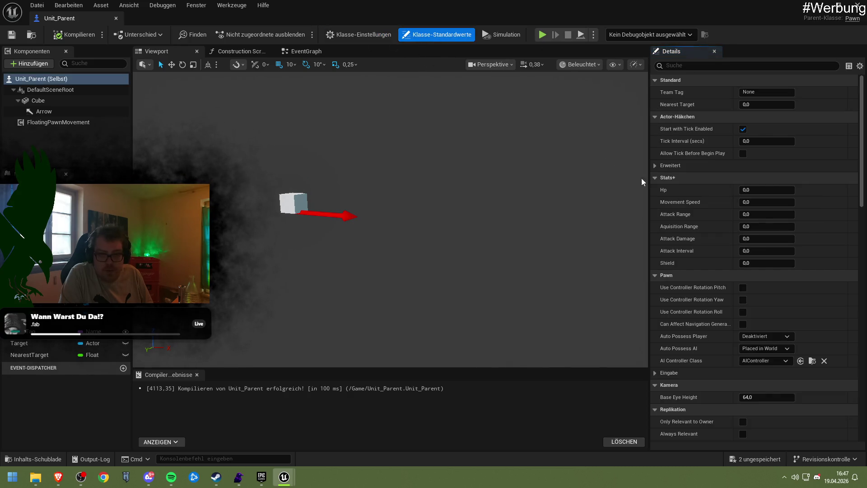
Step: Keep AIController, set Auto Possess AI to Placed in World or Spawned, recompile and play
scroll(704, 241, down, 3)
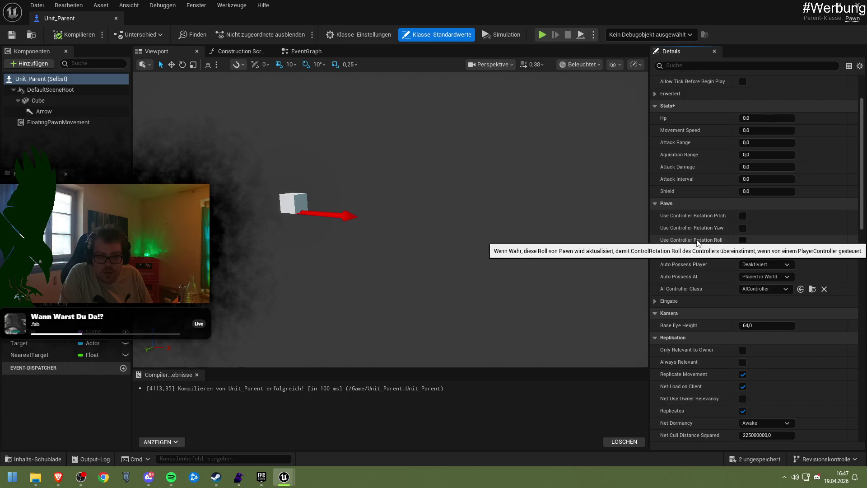
scroll(695, 212, down, 3)
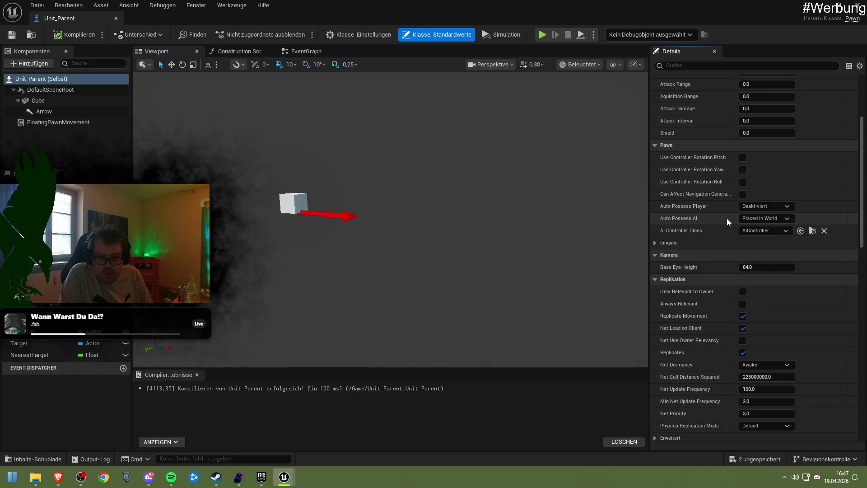
click(757, 231)
click(756, 231)
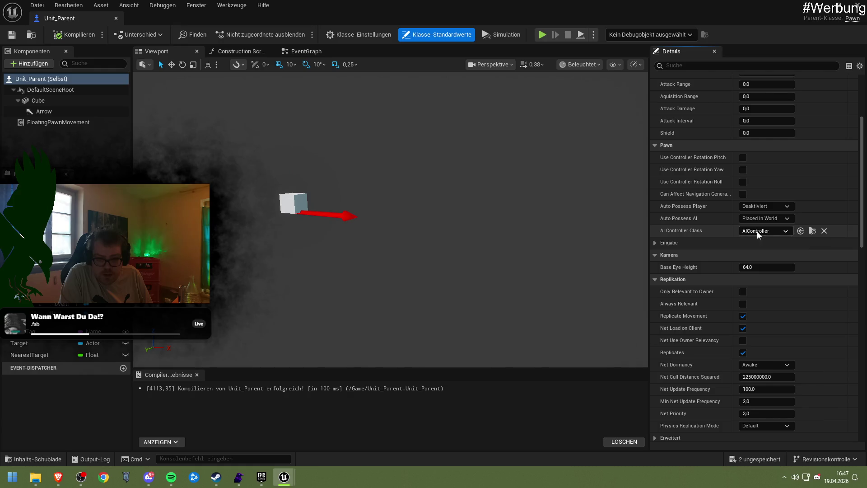
click(762, 219)
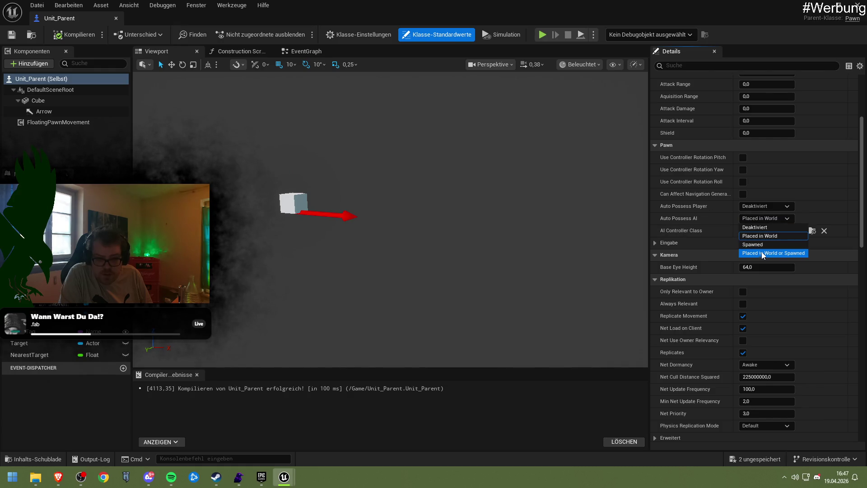
click(762, 253)
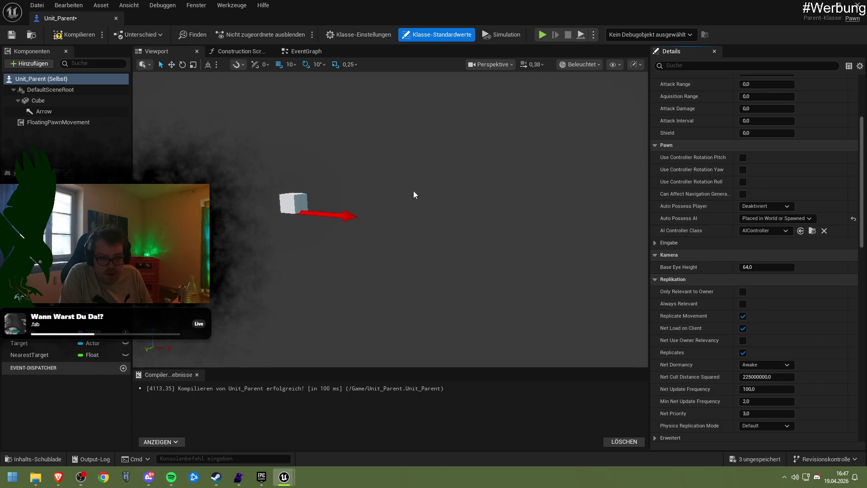
click(71, 35)
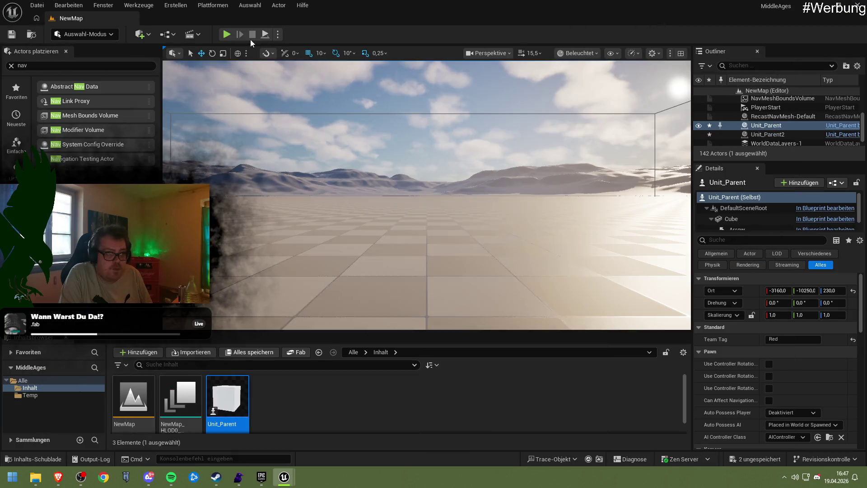
click(225, 33)
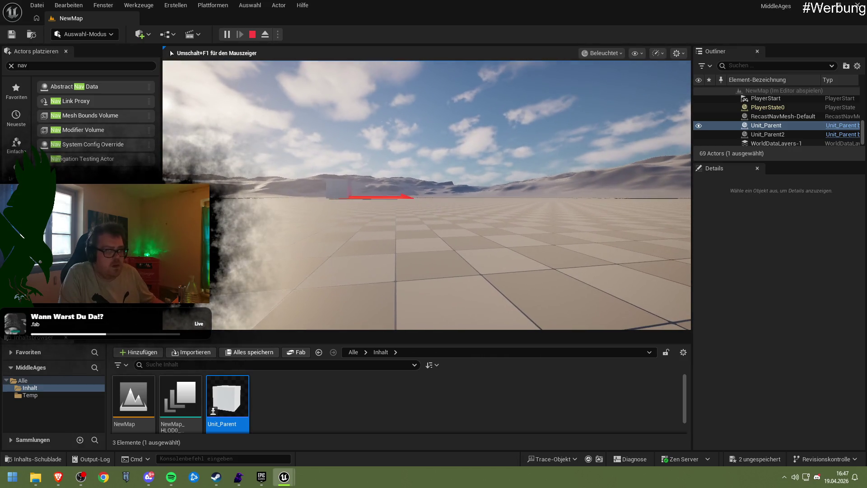
Step: End the play session, replay the level to see Success printed twice, then stop
key(Escape)
click(228, 34)
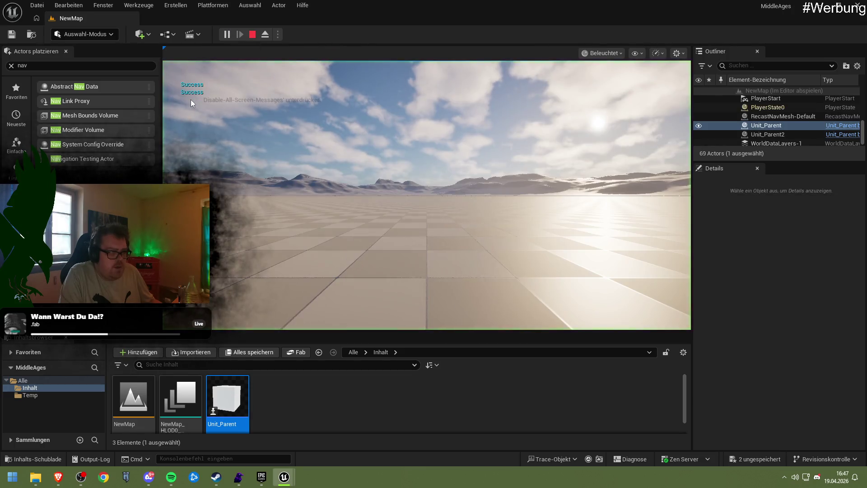
click(252, 34)
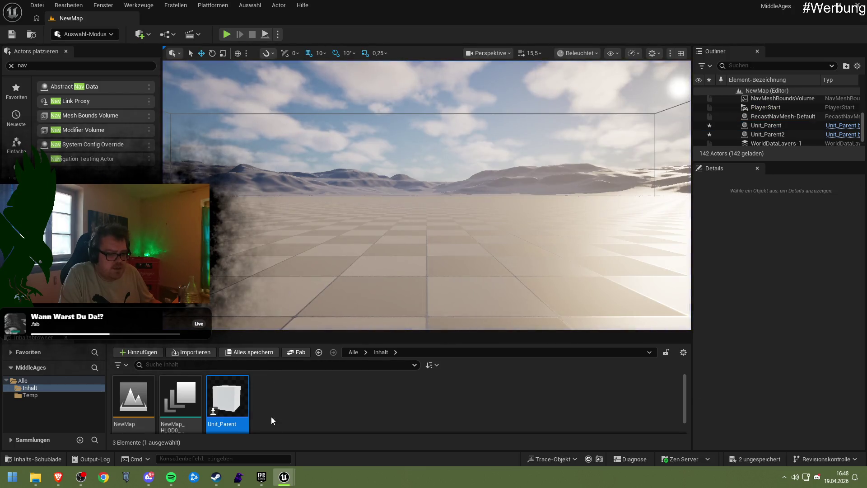
Step: Focus the view on the NavMeshBoundsVolume around both units, then open the Unit_Parent Blueprint
scroll(427, 194, down, 5)
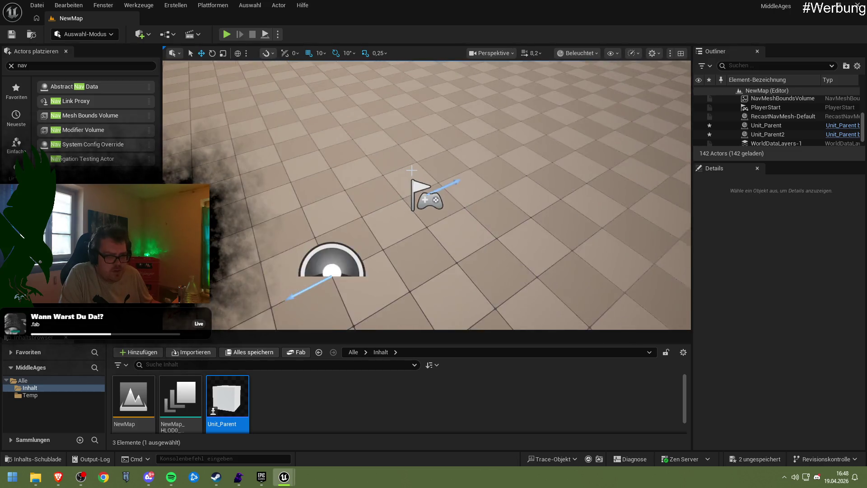
scroll(412, 169, down, 5)
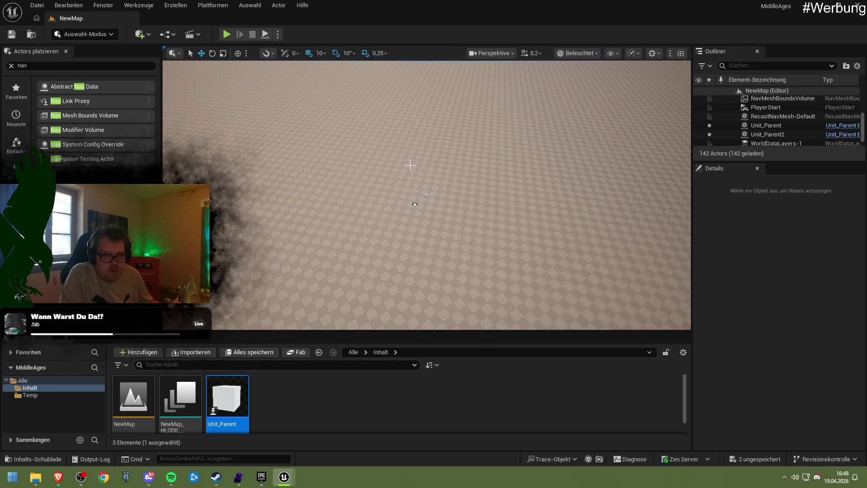
double_click(790, 98)
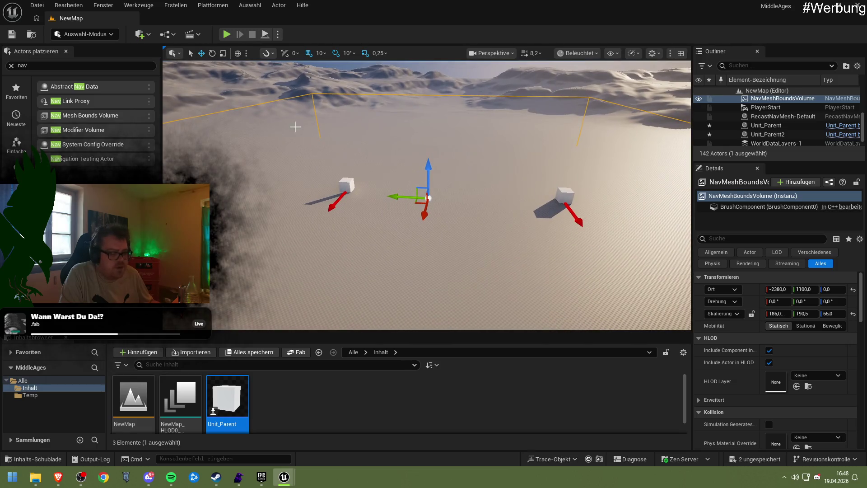
double_click(220, 393)
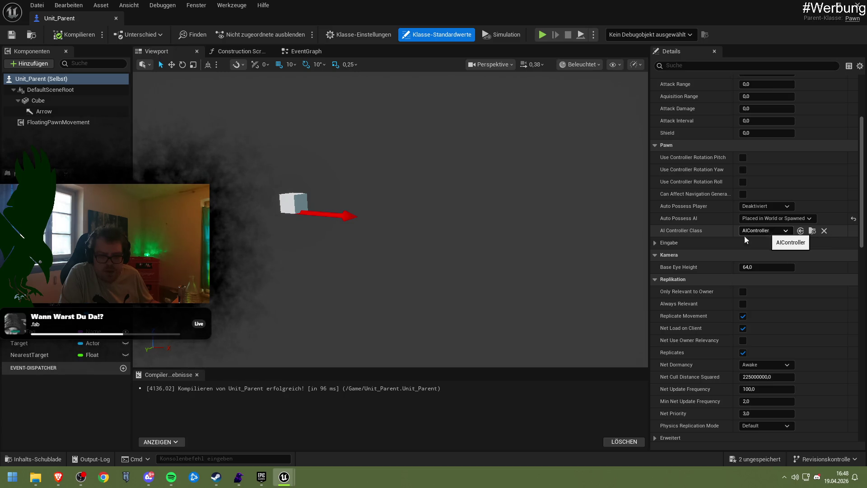
Step: Set Unit_Parent's AI Controller Class to AIController in the Class Defaults
click(684, 244)
click(683, 244)
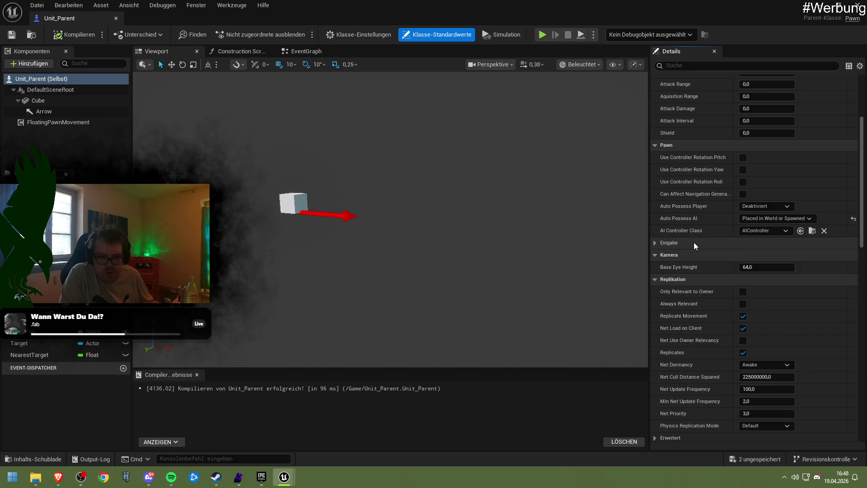
click(757, 233)
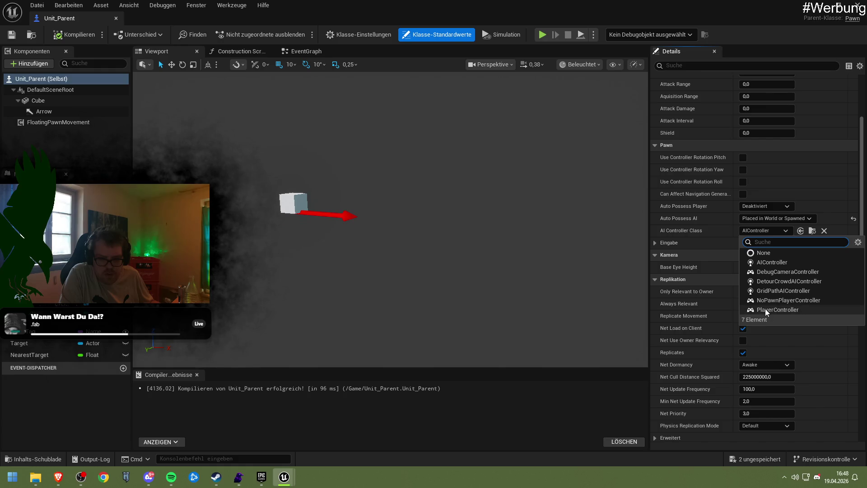
click(771, 261)
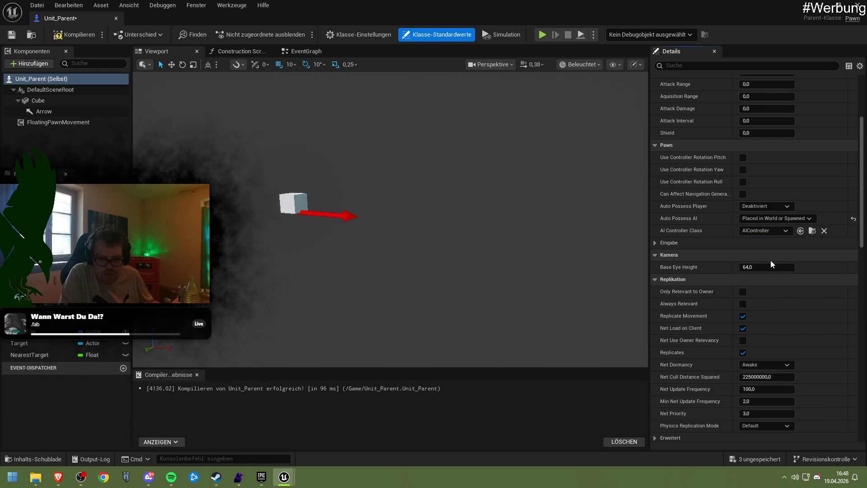
click(756, 231)
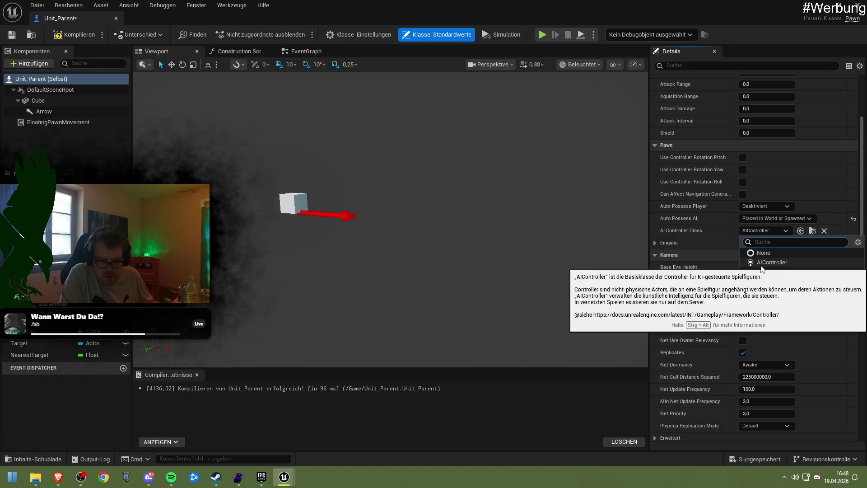
click(760, 267)
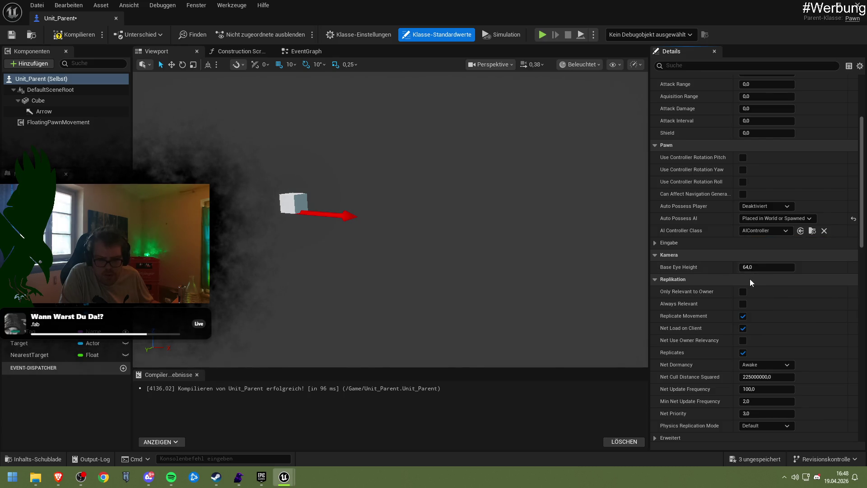
Step: Browse Unit_Parent's class defaults, checking the advanced collision and World Partition settings
scroll(781, 308, down, 10)
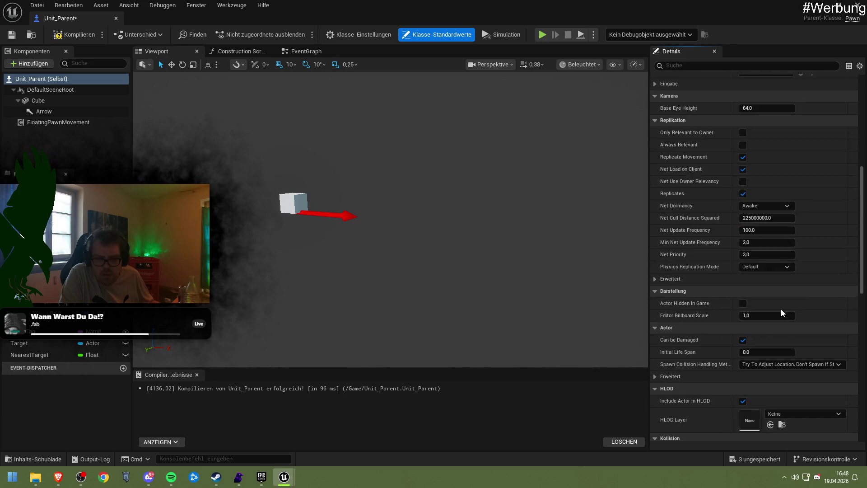
scroll(773, 307, down, 10)
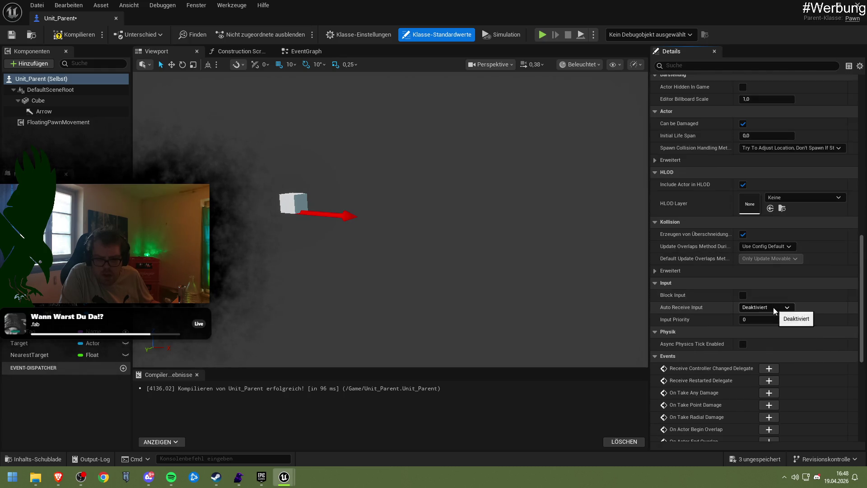
scroll(773, 307, up, 17)
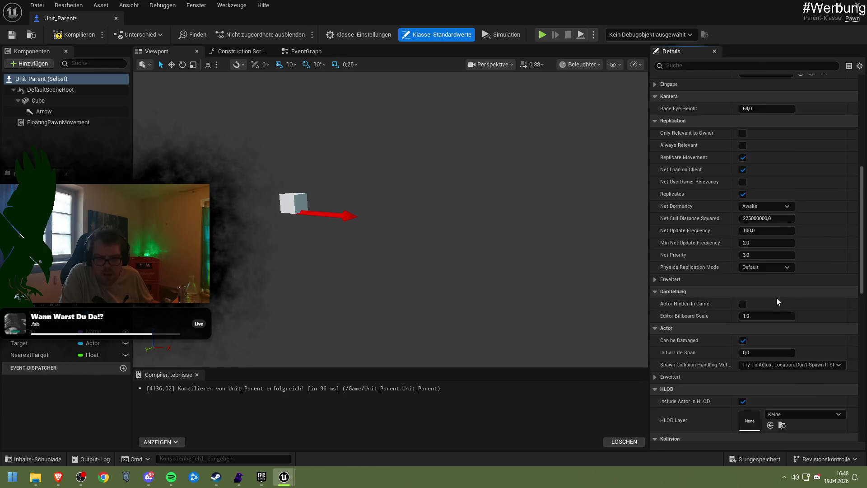
scroll(777, 300, up, 4)
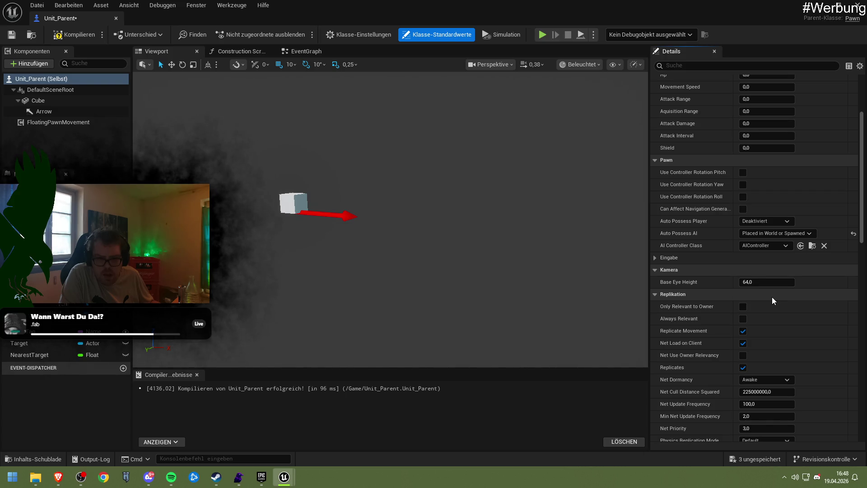
scroll(768, 296, up, 5)
scroll(769, 297, down, 14)
scroll(769, 298, down, 6)
scroll(769, 296, down, 4)
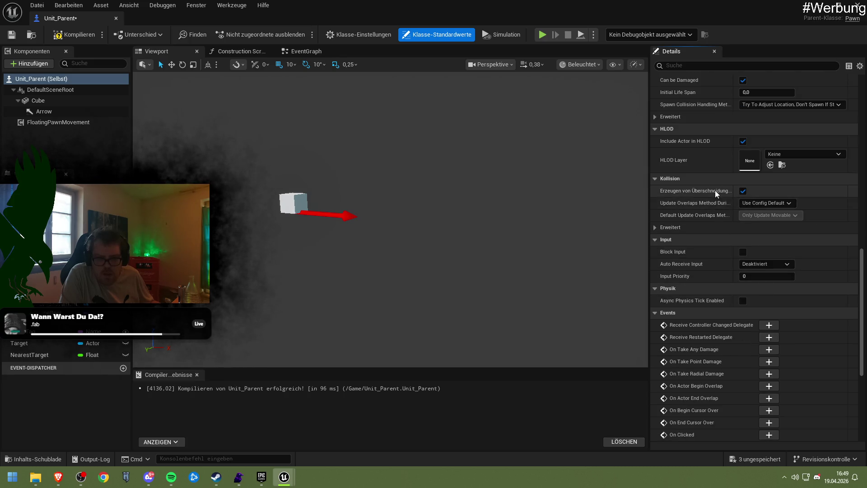
mouse_move(715, 193)
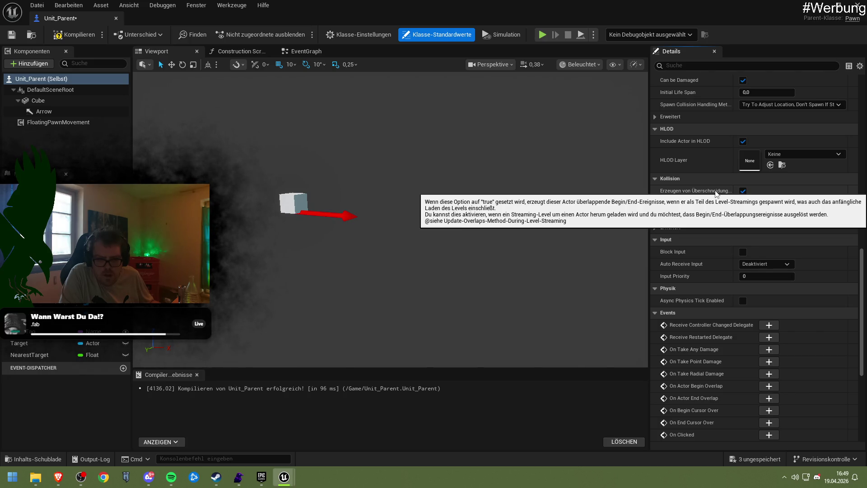
click(670, 227)
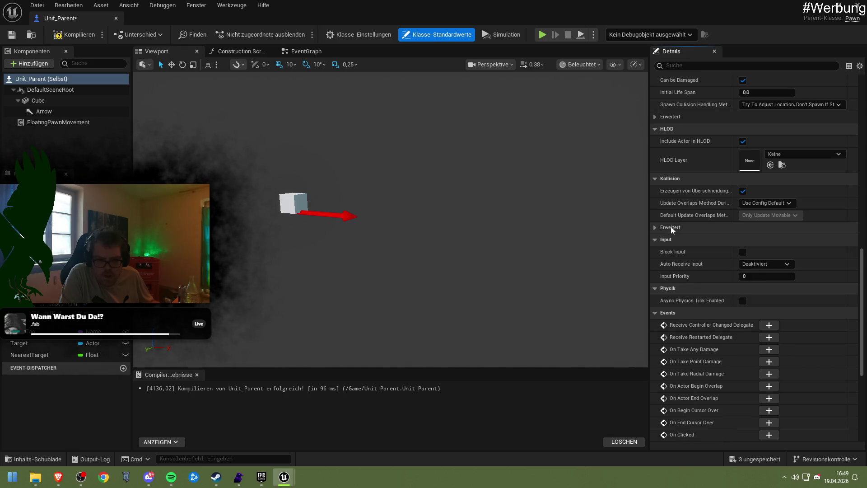
scroll(715, 278, down, 5)
click(684, 337)
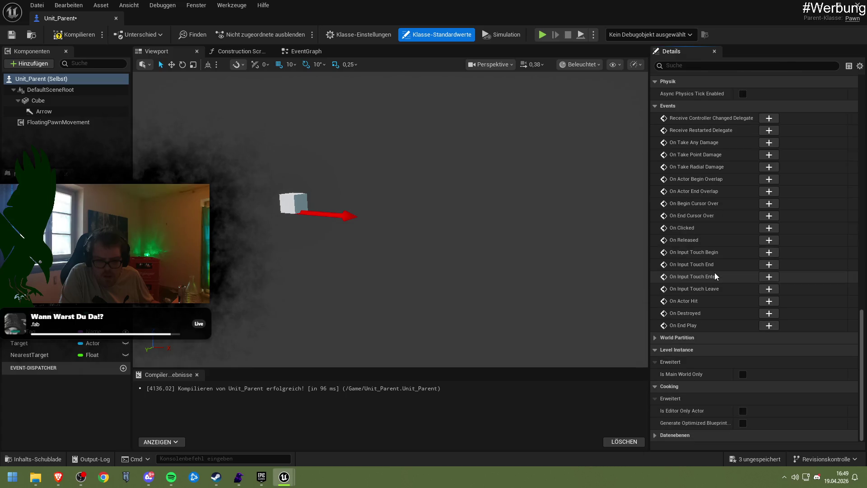
click(685, 339)
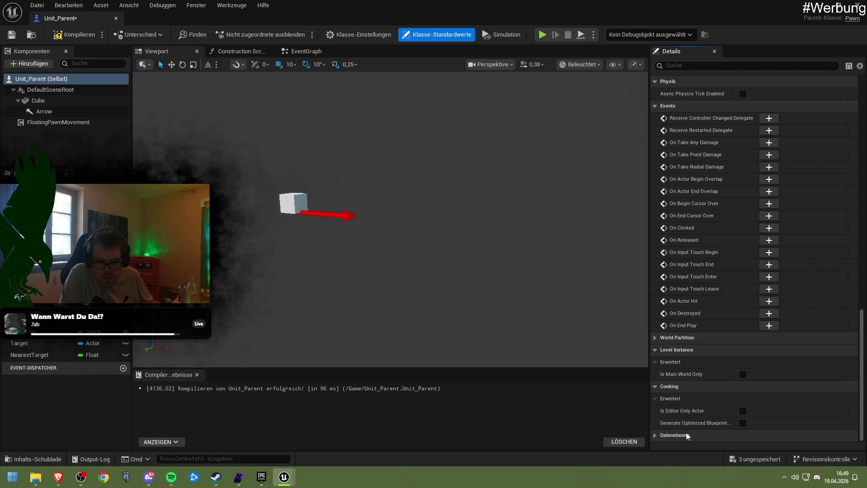
Step: Check the advanced tick settings and keep Auto Possess AI as Placed in World or Spawned
scroll(711, 370, up, 3)
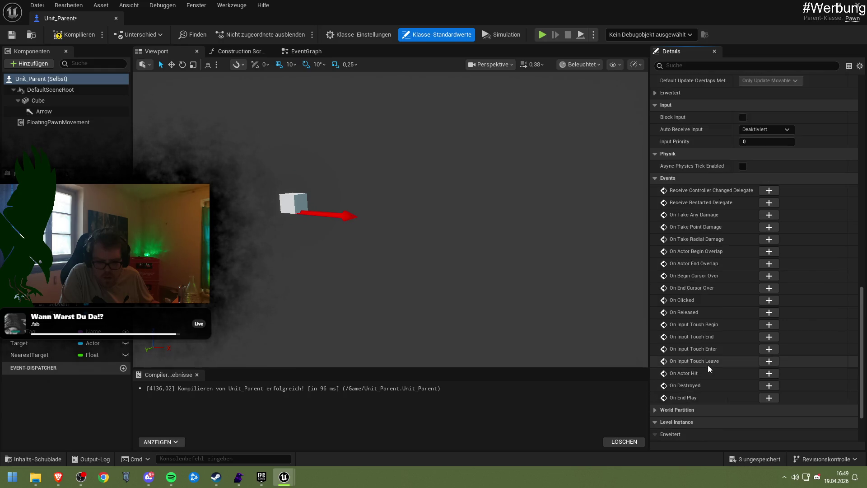
scroll(708, 365, up, 14)
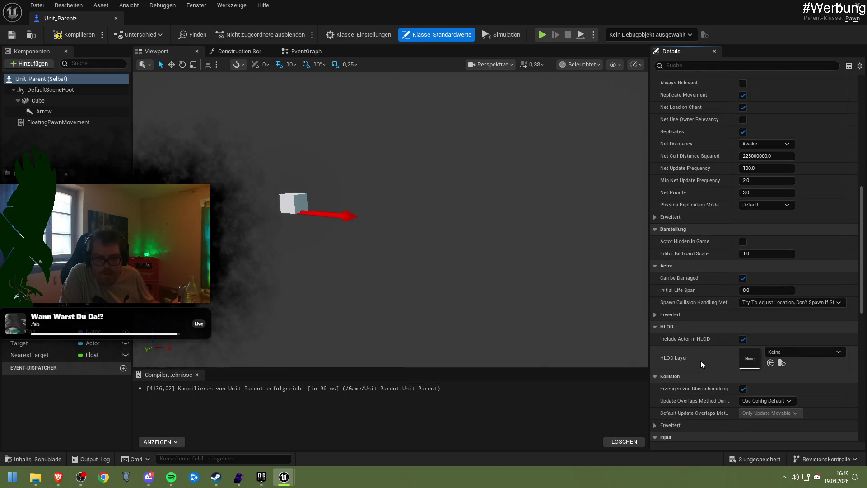
scroll(700, 360, up, 3)
scroll(701, 358, up, 4)
scroll(702, 357, up, 6)
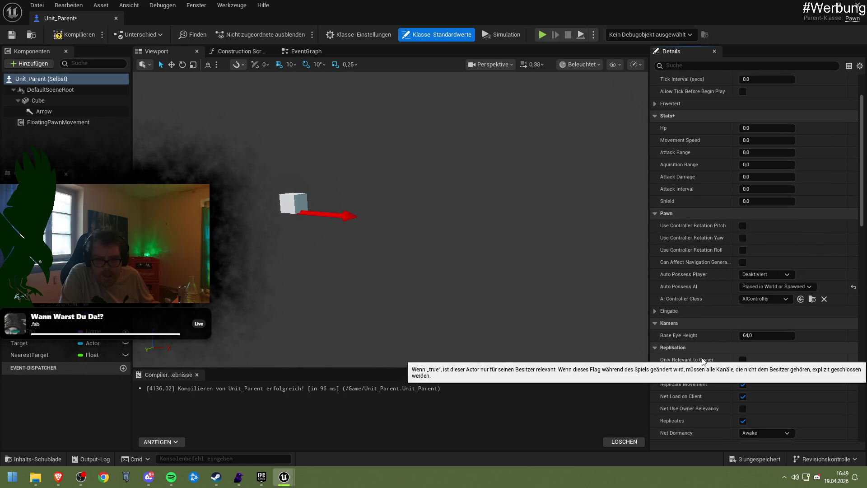
scroll(702, 358, up, 3)
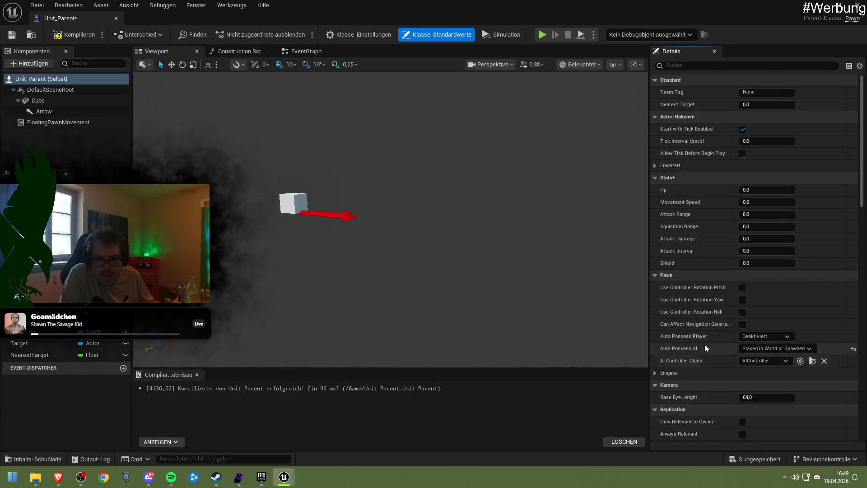
click(673, 165)
click(672, 163)
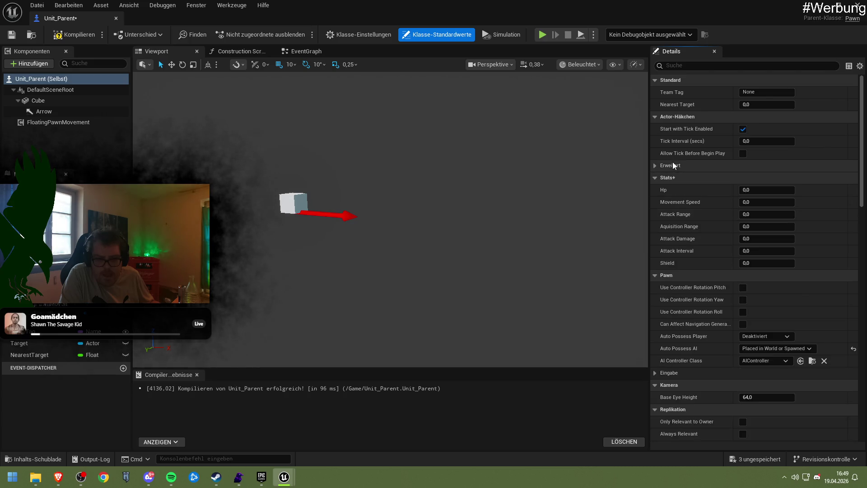
click(767, 348)
click(762, 383)
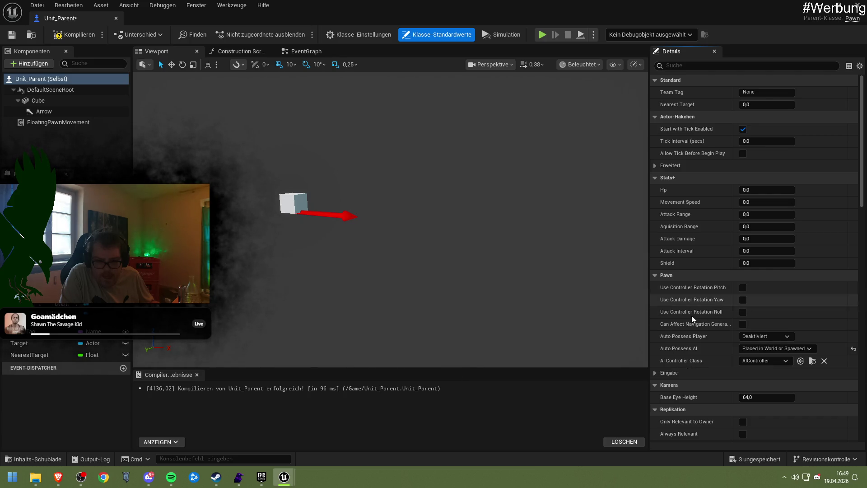
Step: Recompile and save Unit_Parent, then view its Construction Script graph
click(75, 35)
click(12, 34)
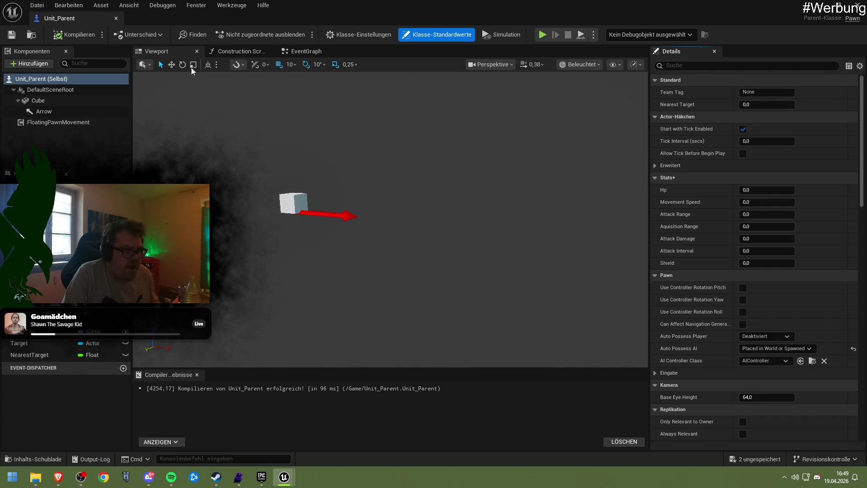
click(239, 52)
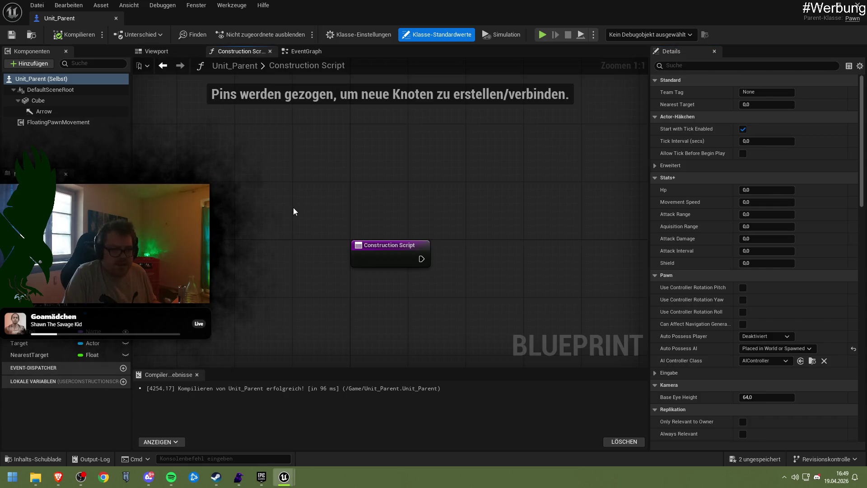
Step: Add a Print String node after Event BeginPlay in the Unit_Parent event graph
click(306, 51)
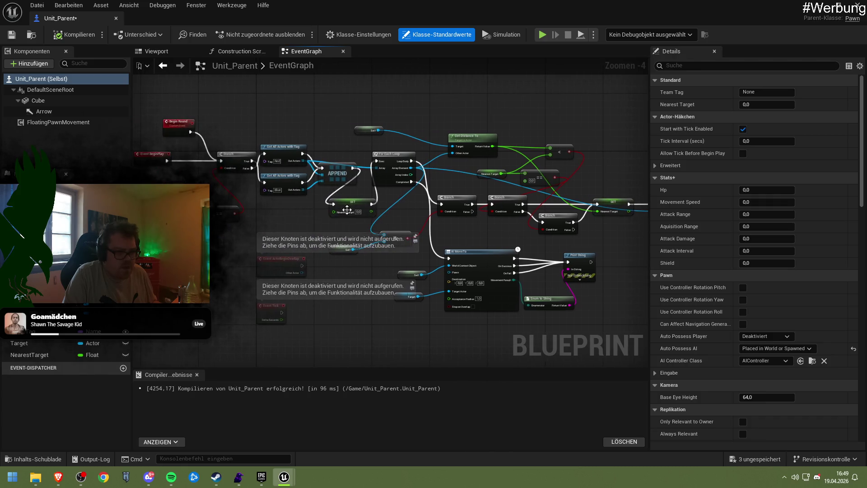
scroll(381, 232, up, 5)
mouse_move(376, 241)
mouse_down()
mouse_move(293, 241)
mouse_move(366, 249)
mouse_up()
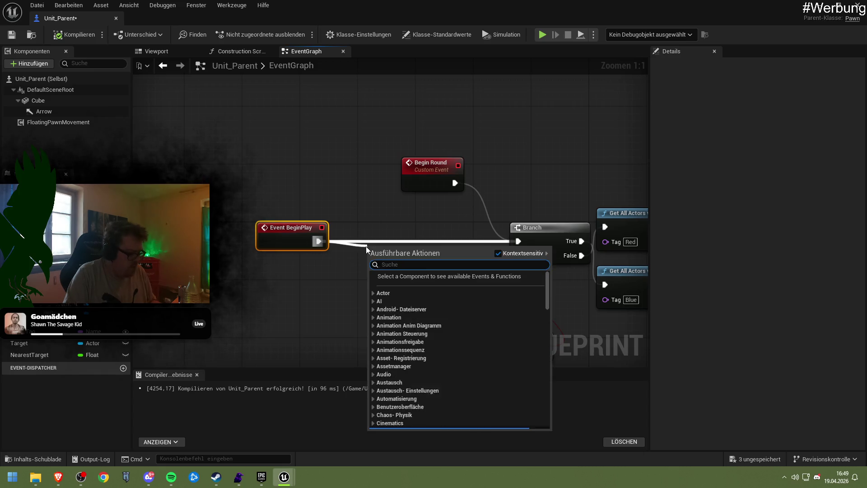
text(print string)
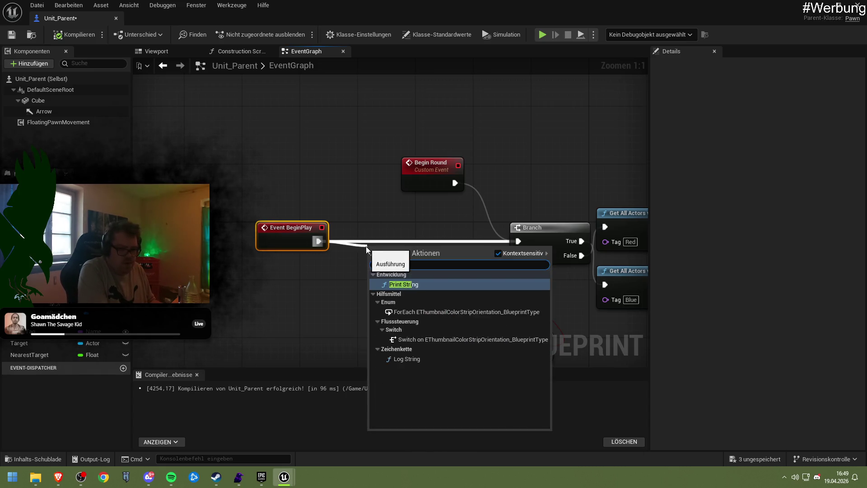
key(Return)
drag(389, 250, 395, 221)
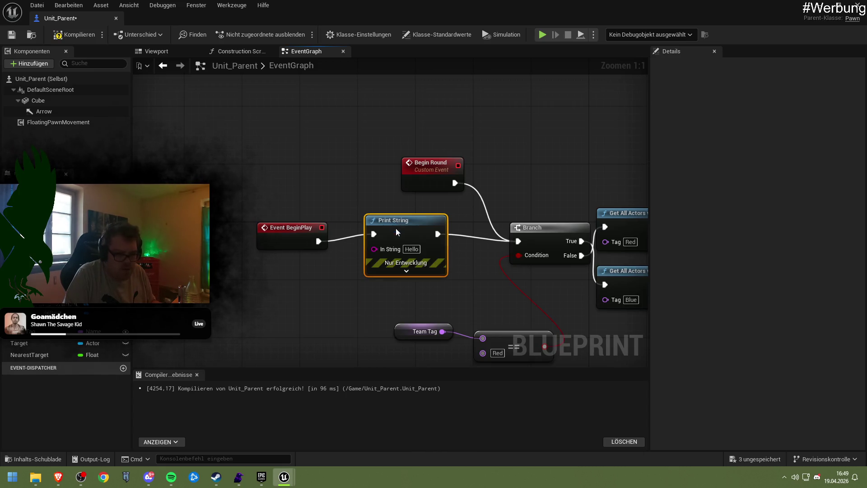
Step: Feed Get Controller's display name into the Print String's In String
right_click(278, 280)
text(get)
text(ontroller)
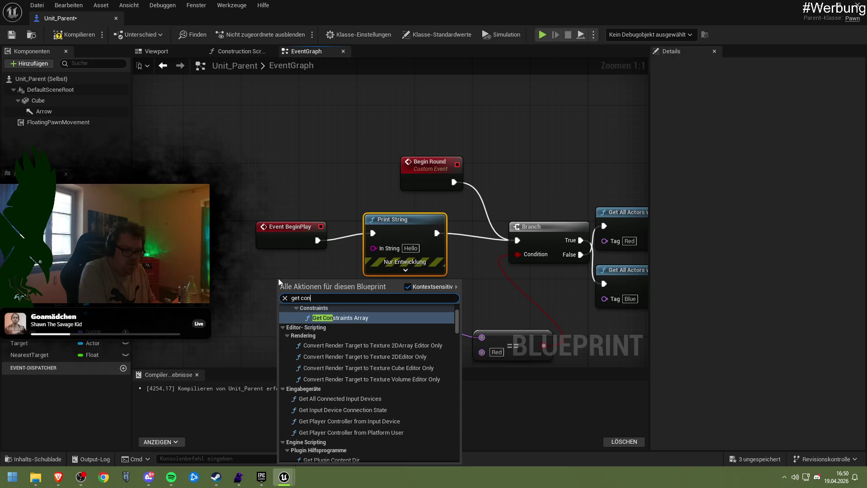
key(Return)
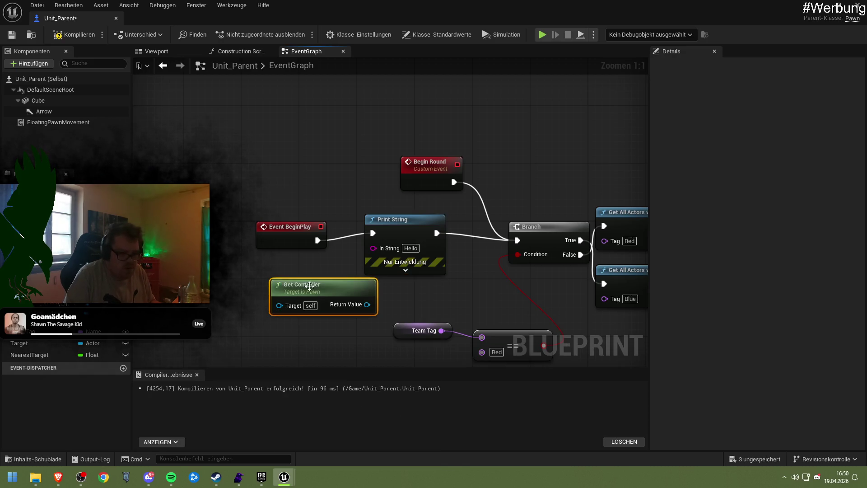
drag(278, 281, 225, 268)
mouse_move(309, 290)
mouse_down()
mouse_move(373, 248)
mouse_move(323, 276)
mouse_move(317, 314)
mouse_up()
Step: Compile and save Unit_Parent, go back to the level, and start a play test
click(74, 34)
click(11, 36)
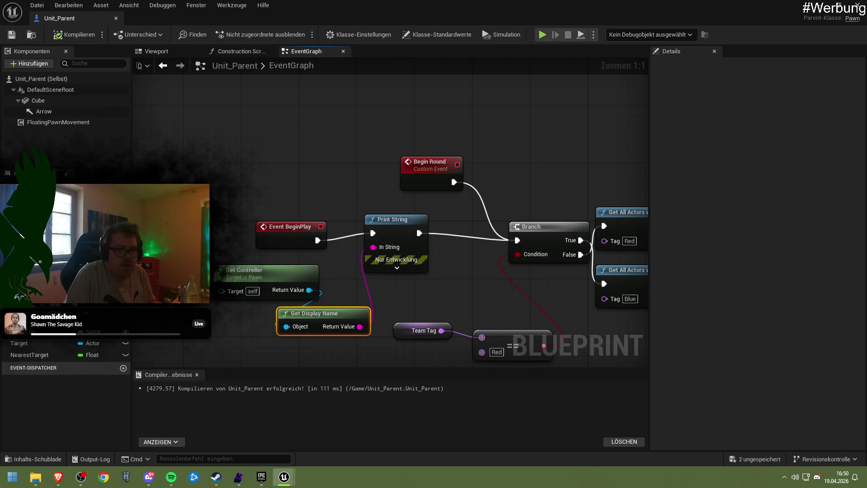
click(820, 5)
click(231, 37)
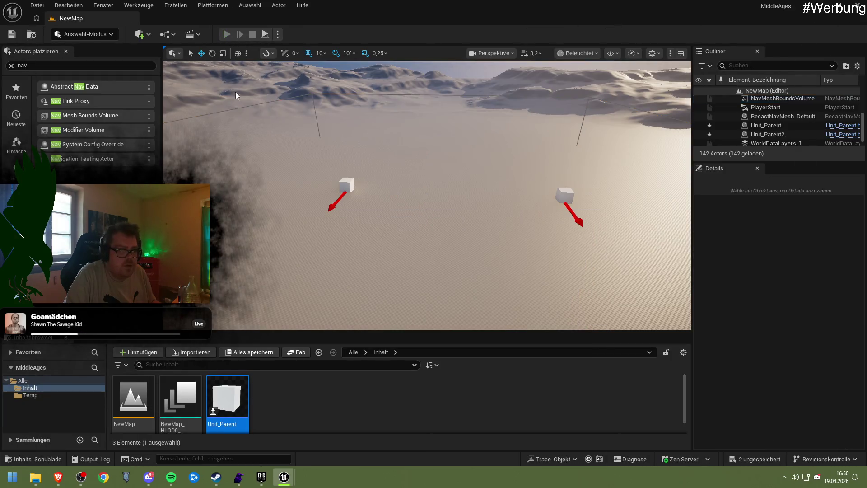
click(243, 173)
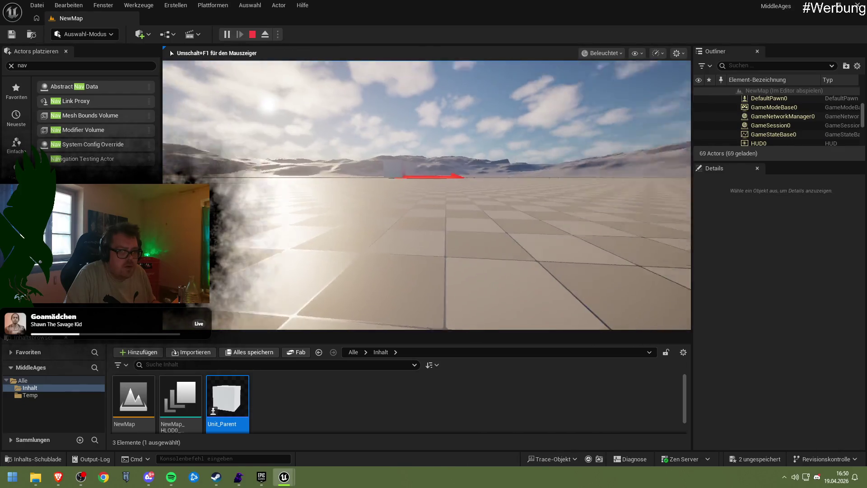
key(w)
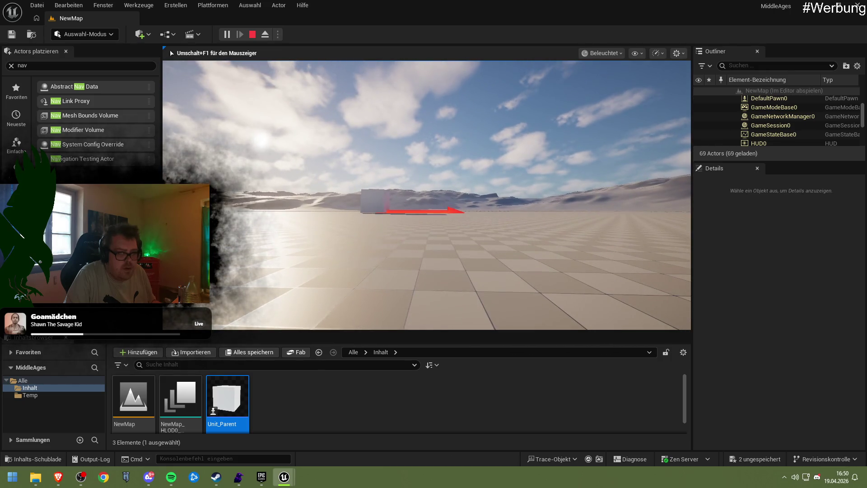
key(Escape)
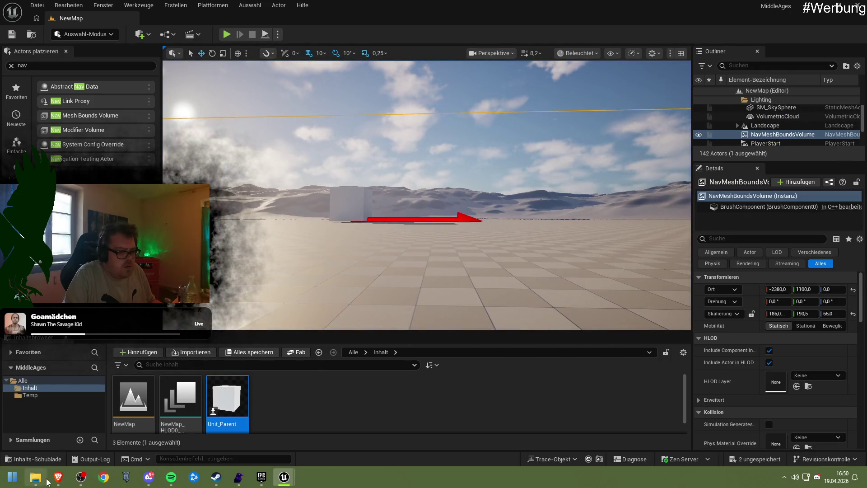
mouse_move(58, 476)
click(145, 431)
Step: Read the AI MoveTo reference page through the Blueprint API AI category in Brave
click(59, 9)
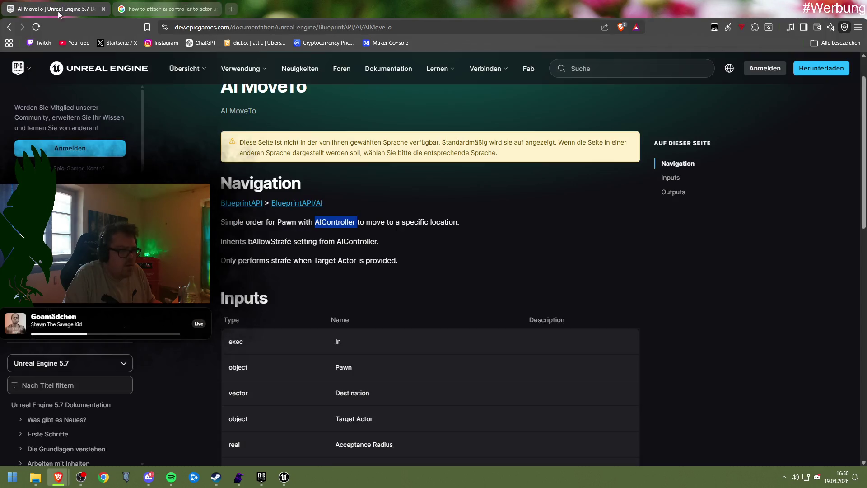
scroll(356, 286, down, 10)
scroll(358, 286, up, 10)
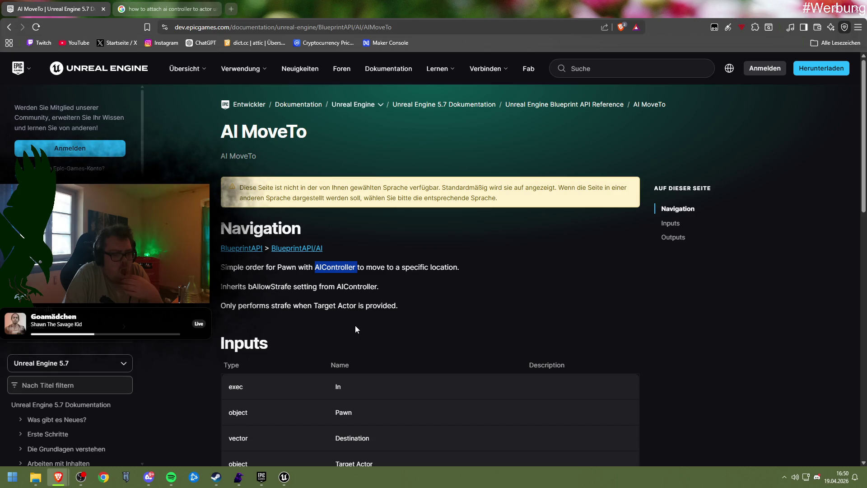
click(283, 248)
scroll(332, 301, down, 4)
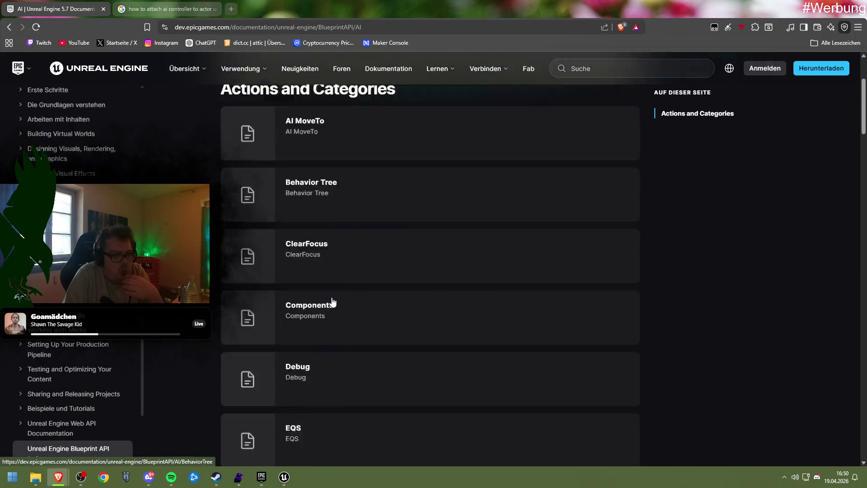
scroll(343, 299, up, 3)
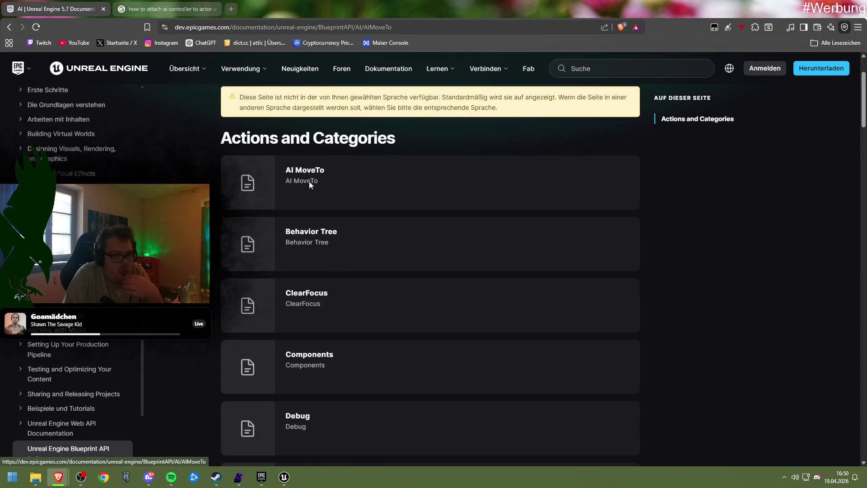
click(309, 181)
scroll(367, 283, down, 3)
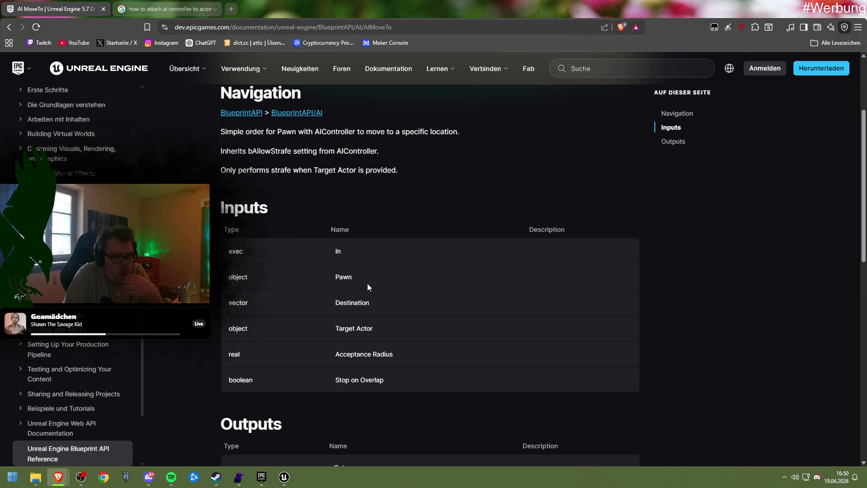
scroll(367, 287, down, 8)
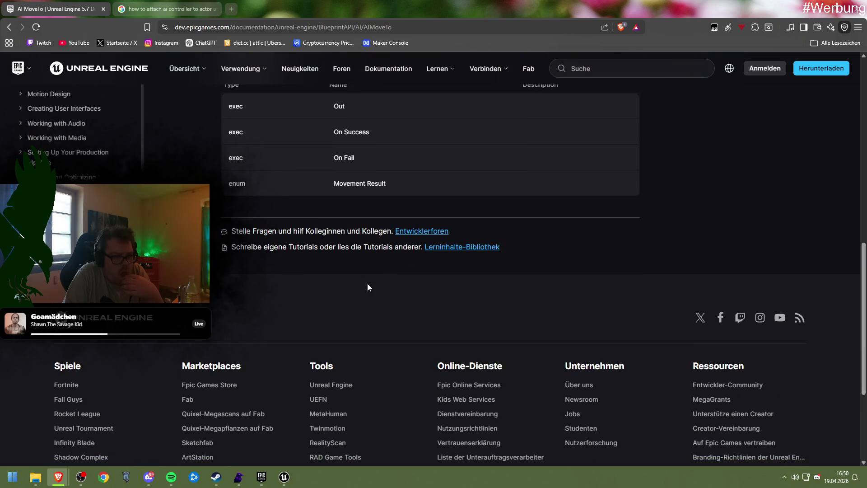
scroll(367, 283, up, 15)
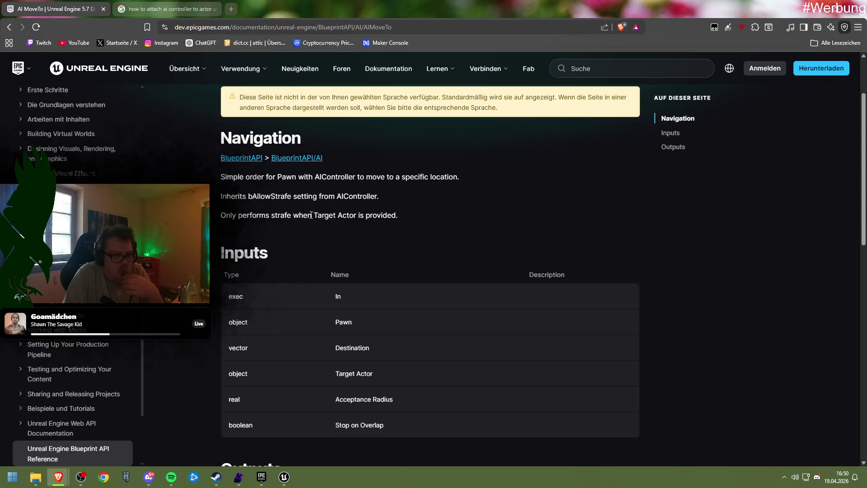
Step: Browse the Blueprint API Reference overview list, then return to the Unit_Parent Blueprint
click(229, 156)
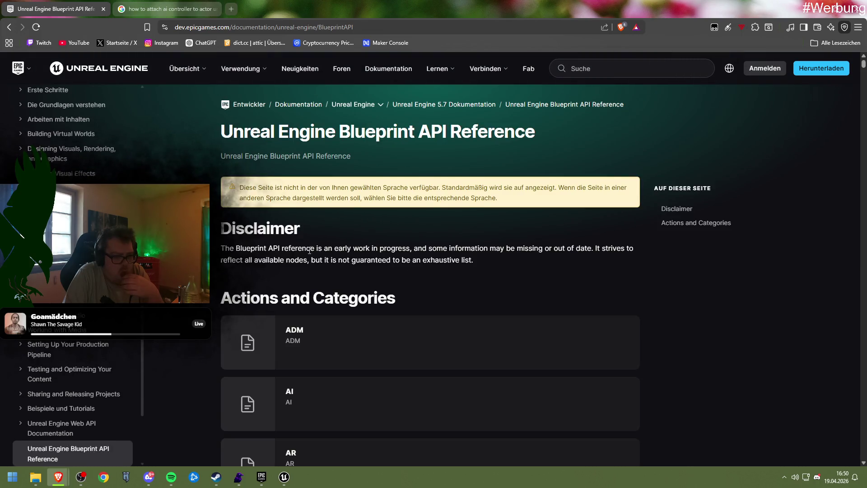
scroll(342, 274, down, 5)
scroll(342, 275, down, 20)
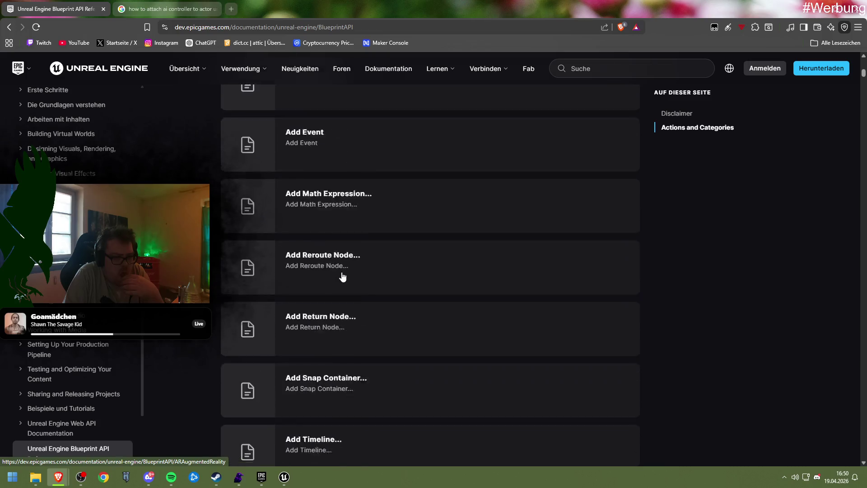
scroll(343, 276, down, 20)
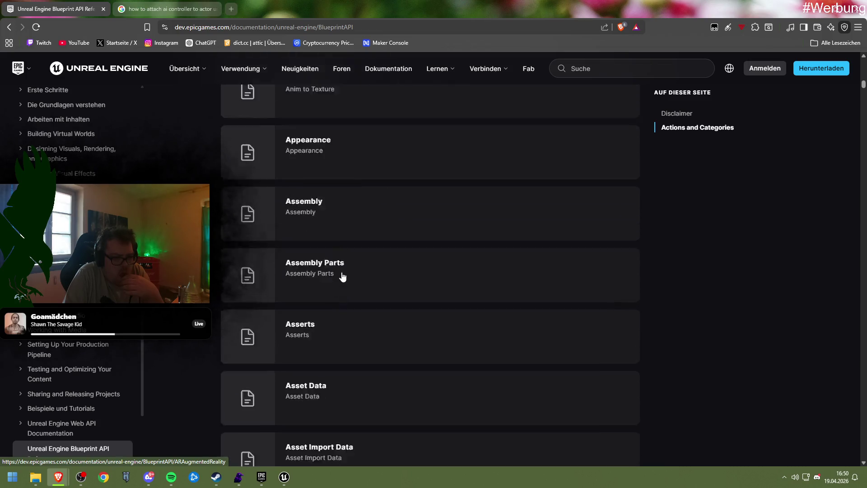
scroll(343, 276, down, 20)
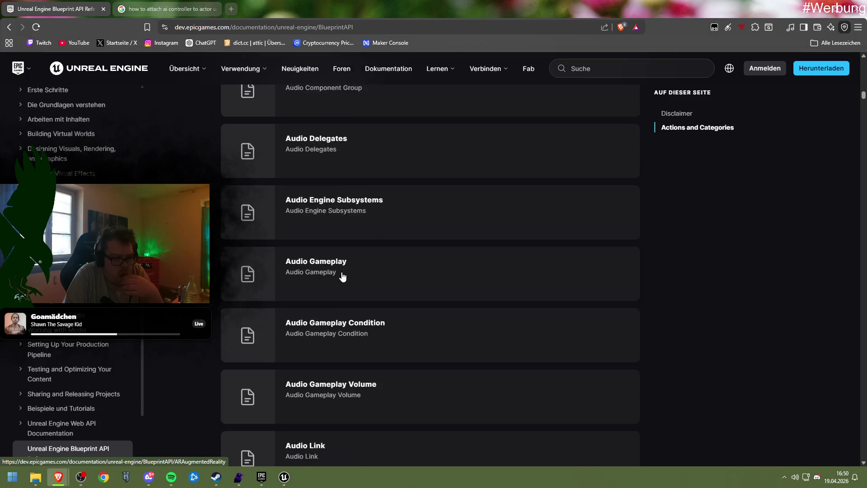
scroll(304, 334, down, 1)
mouse_move(270, 479)
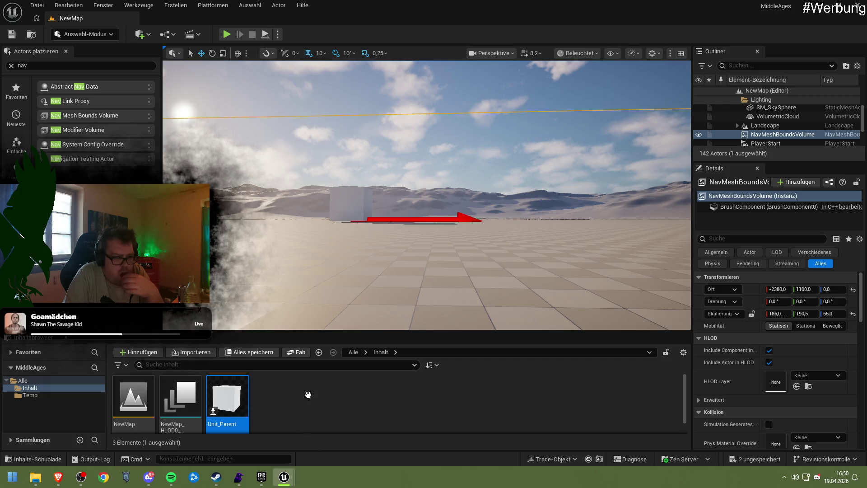
click(316, 429)
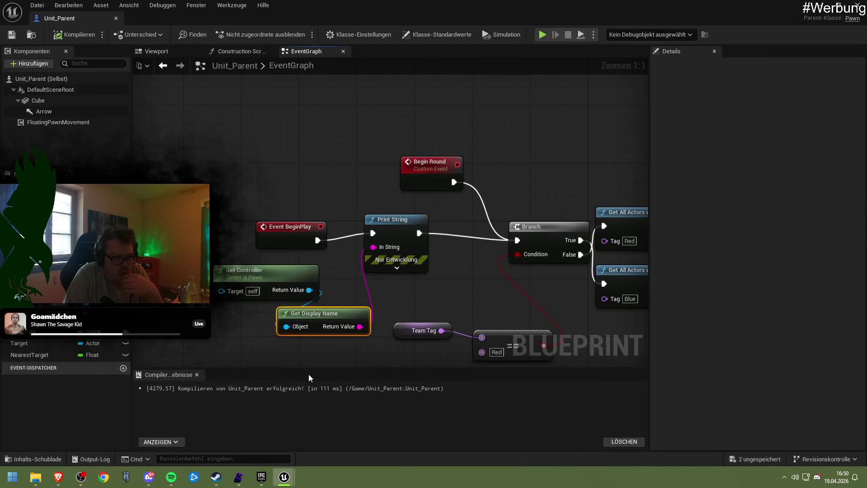
Step: Delete the Branch and equality check nodes that tested the Red team tag
mouse_move(424, 301)
mouse_down()
mouse_move(329, 271)
mouse_move(337, 269)
mouse_move(308, 245)
mouse_up()
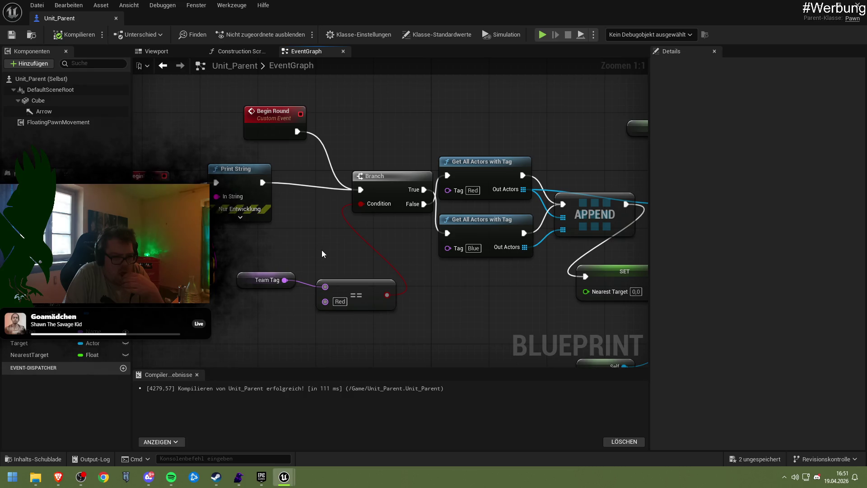
drag(375, 260, 306, 248)
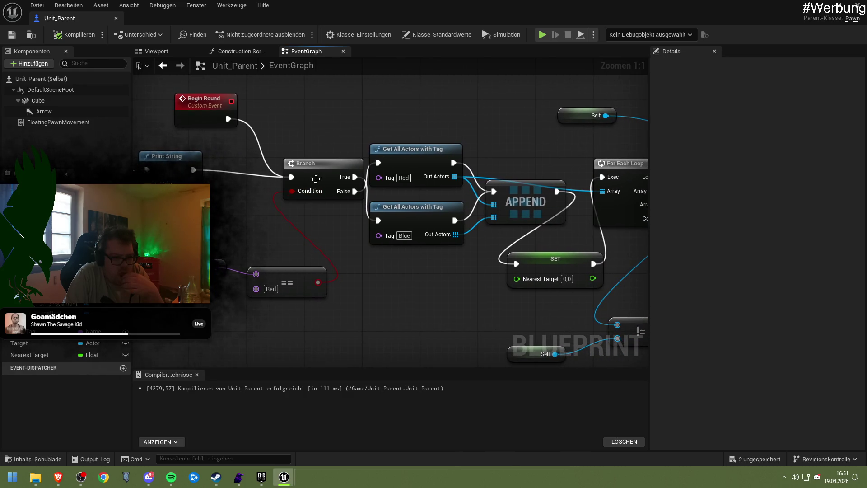
drag(316, 179, 301, 178)
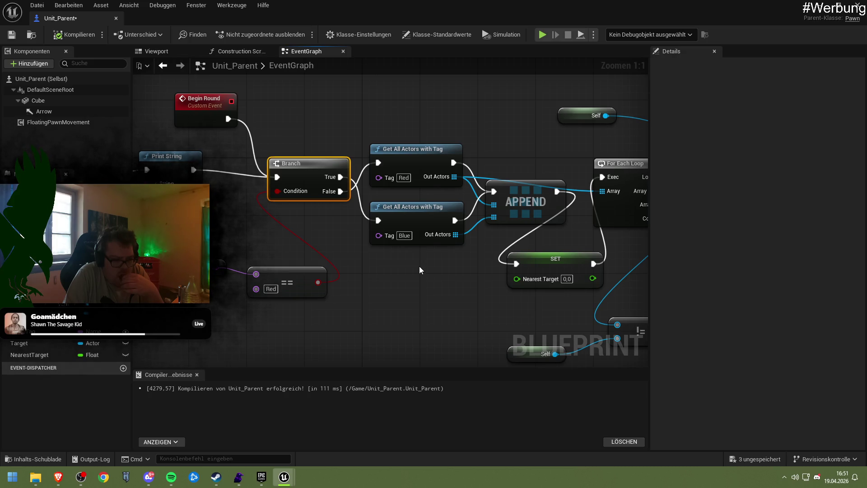
mouse_move(233, 149)
mouse_down()
mouse_move(272, 158)
mouse_move(330, 250)
mouse_move(359, 322)
mouse_up()
key(Delete)
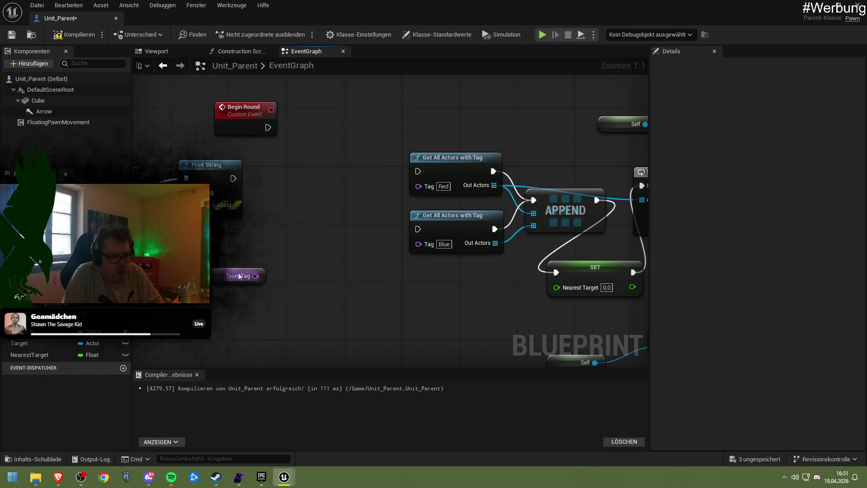
Step: Chain Print String into the Red Get All Actors with Tag node, then the Blue one
mouse_move(233, 178)
mouse_down()
mouse_move(293, 185)
mouse_move(415, 174)
mouse_up()
mouse_move(454, 174)
mouse_down()
mouse_move(310, 176)
mouse_move(418, 231)
mouse_up()
mouse_move(447, 223)
mouse_down()
mouse_move(435, 175)
mouse_move(301, 136)
mouse_up()
drag(496, 216, 160, 199)
mouse_move(469, 208)
mouse_down()
mouse_move(305, 247)
mouse_move(322, 243)
mouse_up()
mouse_move(245, 242)
mouse_down()
mouse_move(325, 229)
mouse_move(305, 237)
mouse_move(319, 243)
mouse_up()
Step: Add an == node comparing against the TeamTag variable
click(27, 331)
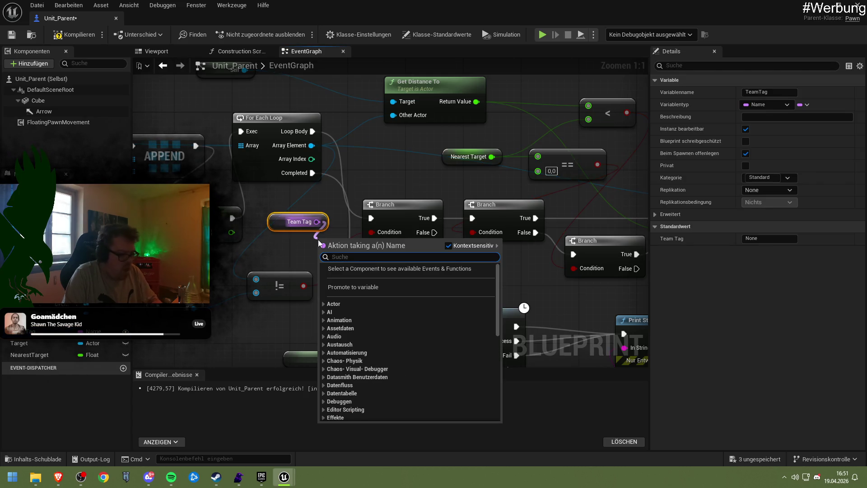
text(==)
key(Return)
drag(348, 256, 295, 248)
Step: Read each looped actor's first tag via Get Tags and GET(0), feeding it into the == node
drag(311, 145, 334, 194)
text(tea)
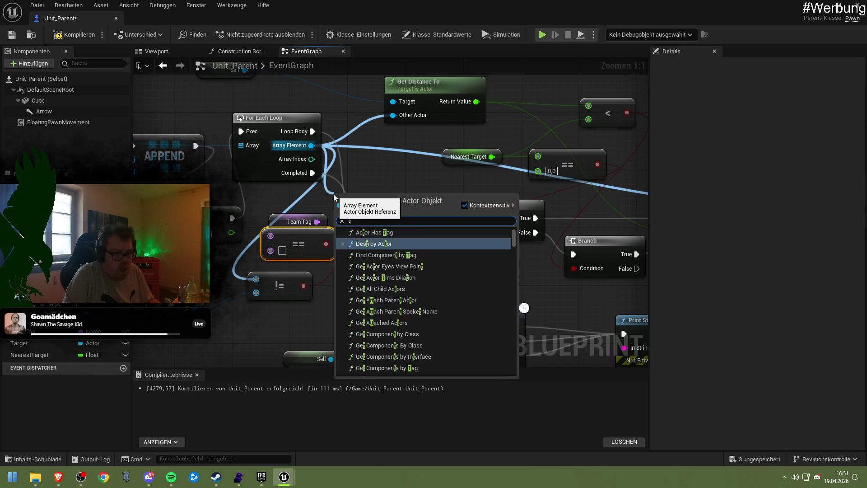
key(BackSpace)
key(BackSpace)
key(BackSpace)
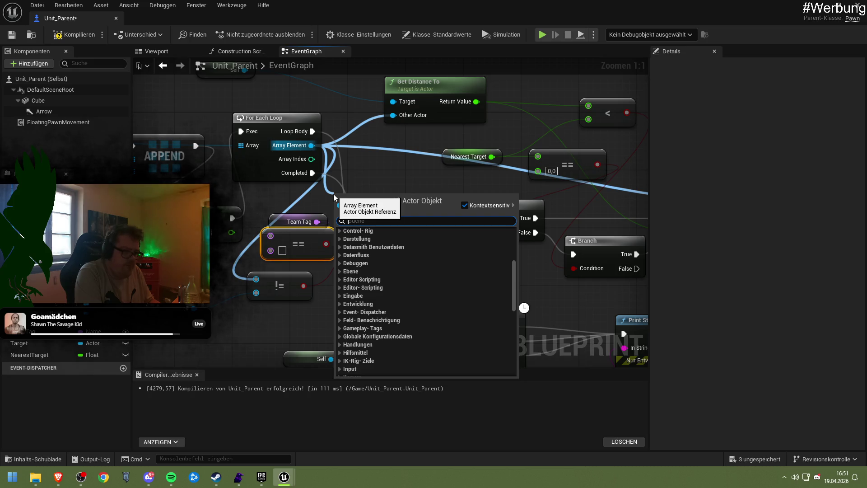
text(tag)
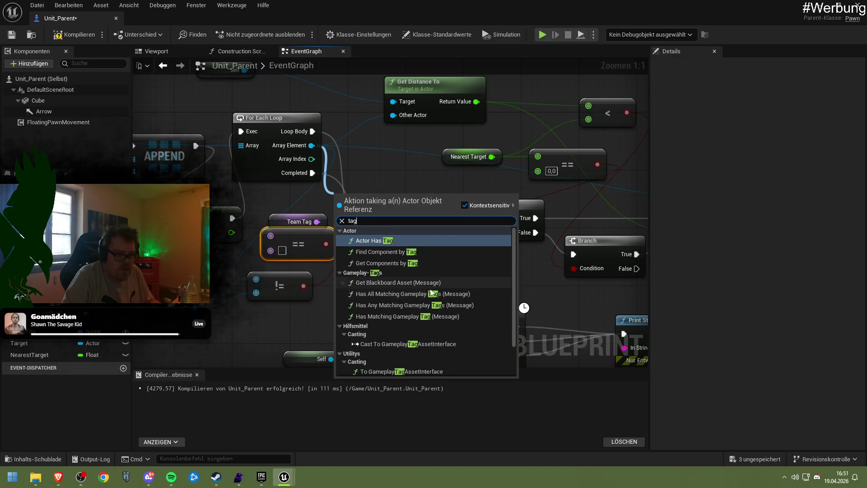
scroll(440, 305, down, 2)
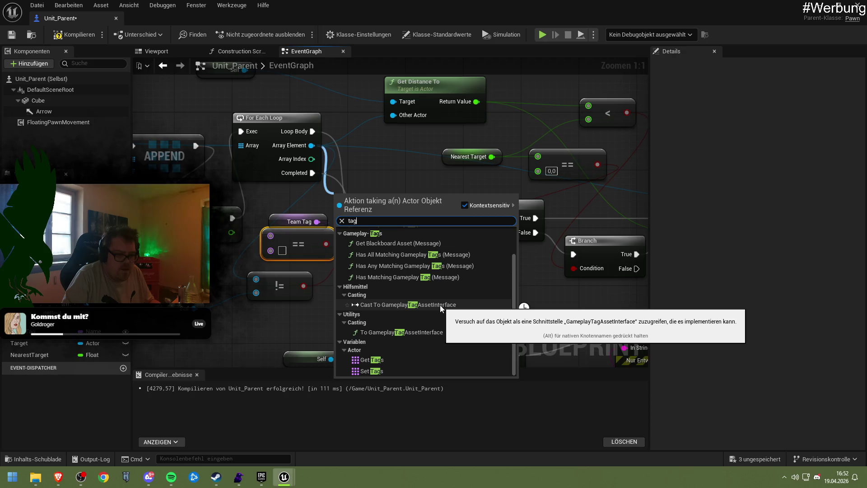
scroll(440, 305, up, 2)
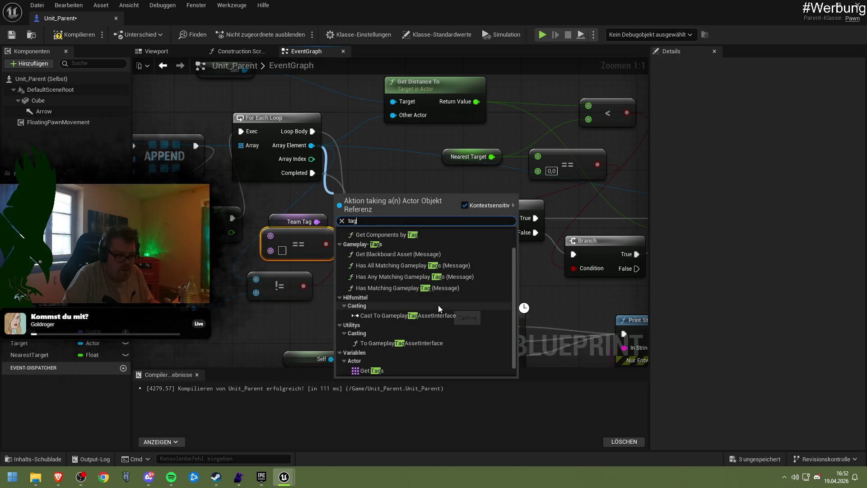
click(371, 370)
drag(369, 199, 364, 161)
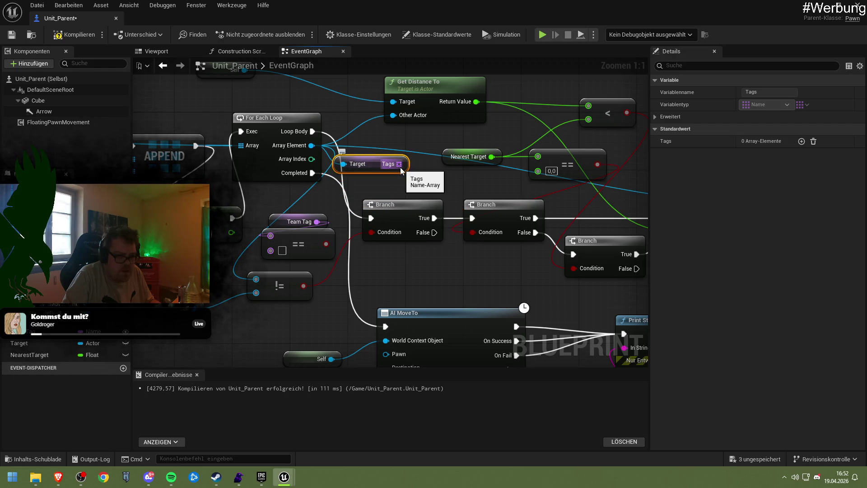
mouse_move(400, 167)
mouse_down()
mouse_move(402, 188)
mouse_move(279, 191)
mouse_move(293, 230)
mouse_move(270, 250)
mouse_move(295, 264)
mouse_up()
text(get)
click(434, 278)
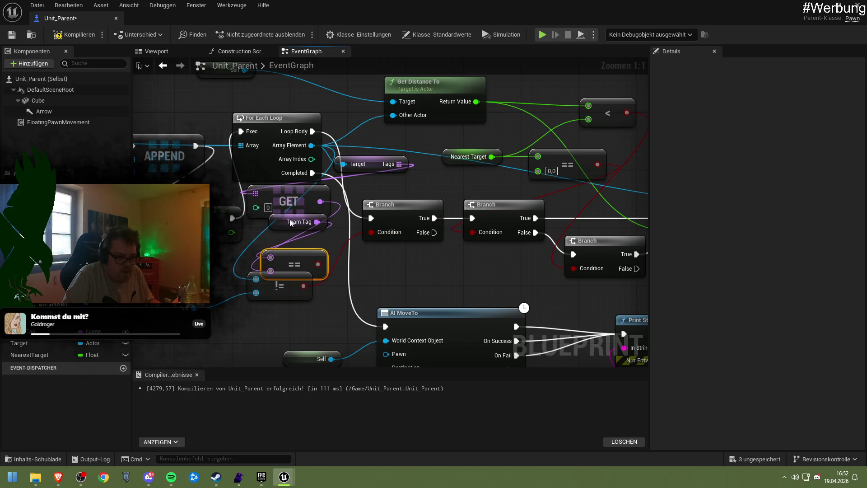
drag(285, 223, 285, 238)
Step: Drive a new Branch on Loop Body from the comparison, passing False onward, and save
mouse_move(319, 264)
mouse_down()
mouse_move(373, 234)
mouse_move(350, 251)
mouse_up()
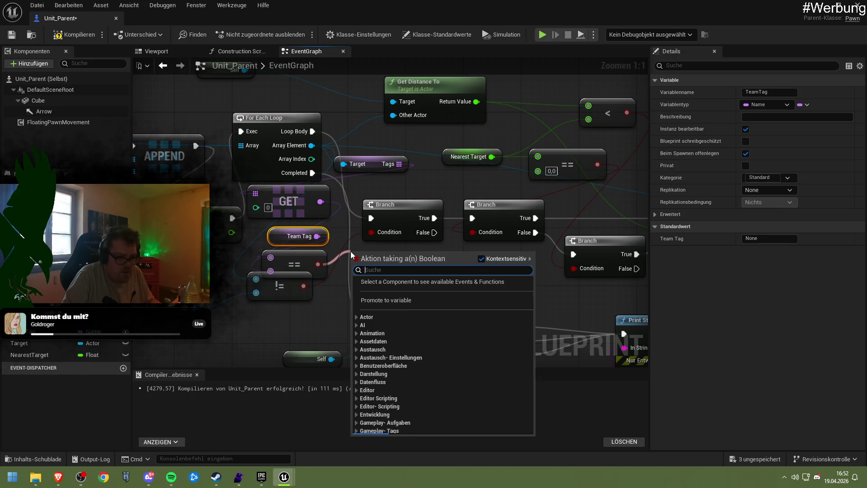
text(branch)
key(Return)
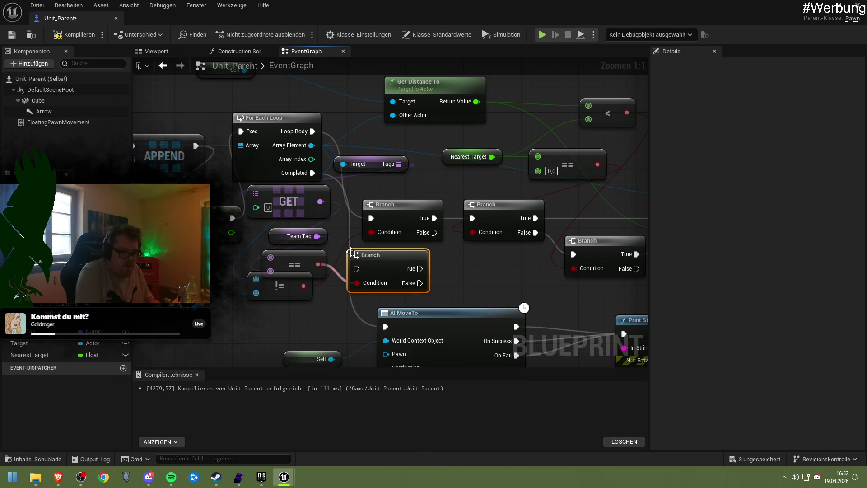
drag(307, 136, 357, 269)
drag(420, 283, 373, 220)
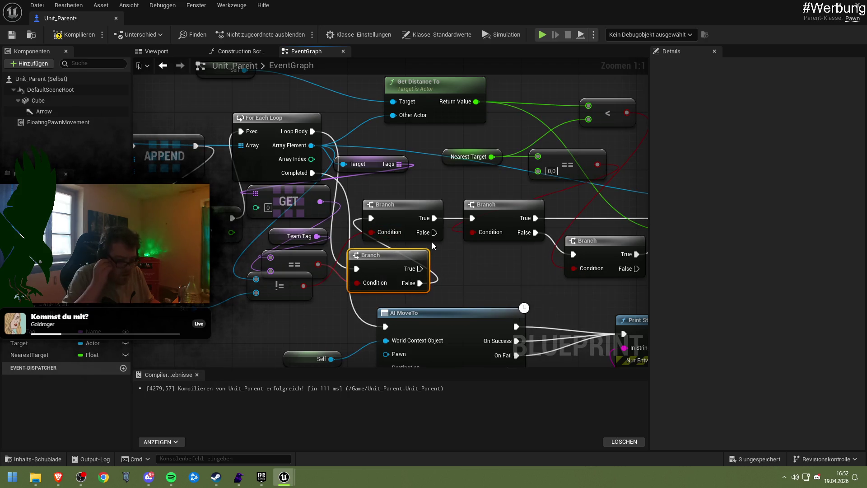
key(ctrl+s)
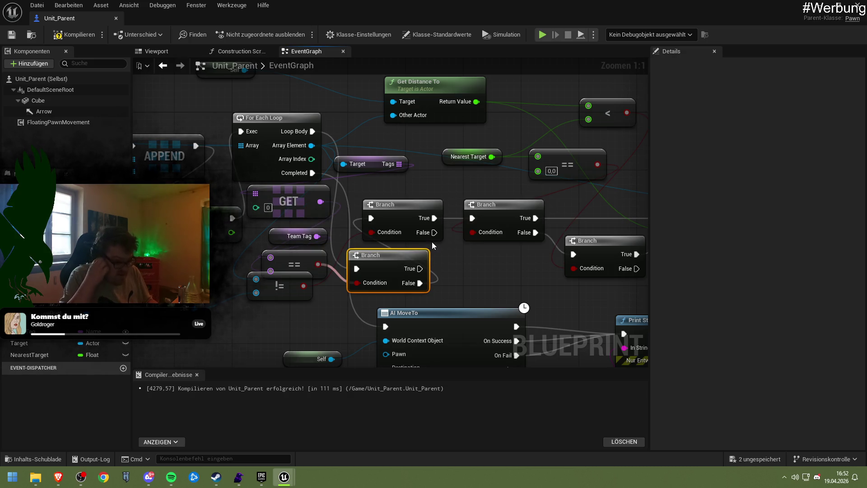
Step: Delete the old Branch and wire the new Branch's False path to the next Branch
click(426, 235)
key(Delete)
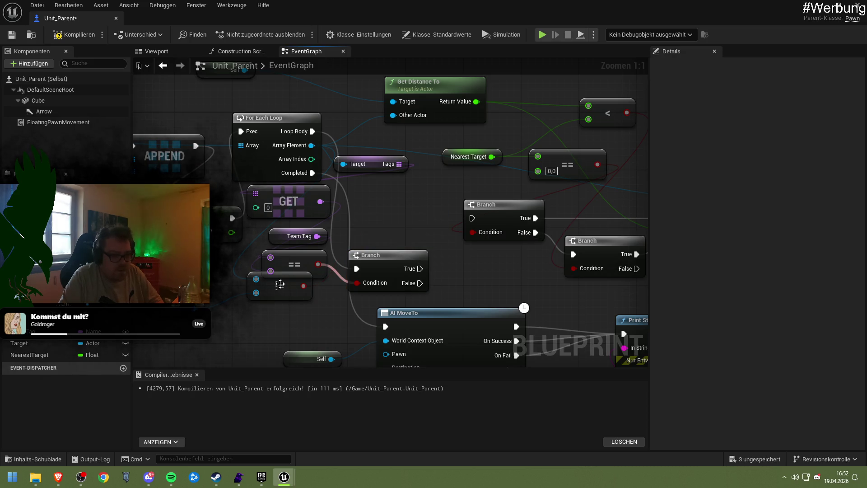
drag(280, 284, 191, 313)
mouse_move(375, 262)
mouse_down()
mouse_move(382, 203)
mouse_move(406, 204)
mouse_up()
drag(428, 232, 485, 216)
Step: Finish the False connection, compile and save Unit_Parent, and run a quick play test
click(408, 183)
key(ctrl+s)
click(74, 35)
click(12, 34)
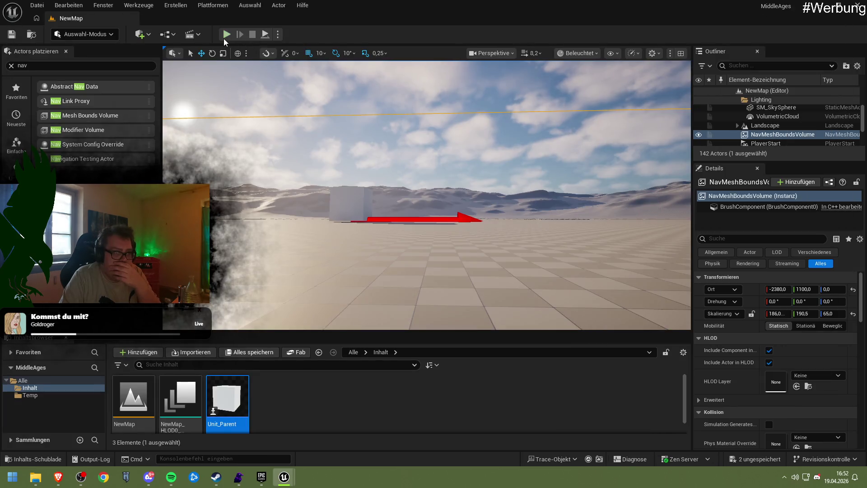
click(225, 37)
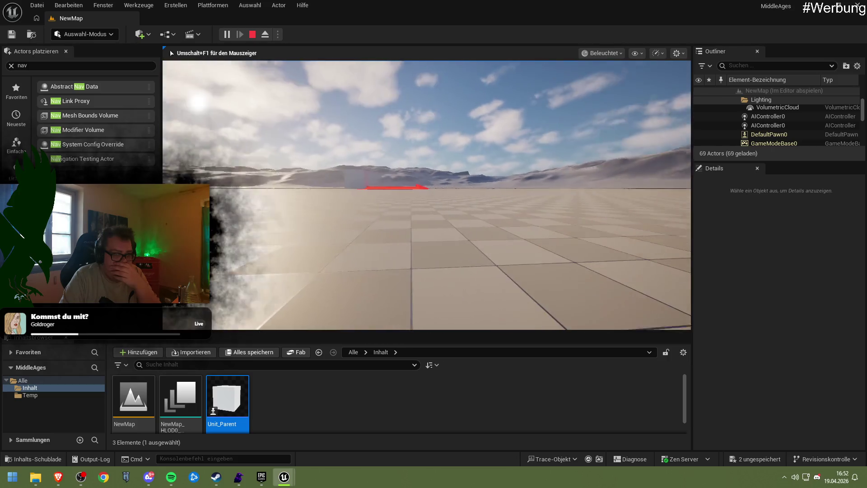
key(Escape)
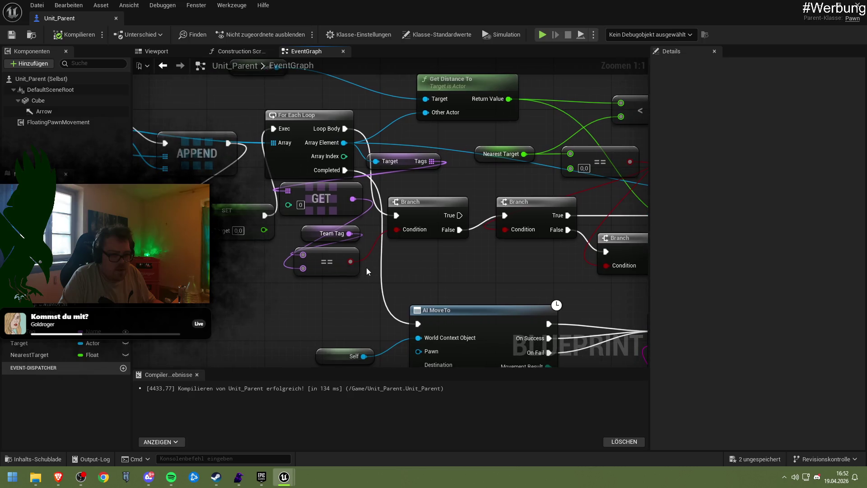
Step: Rearrange the ==, Team Tag and GET nodes into a neater layout
mouse_move(340, 264)
mouse_down()
mouse_move(330, 272)
mouse_move(331, 304)
mouse_move(337, 283)
mouse_up()
drag(315, 237, 230, 289)
drag(310, 202, 329, 219)
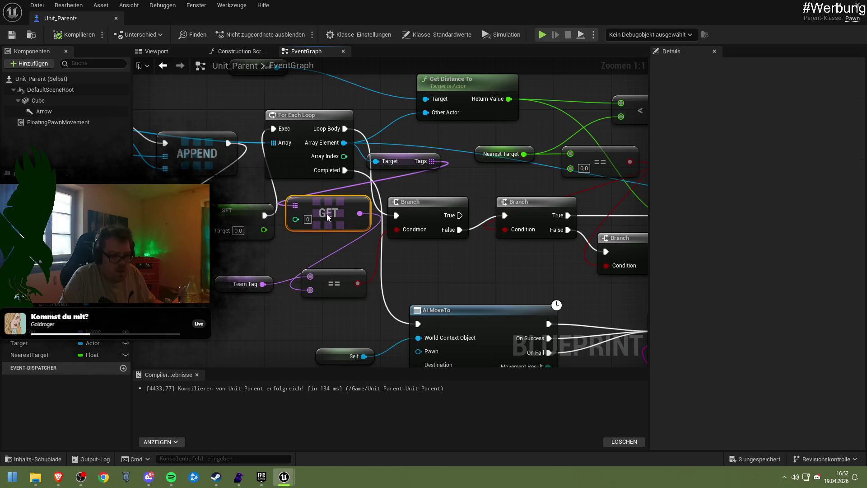
drag(328, 272, 323, 272)
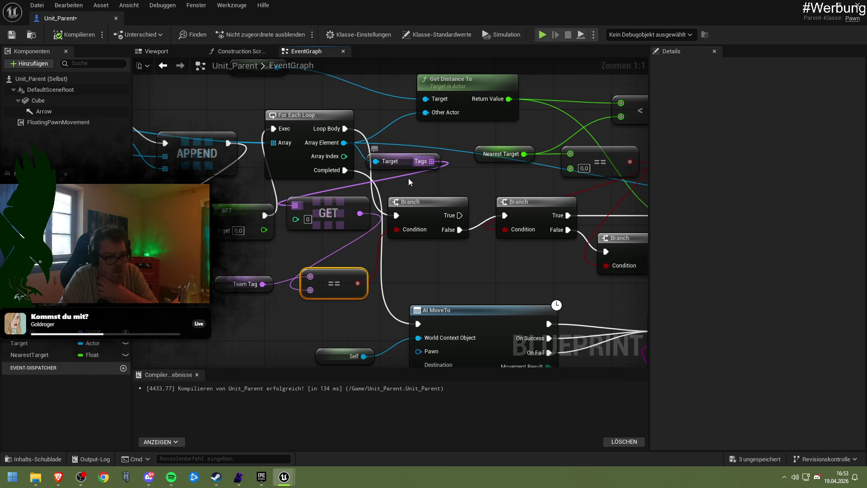
drag(344, 142, 331, 245)
Step: Remove an accidentally placed Make Blueprint Camera Director Evaluation Params node
text(tag)
key(Return)
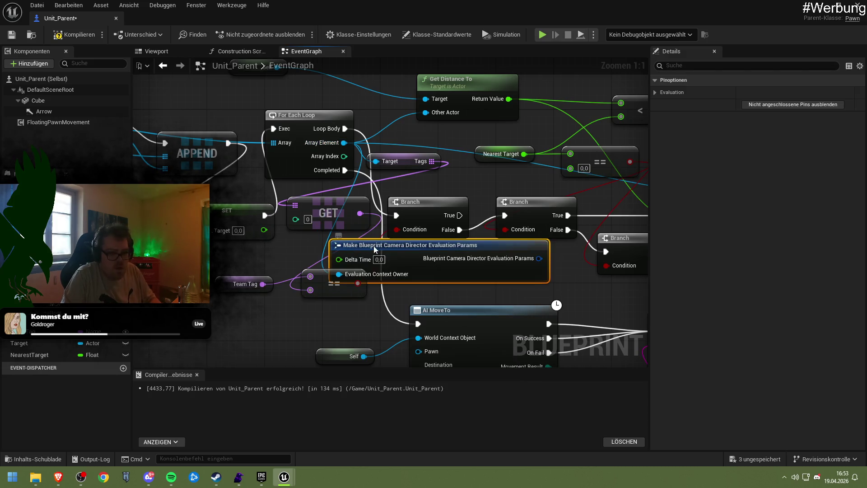
key(ctrl+z)
Step: Print each looped actor's display name on Loop Body before the Branch
drag(344, 142, 354, 248)
text(print string)
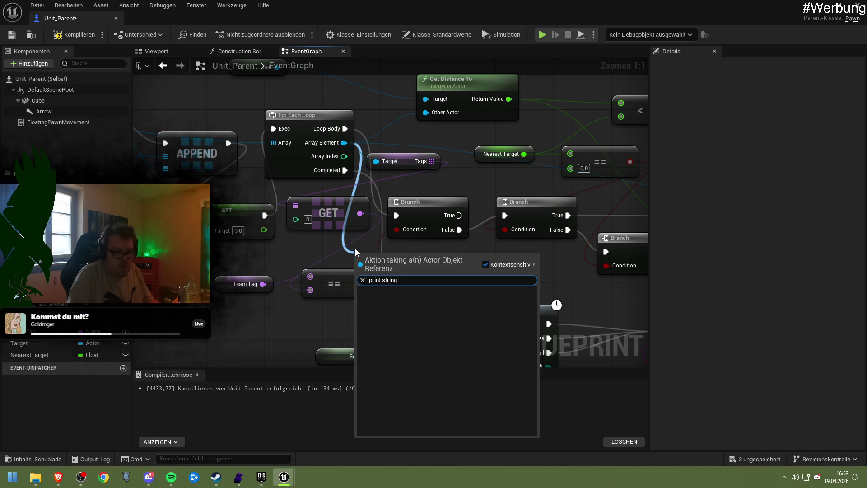
click(480, 263)
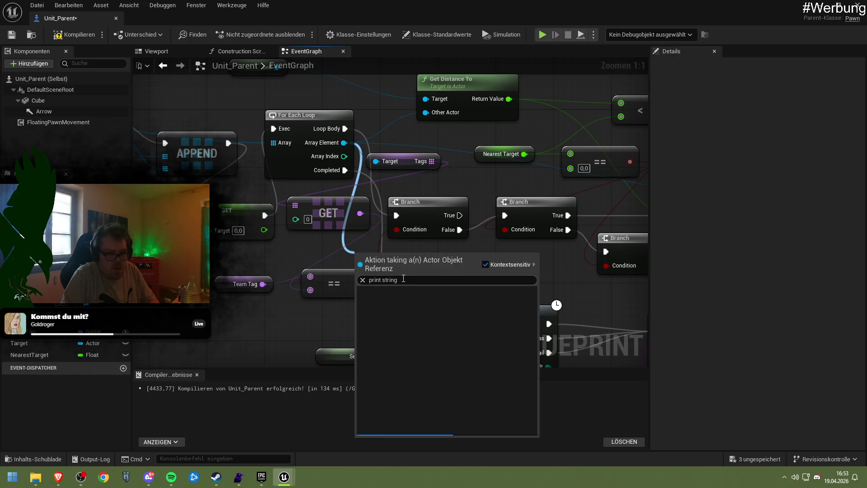
click(435, 286)
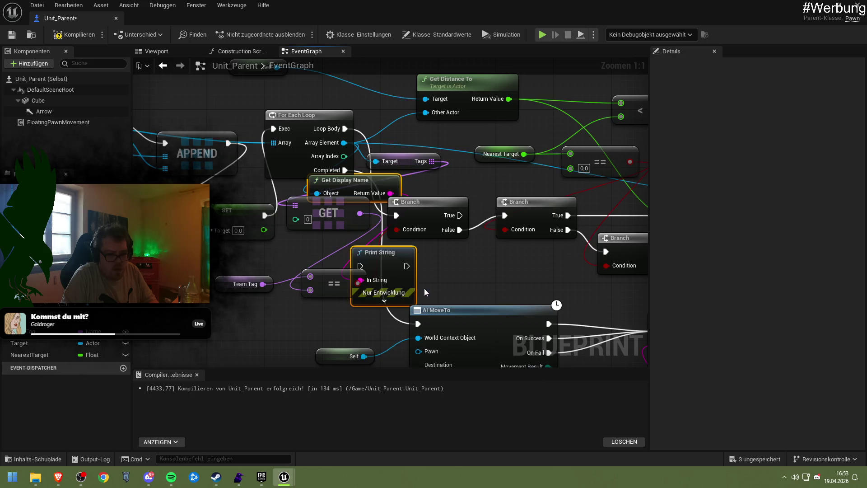
mouse_move(394, 257)
mouse_down()
mouse_move(389, 275)
mouse_move(254, 327)
mouse_move(214, 332)
mouse_up()
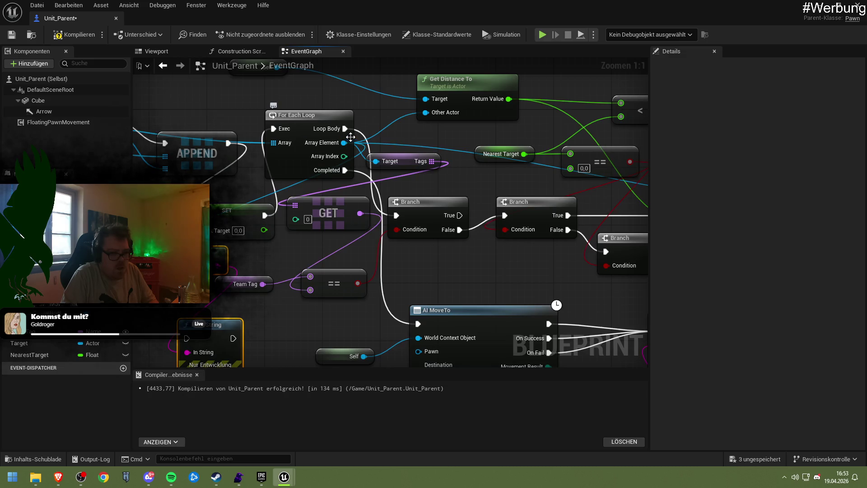
mouse_move(345, 129)
mouse_down()
mouse_move(186, 338)
mouse_move(387, 260)
mouse_move(397, 222)
mouse_up()
Step: Compile and save Unit_Parent, play-test the level twice, then return to the Blueprint
click(97, 37)
click(10, 36)
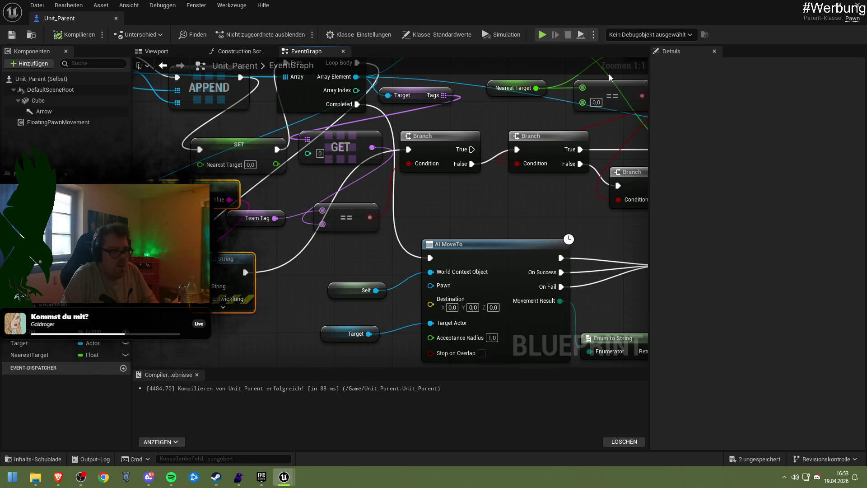
click(815, 13)
click(223, 37)
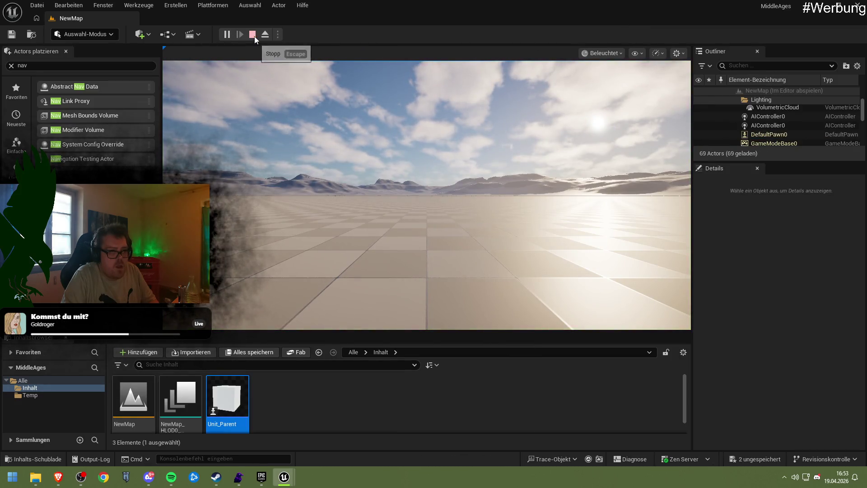
key(Escape)
click(225, 34)
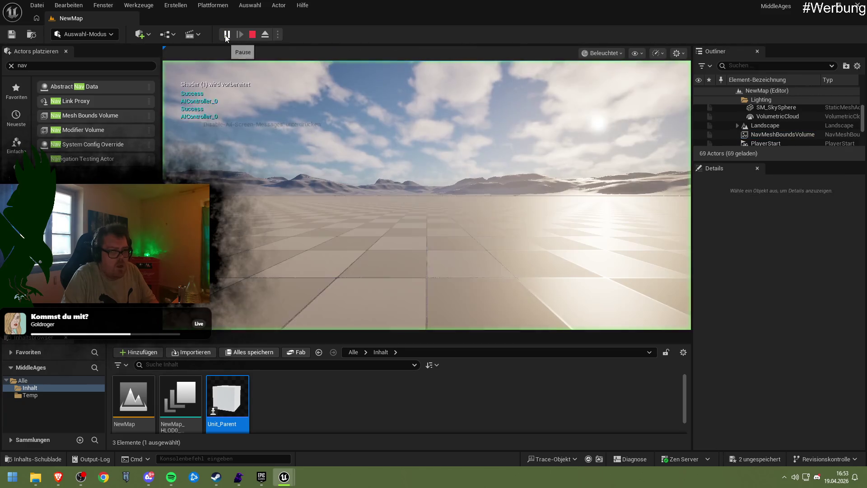
click(253, 34)
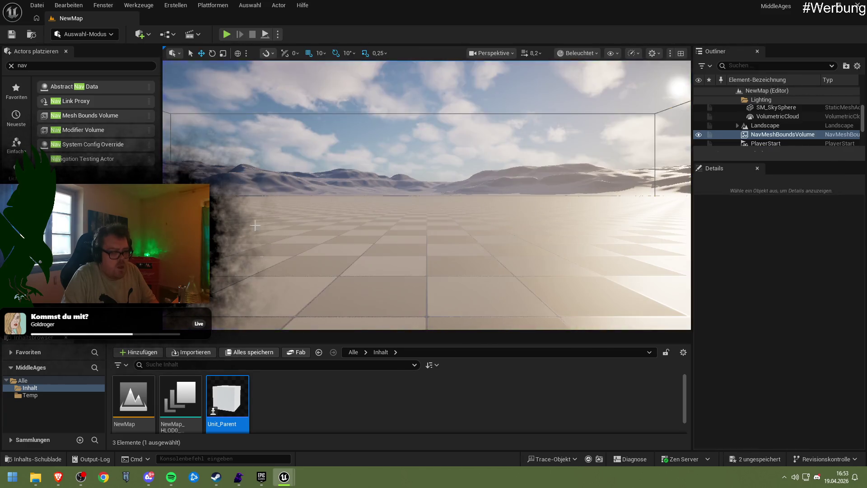
mouse_move(278, 471)
click(300, 419)
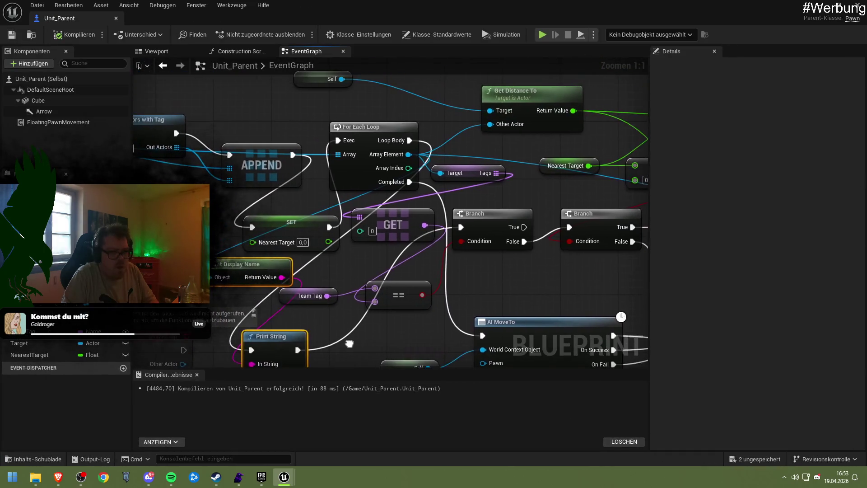
Step: Pan the event graph to show the starting, Begin Round and tag lookup nodes
click(296, 188)
drag(296, 187, 302, 195)
drag(166, 126, 306, 143)
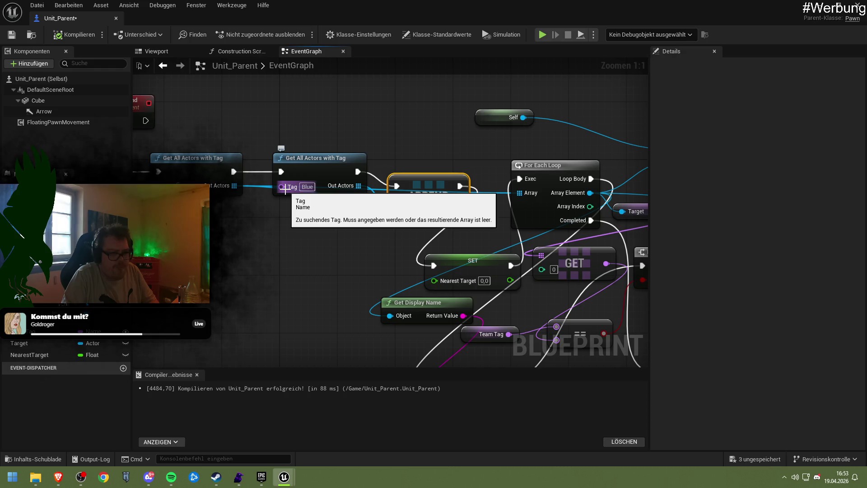
mouse_move(286, 188)
mouse_down()
mouse_move(248, 185)
mouse_move(360, 240)
mouse_move(309, 241)
mouse_up()
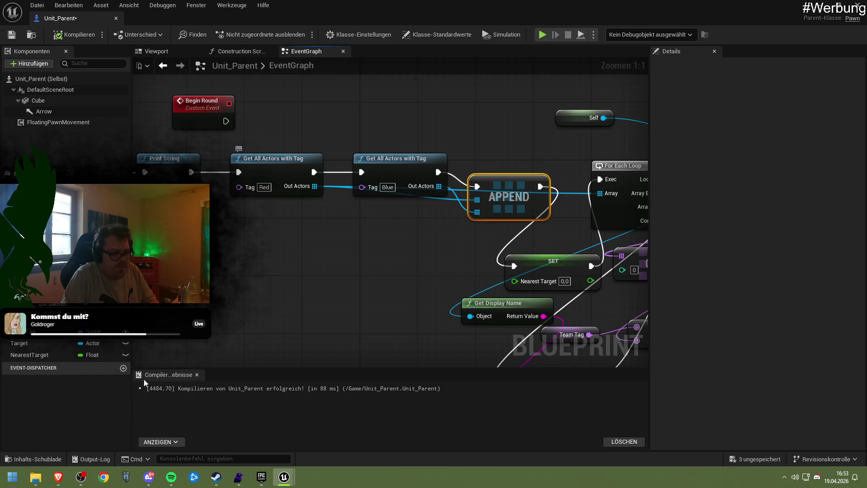
Step: Switch to the browser showing the Blueprint API Reference list
mouse_move(67, 478)
click(144, 429)
scroll(293, 158, up, 10)
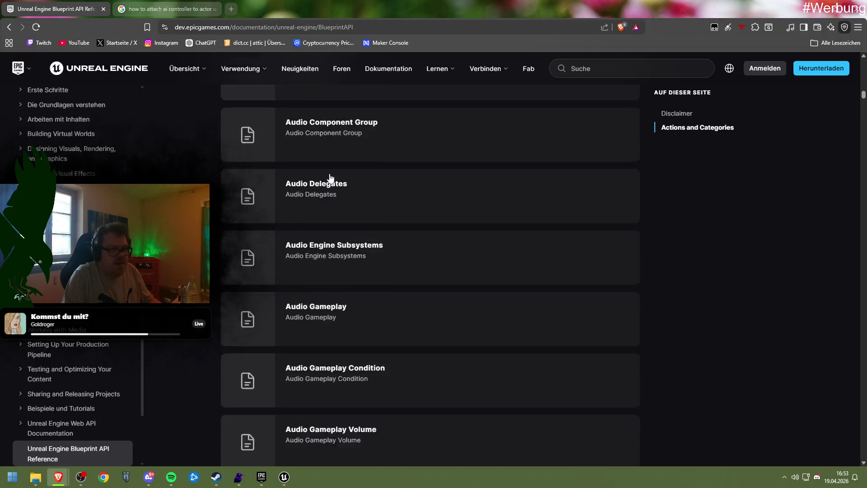
Step: Search the developer docs for 'tag' and open the Gameplay-Tag result
click(585, 71)
text(tag)
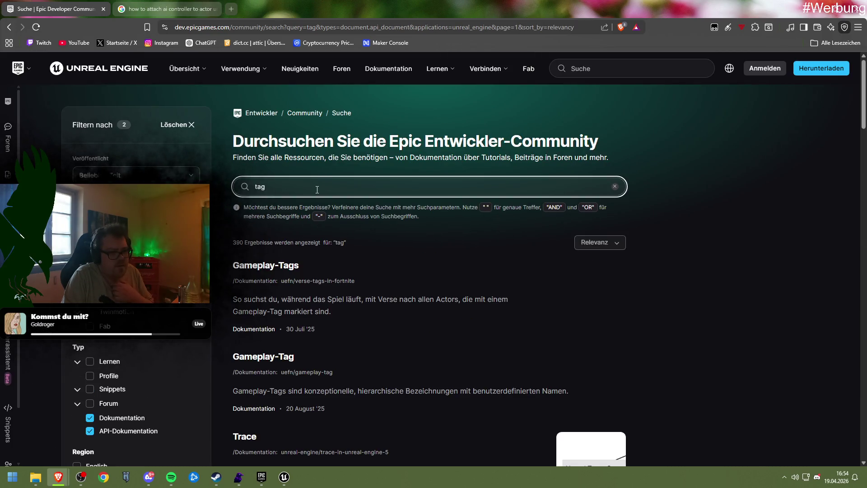
scroll(377, 318, down, 3)
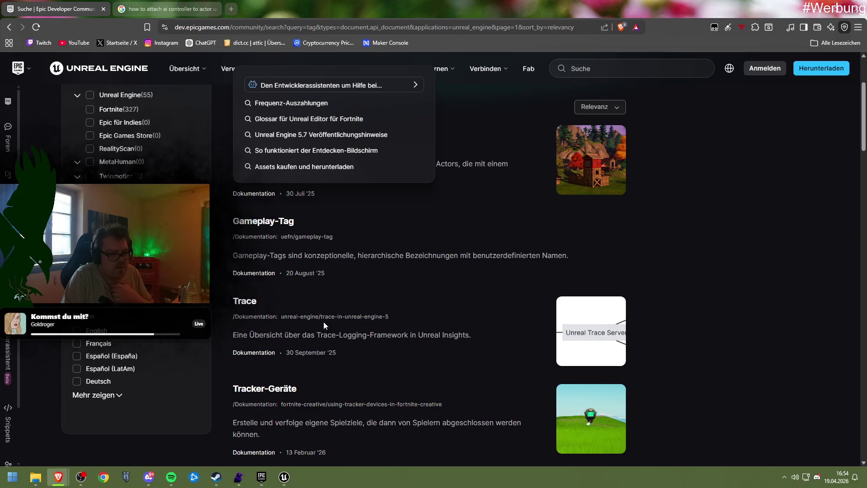
scroll(323, 321, up, 2)
click(285, 315)
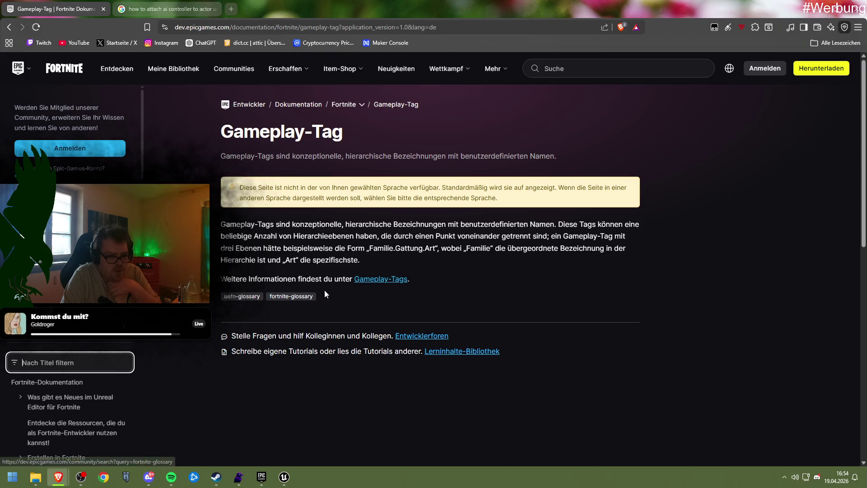
Step: Open the Gameplay-Tags in Verse guide and read down to 'Zuweisen eines Gameplay-Tags' step 4
click(366, 279)
scroll(357, 297, down, 3)
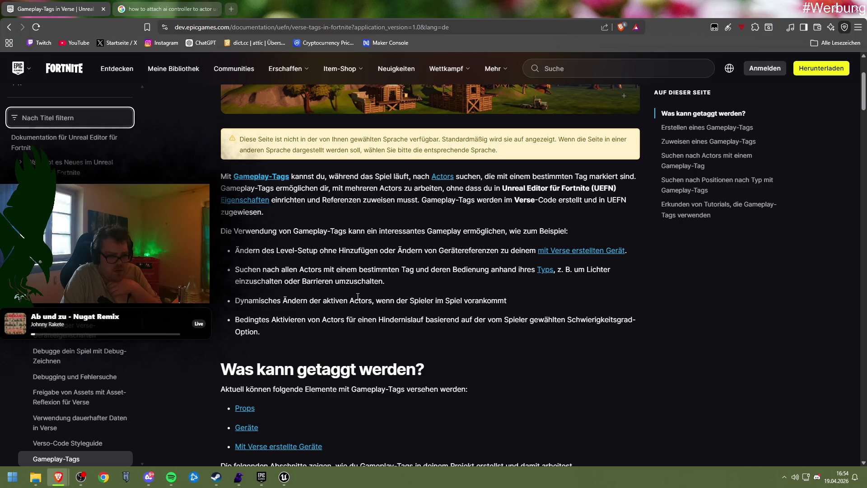
scroll(357, 296, down, 2)
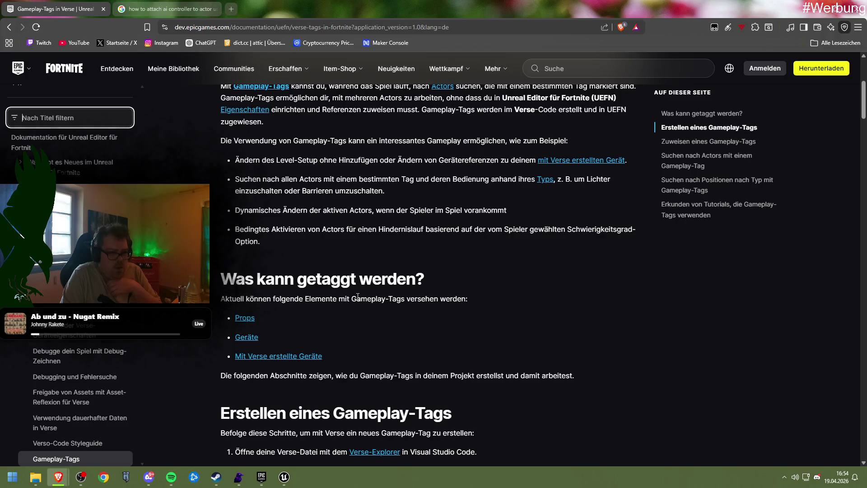
scroll(357, 296, down, 7)
scroll(357, 296, down, 15)
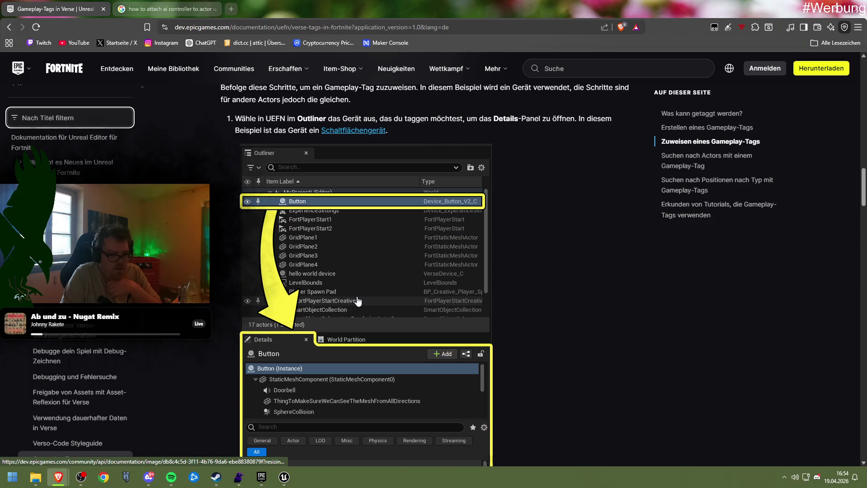
scroll(357, 300, down, 5)
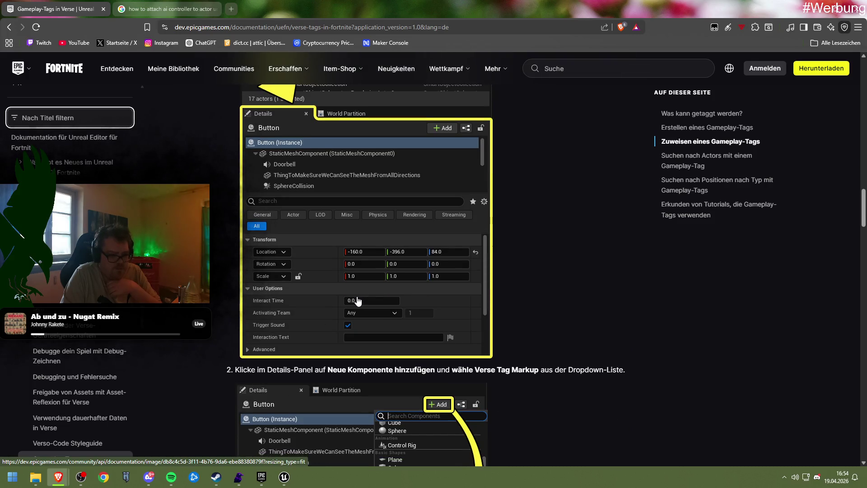
scroll(357, 301, down, 2)
scroll(357, 299, down, 4)
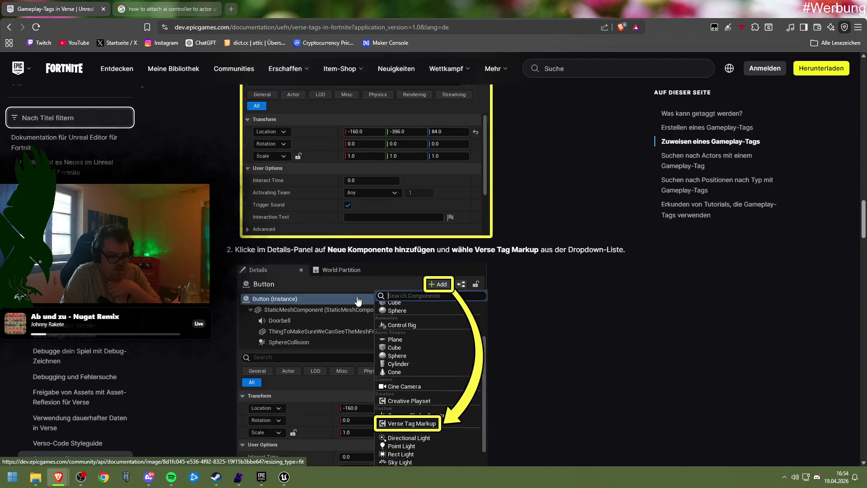
scroll(358, 299, down, 2)
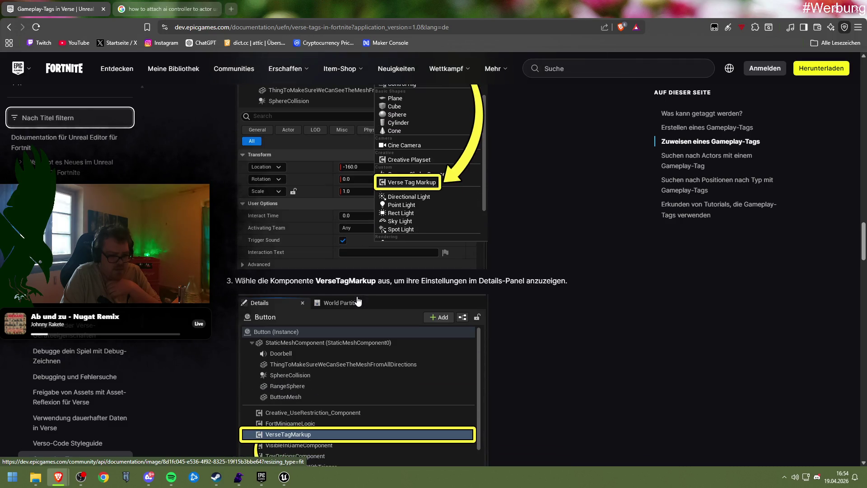
scroll(358, 301, down, 1)
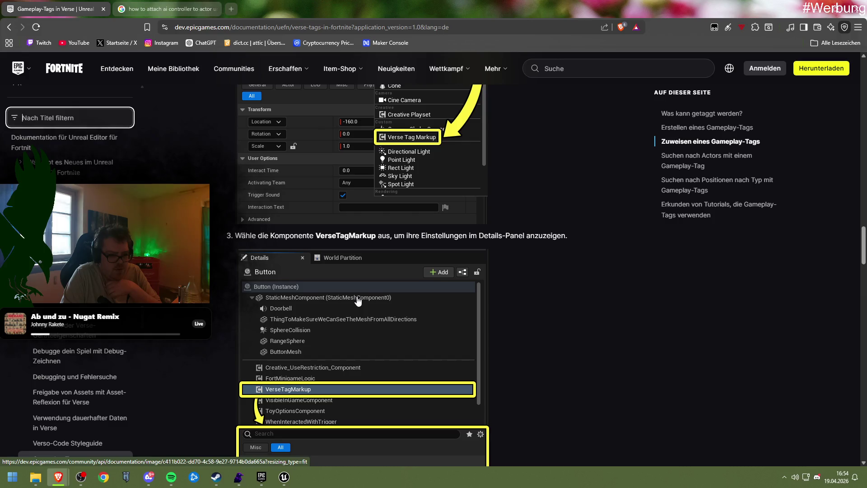
scroll(358, 300, down, 4)
scroll(358, 300, down, 3)
scroll(358, 300, down, 1)
Step: Return to the Unit_Parent Blueprint editor in Unreal
right_click(570, 352)
click(509, 354)
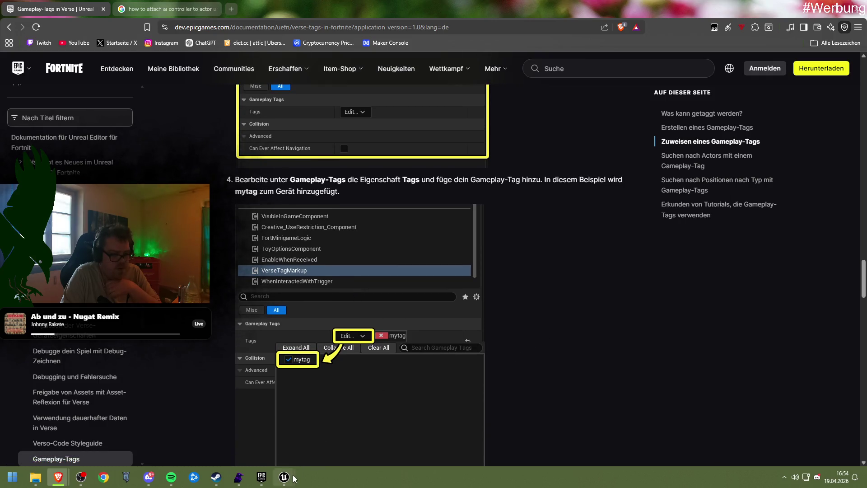
mouse_move(289, 478)
click(327, 428)
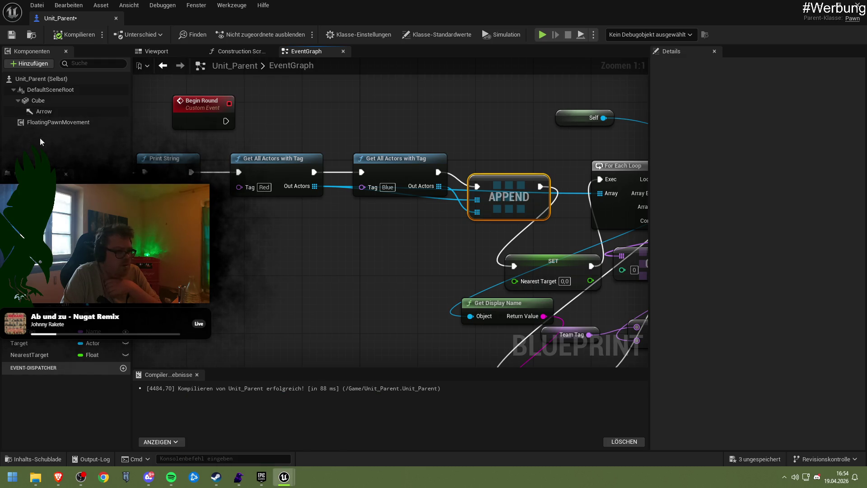
Step: Search Unit_Parent's addable components for 'tag', then clear the search
click(24, 64)
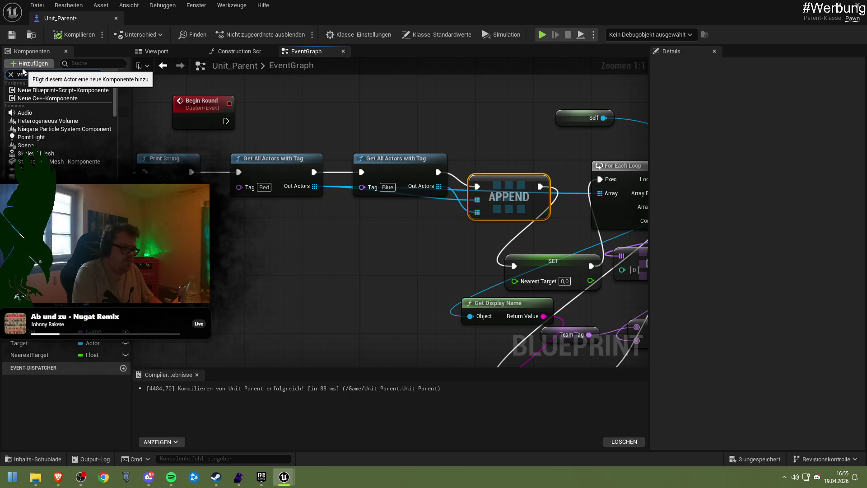
key(BackSpace)
key(BackSpace)
text(tag)
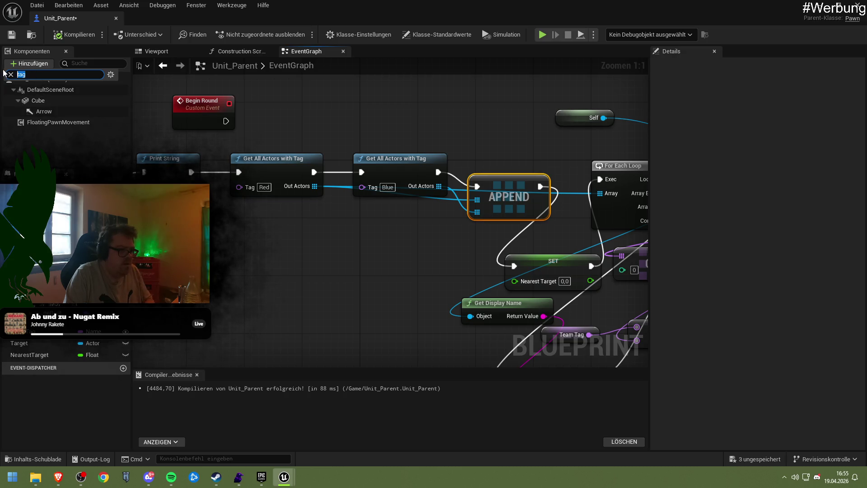
key(BackSpace)
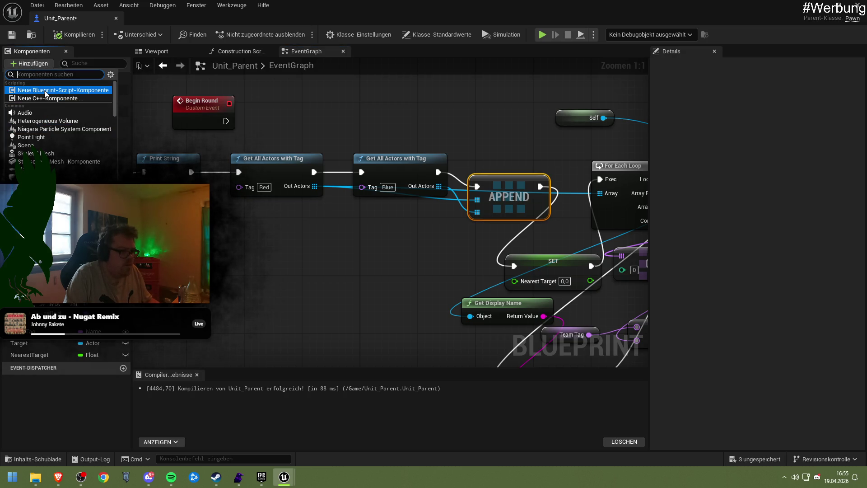
text(tag)
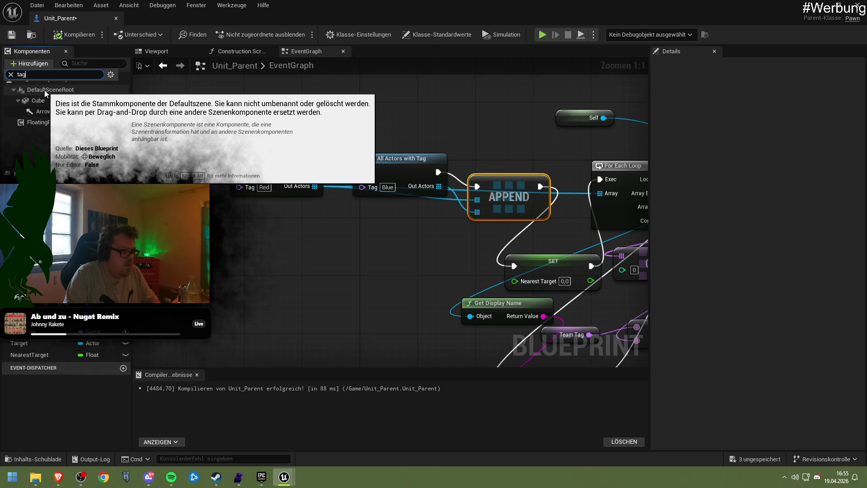
key(BackSpace)
key(BackSpace)
key(BackSpace)
Step: Scroll through the full component list, then return to the Gameplay-Tags guide
scroll(59, 129, down, 15)
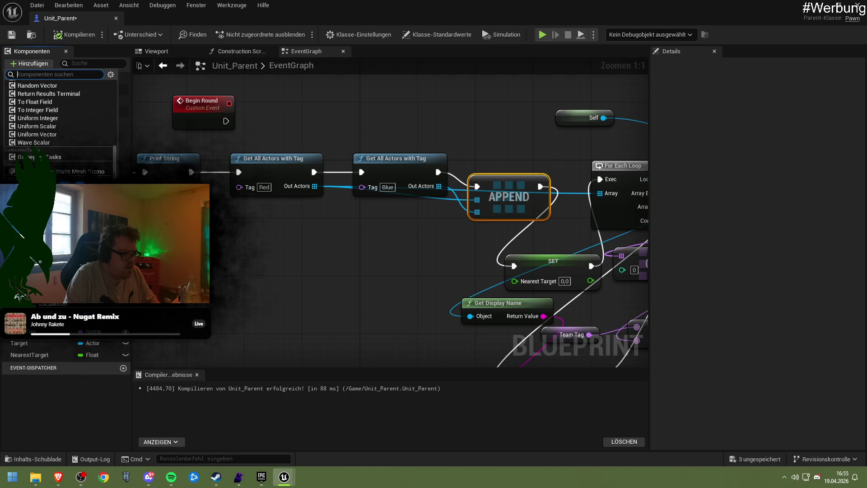
scroll(59, 128, down, 3)
scroll(58, 128, down, 10)
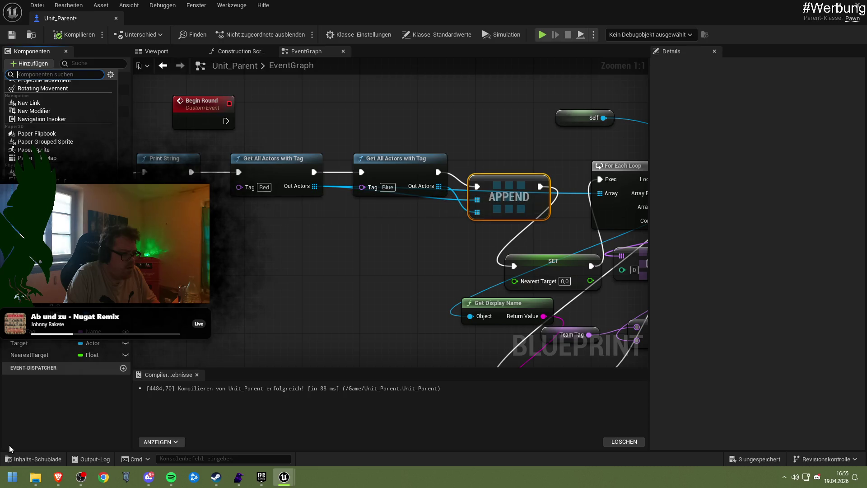
mouse_move(58, 476)
click(153, 433)
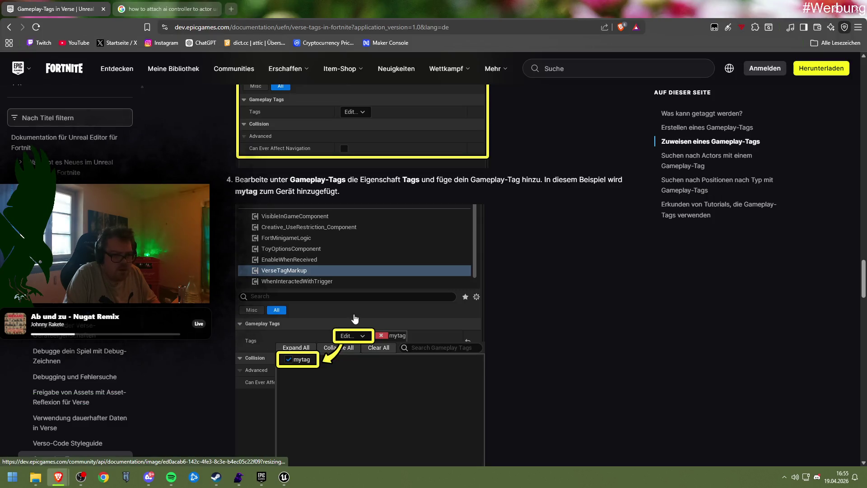
Step: Scroll the Gameplay-Tags guide back up to step 1, then return to Unit_Parent's editor
scroll(306, 251, up, 6)
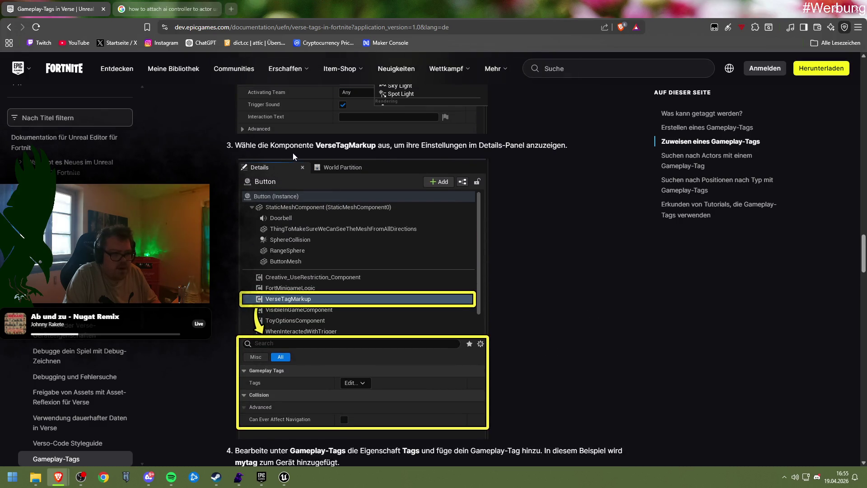
scroll(332, 172, up, 5)
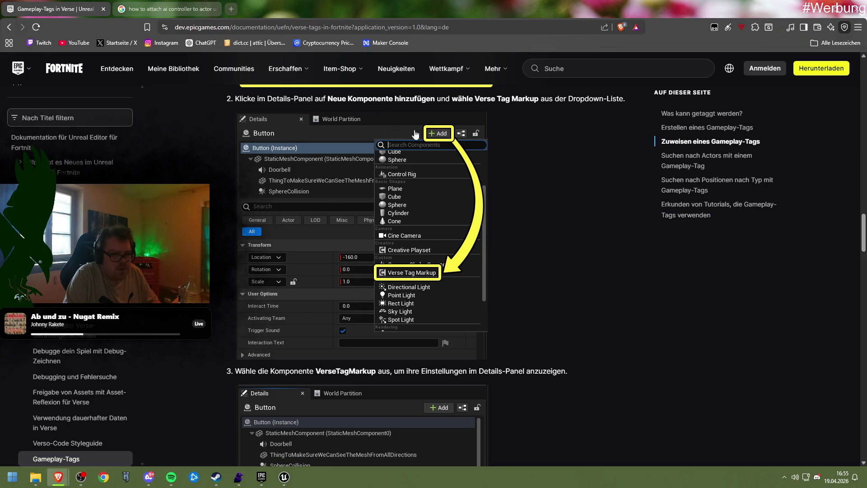
scroll(507, 115, up, 10)
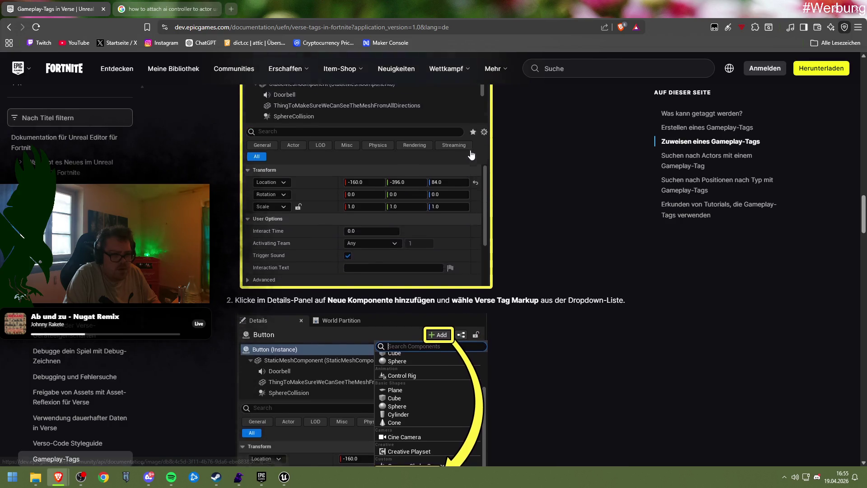
scroll(441, 164, up, 1)
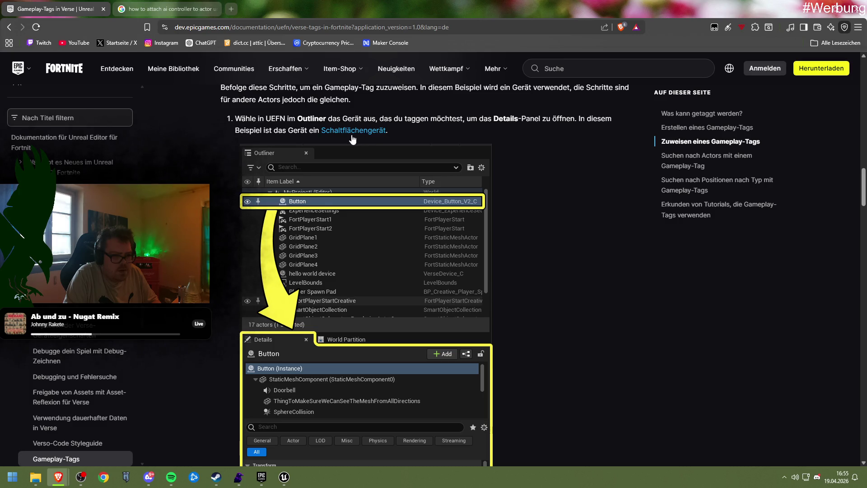
scroll(352, 138, down, 4)
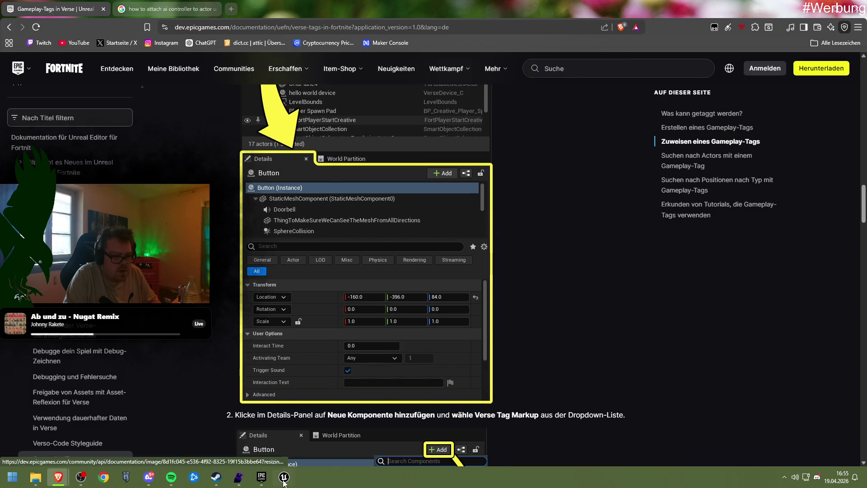
mouse_move(284, 482)
click(325, 436)
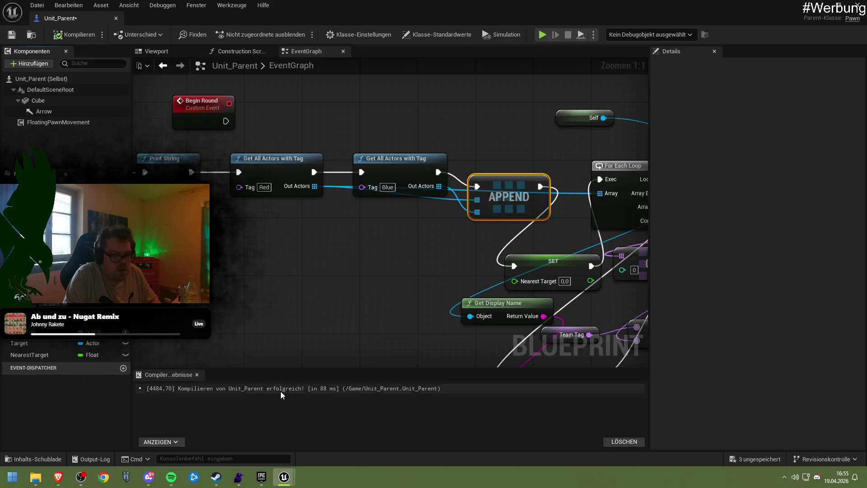
Step: Go to the NewMap level editor and select the Unit_Parent actor
key(alt+Tab)
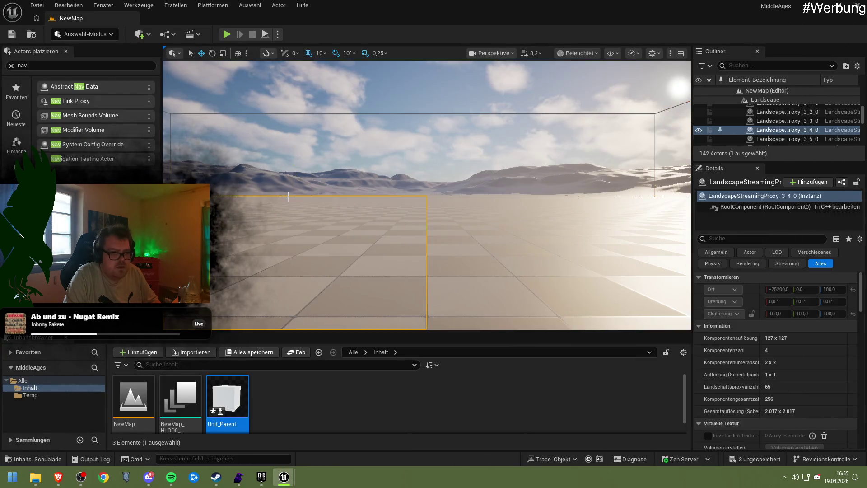
drag(498, 200, 583, 196)
click(496, 172)
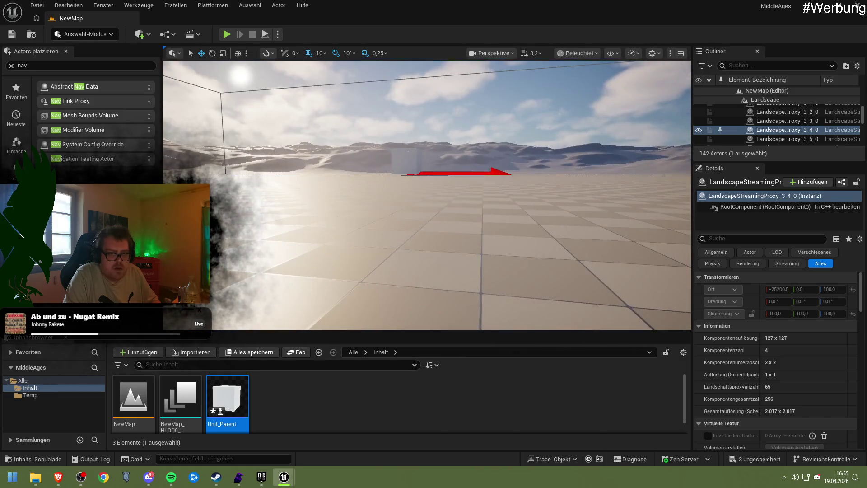
right_click(759, 122)
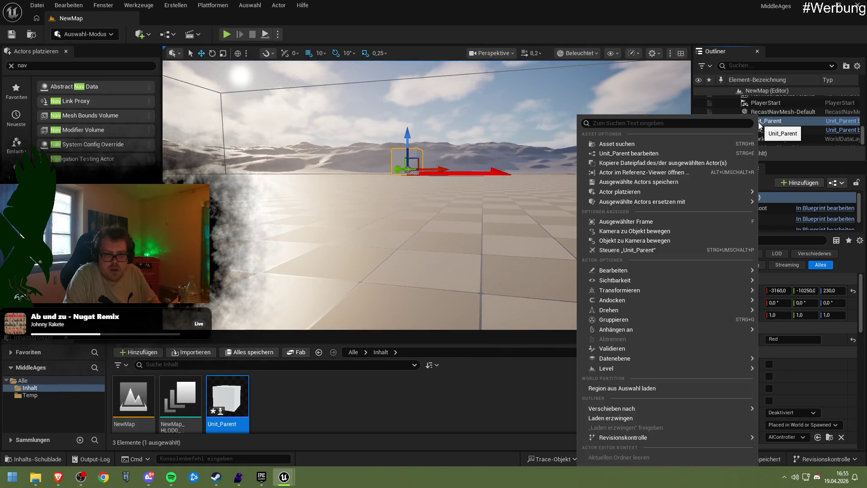
click(757, 122)
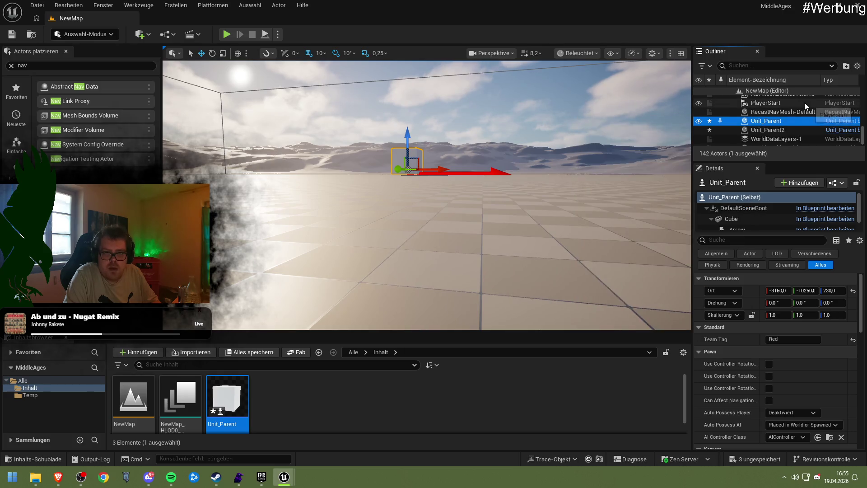
Step: Try component searches 'br', 'verse' and 't', clear the search, and select the scene root
click(799, 183)
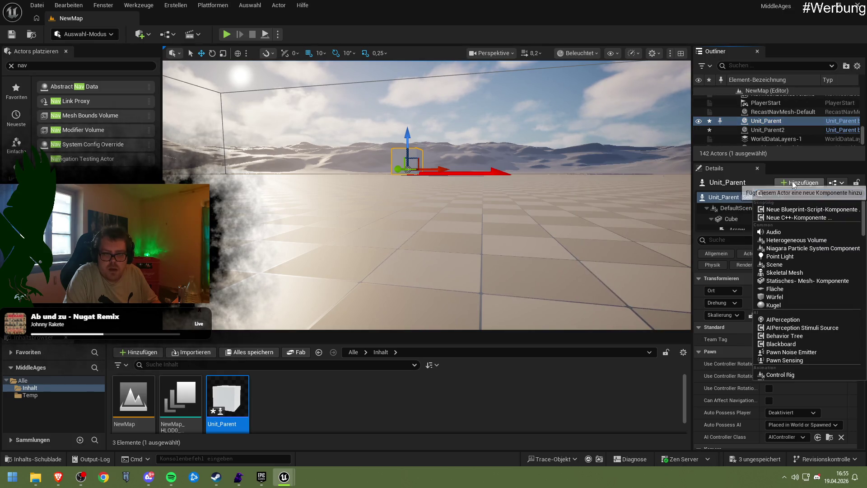
text(br)
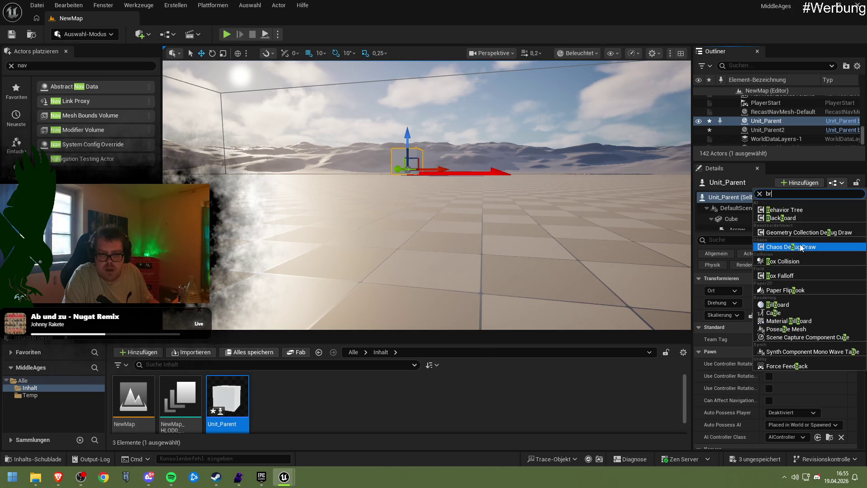
key(BackSpace)
text(verse)
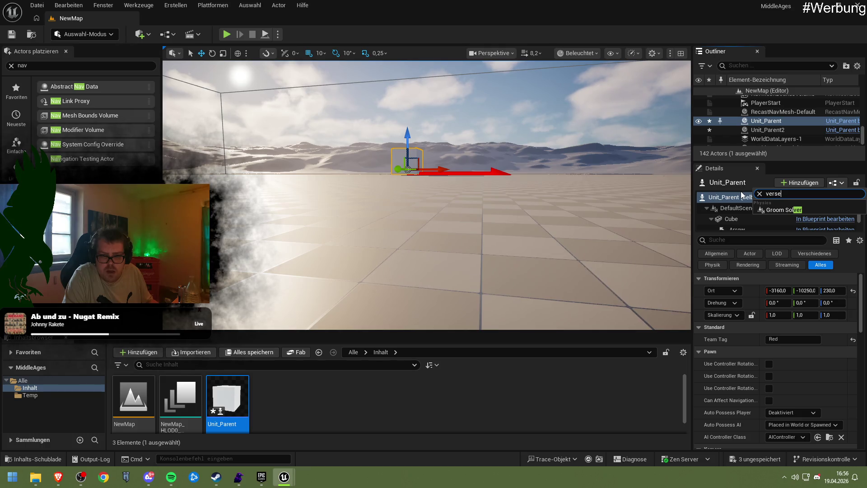
key(BackSpace)
key(BackSpace)
key(BackSpace)
text(tag)
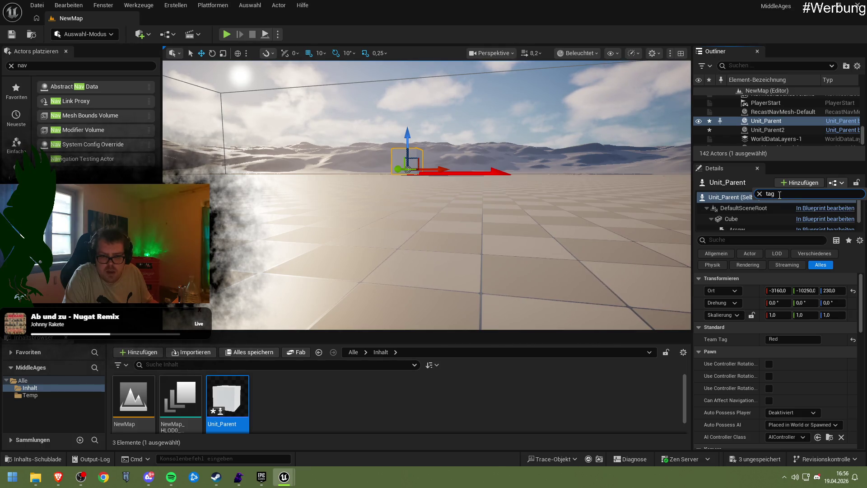
click(760, 195)
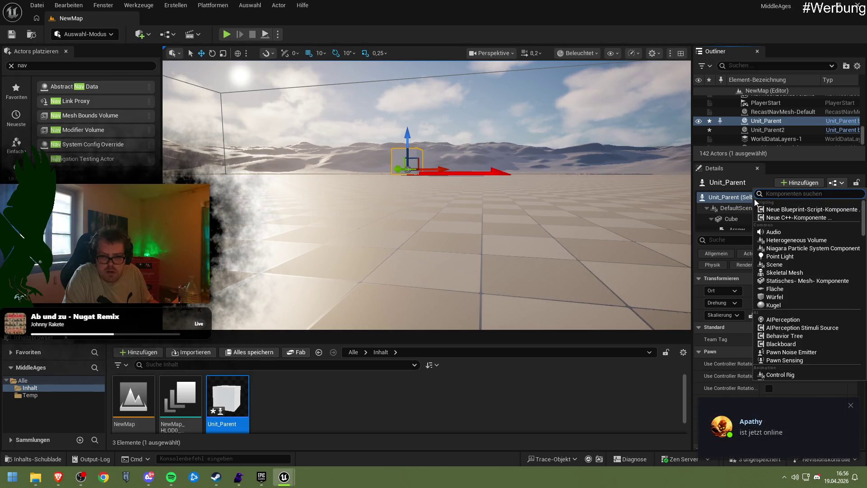
click(745, 208)
Step: Add a Component Tags entry 'Blue' to Unit_Parent's DefaultSceneRoot
right_click(745, 209)
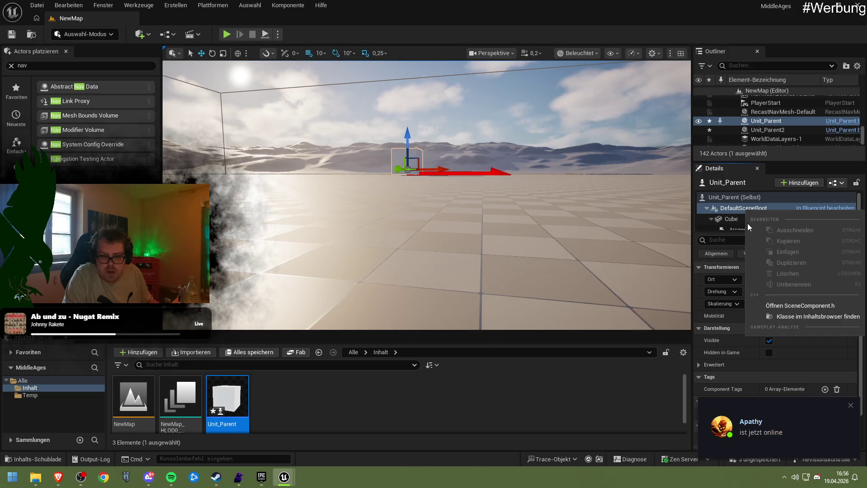
key(Escape)
scroll(747, 225, down, 2)
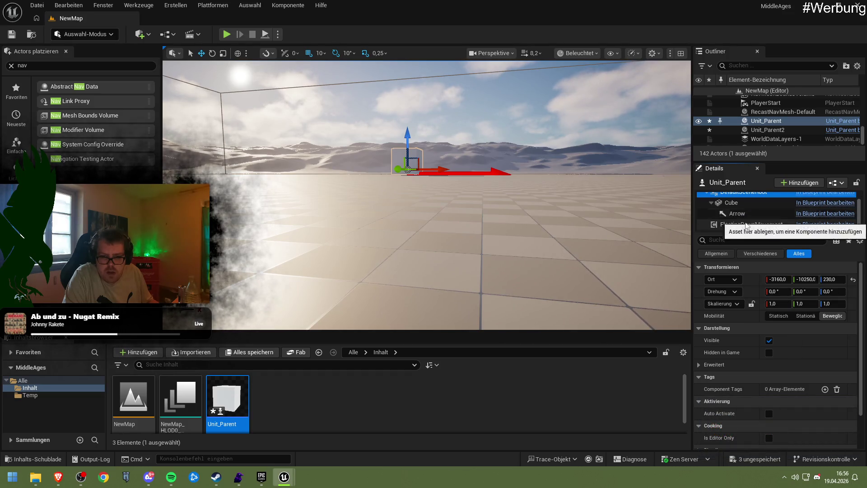
click(824, 389)
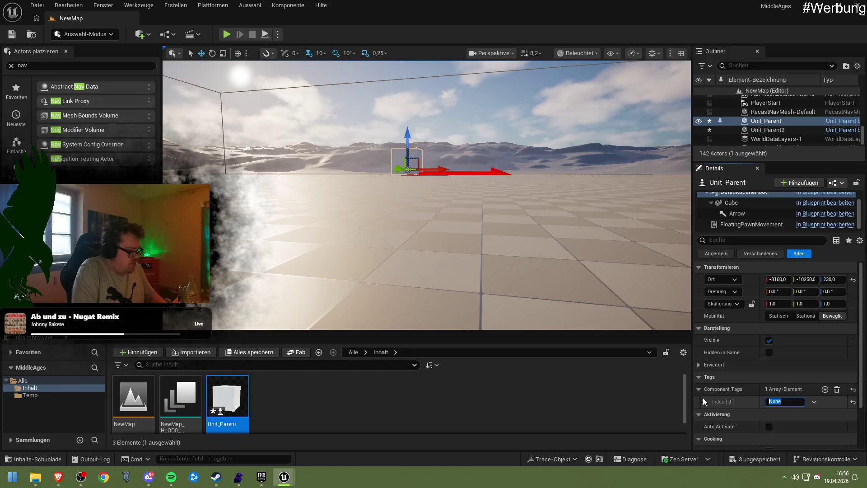
text(Blue)
key(Return)
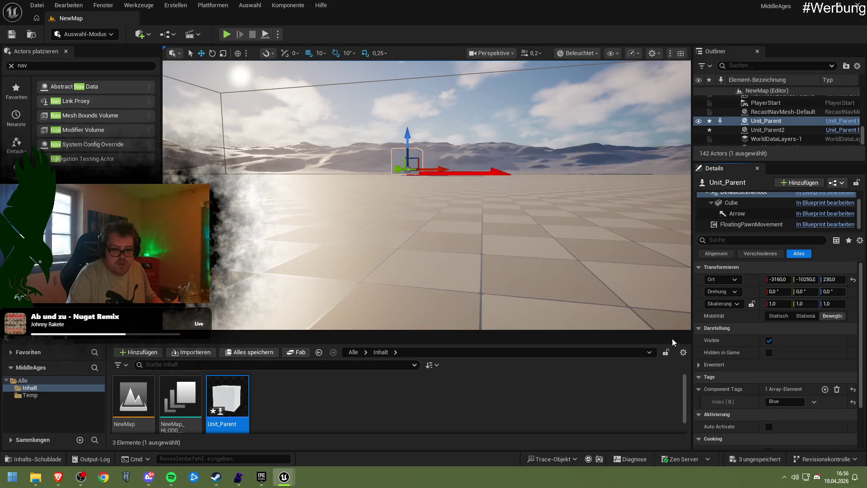
Step: Change Unit_Parent2's Team Tag to 'Red'
click(424, 149)
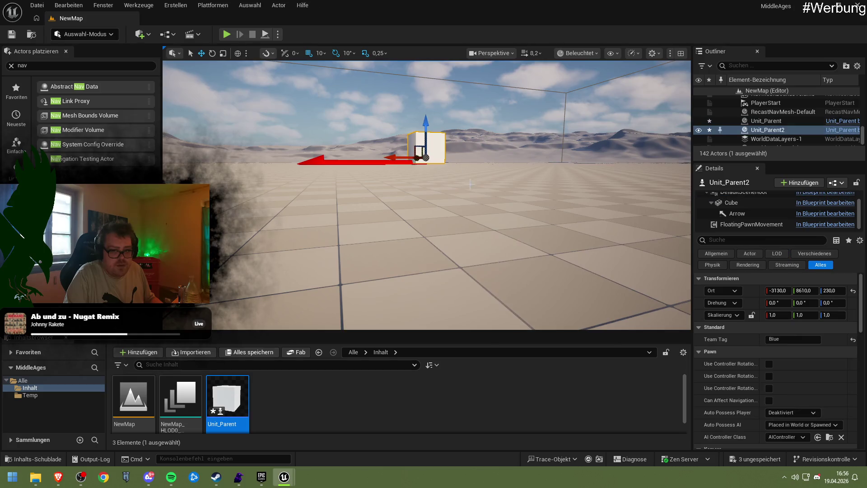
click(772, 339)
text(Red)
key(Return)
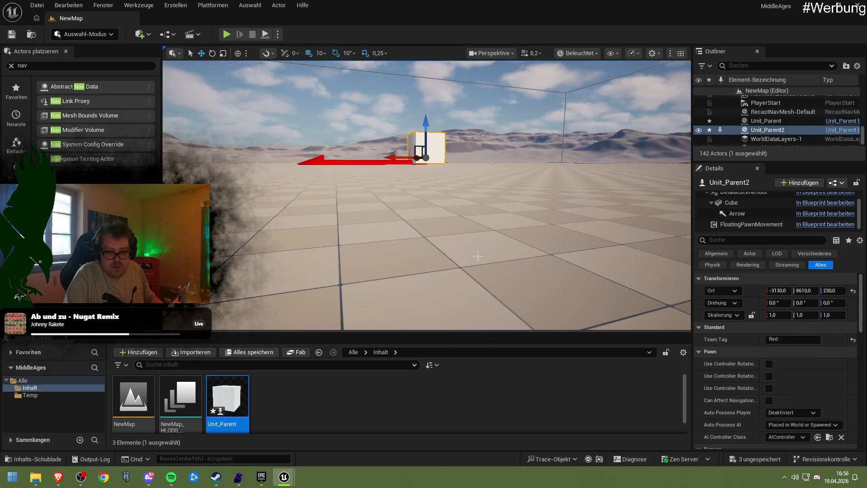
drag(477, 256, 231, 240)
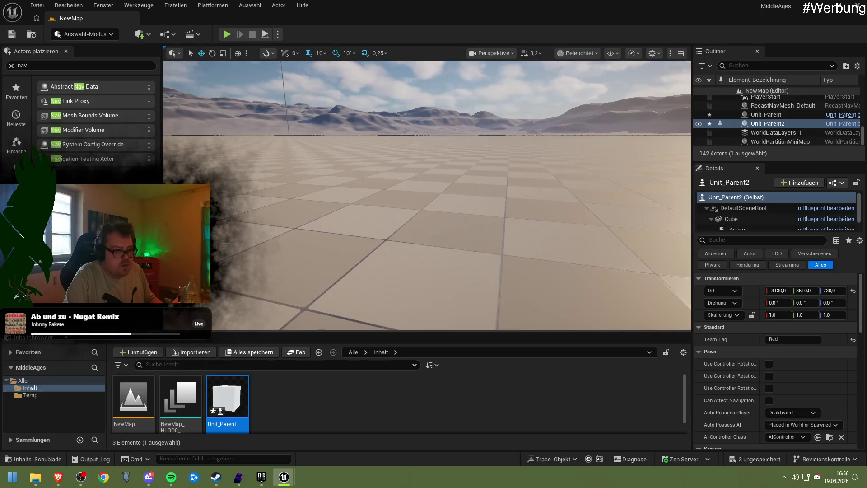
Step: Run a brief play test, then fly back down and select the Unit_Parent cube
click(227, 34)
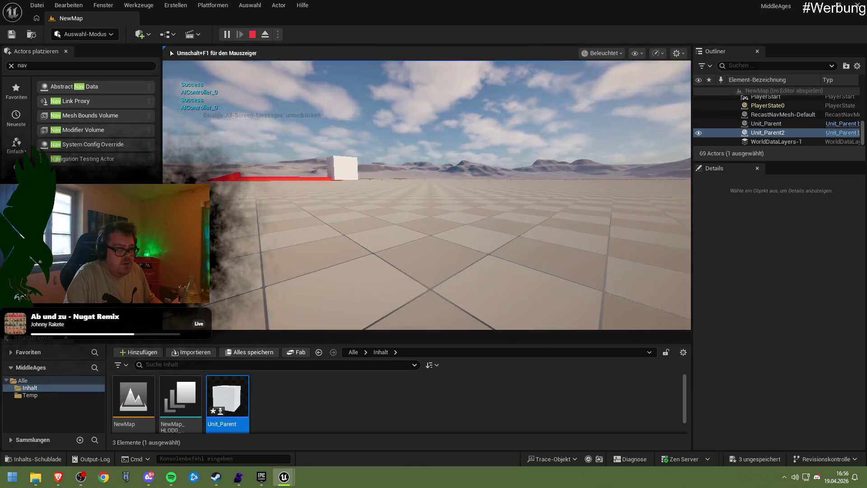
key(Escape)
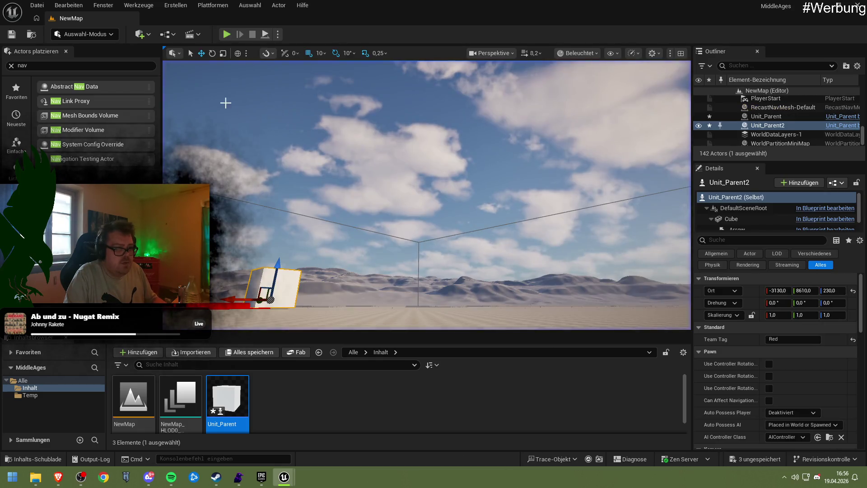
drag(225, 98, 224, 119)
mouse_move(383, 209)
mouse_down()
mouse_move(411, 188)
mouse_move(383, 209)
mouse_move(391, 135)
mouse_up()
click(391, 127)
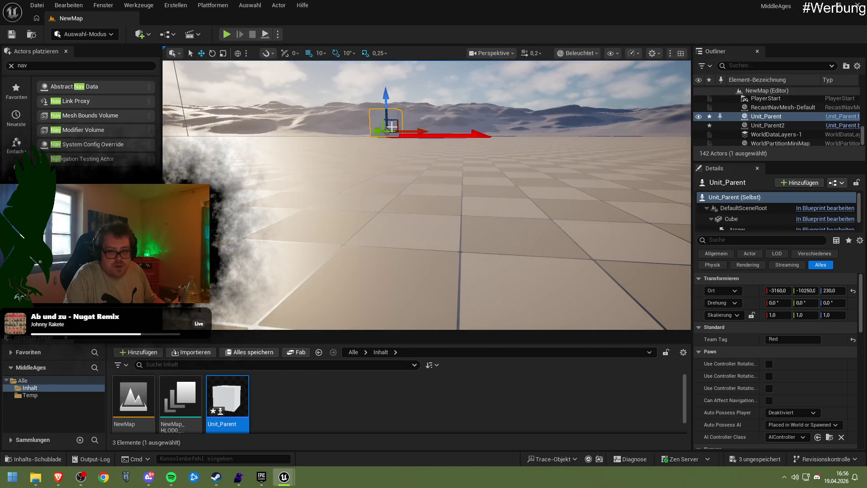
scroll(747, 354, down, 10)
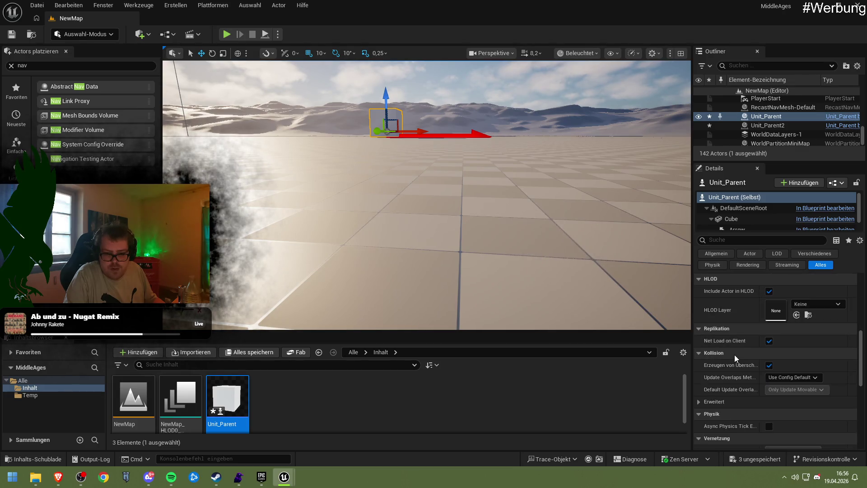
Step: Filter Details by 'tag' and add the actor tag 'Red' to Unit_Parent
click(735, 240)
text(rag)
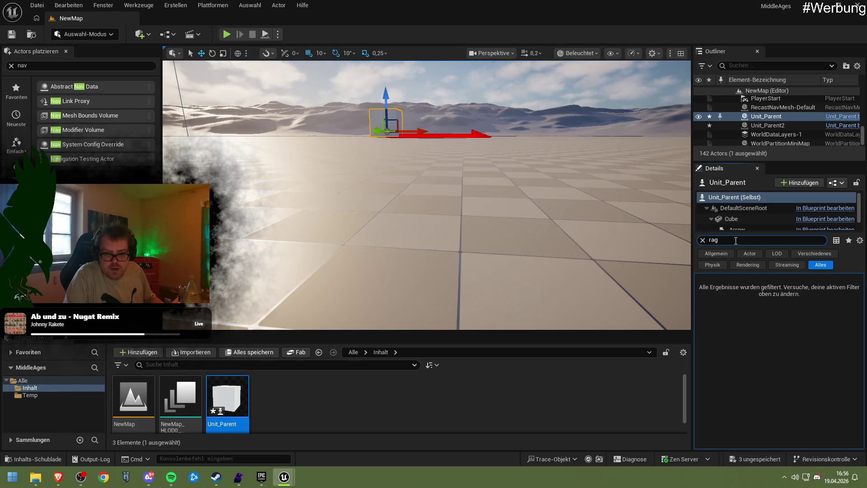
key(BackSpace)
key(BackSpace)
key(BackSpace)
text(tag)
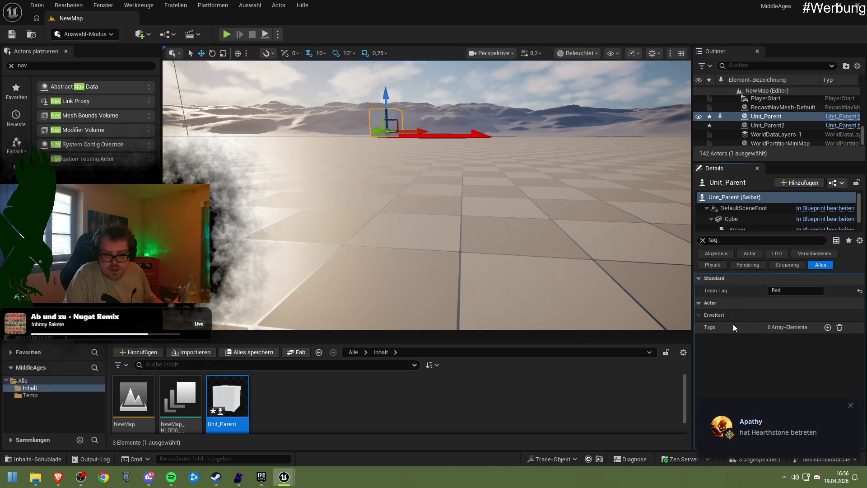
click(827, 327)
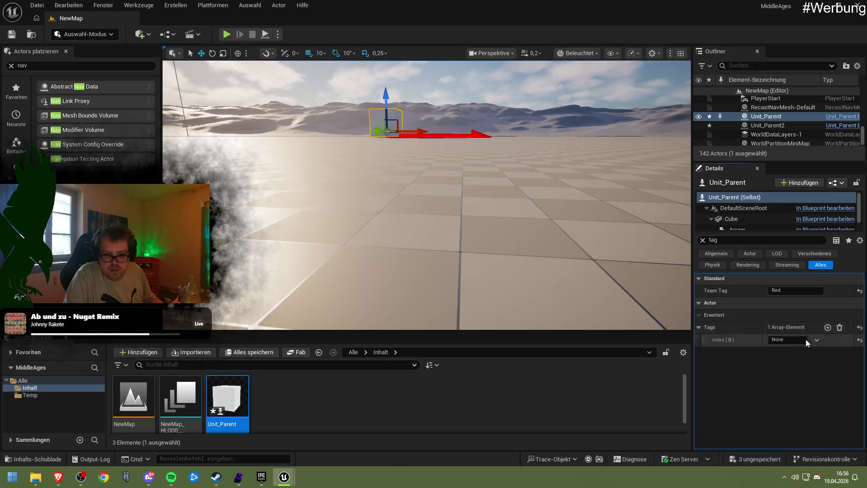
text(r)
key(BackSpace)
text(Red)
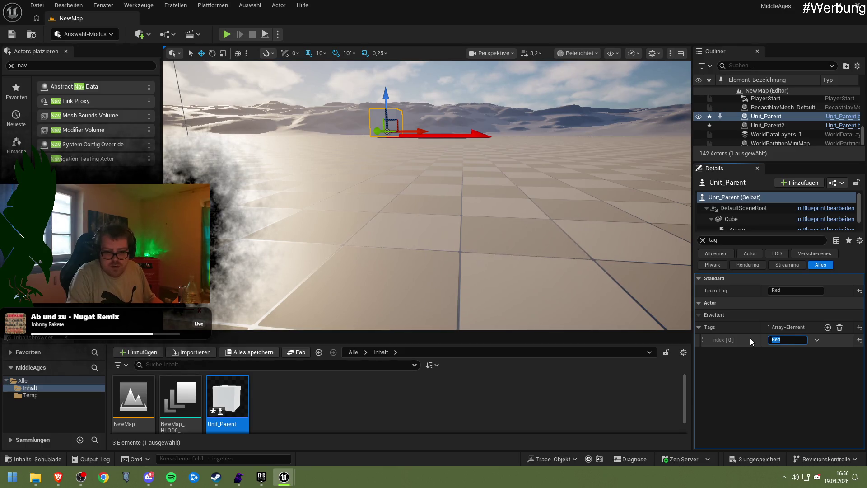
key(Return)
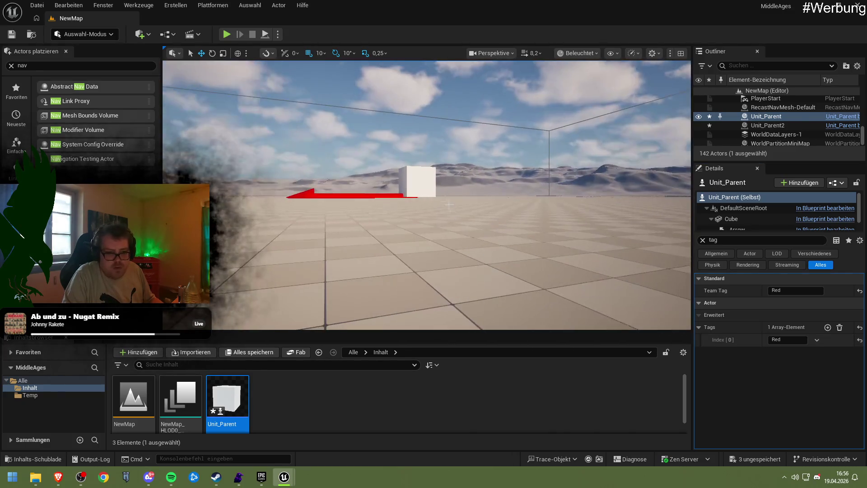
Step: Select Unit_Parent2 and add the actor tag 'Blue'
click(422, 181)
click(826, 327)
click(783, 339)
key(ctrl+a)
text(Blue)
key(ctrl+a)
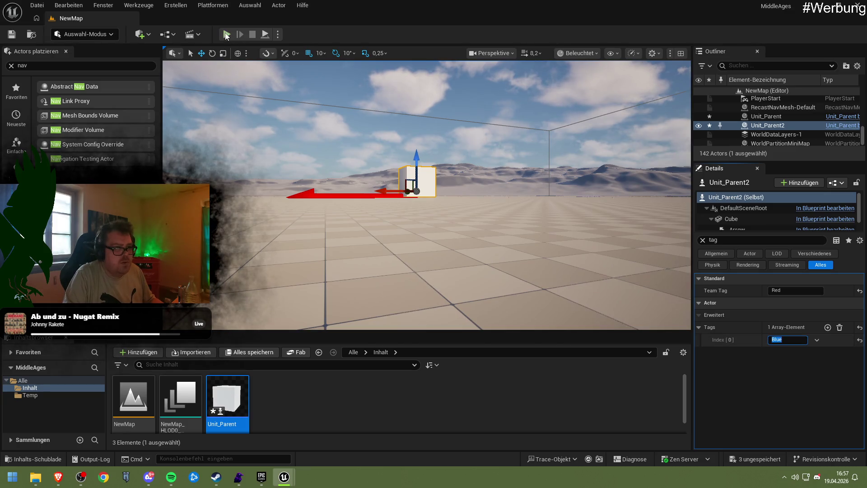
Step: Run a quick play test of the level and stop it
click(226, 34)
click(229, 129)
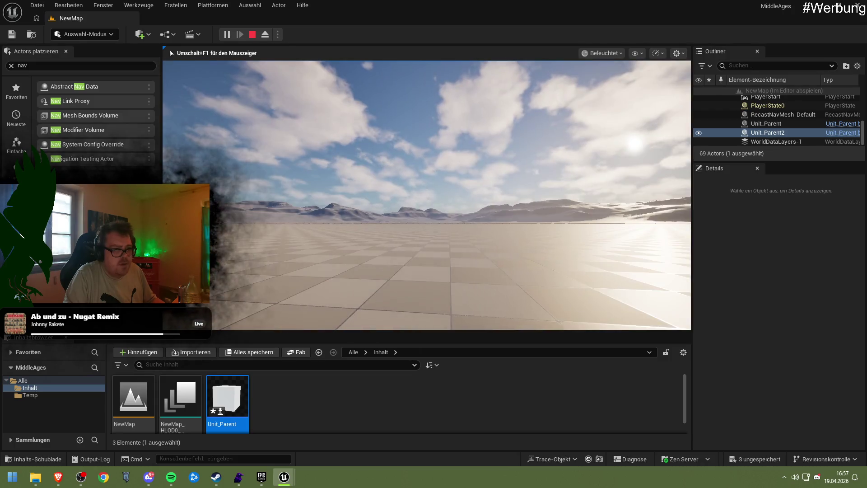
key(Escape)
Step: Select Unit_Parent2 and set its Team Tag back to 'Blue'
mouse_move(540, 179)
mouse_down()
mouse_move(540, 162)
mouse_move(540, 179)
mouse_up()
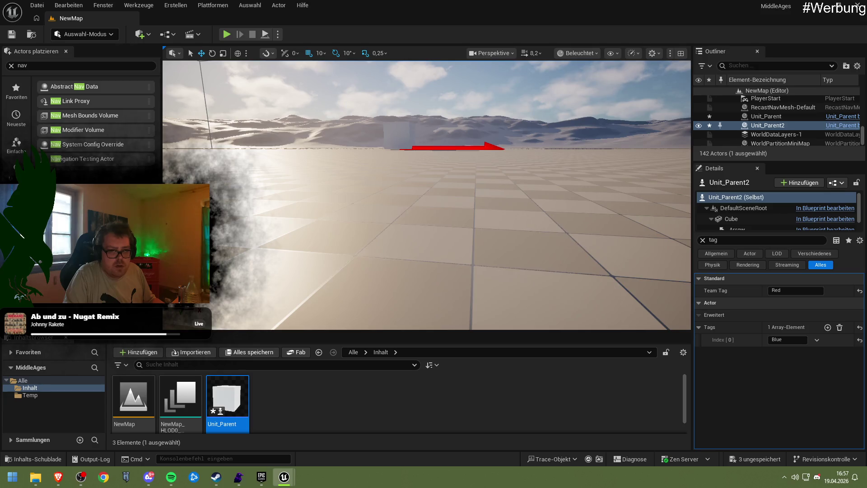
click(414, 144)
drag(413, 144, 452, 145)
click(452, 144)
click(786, 290)
text(Blue)
key(Return)
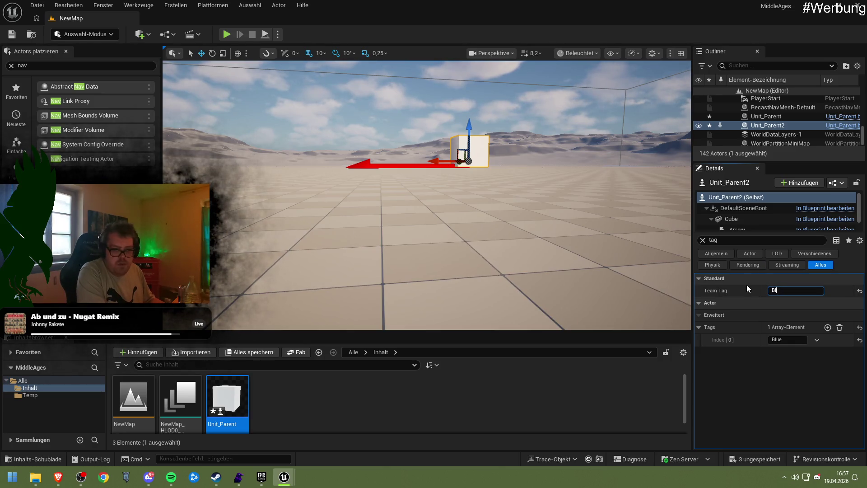
Step: Play-test the level again, then stop it
click(227, 35)
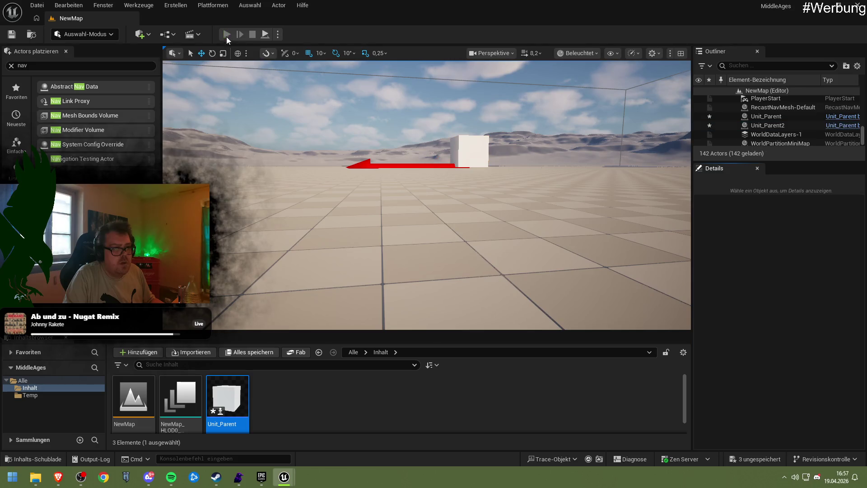
click(278, 130)
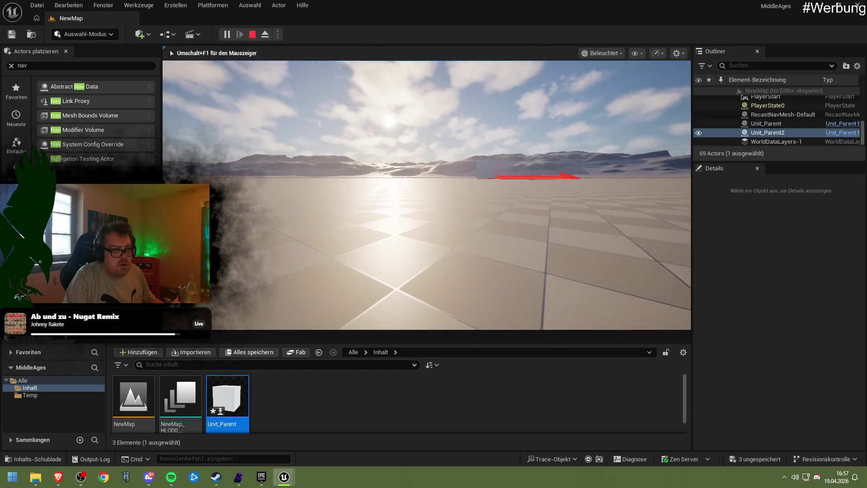
key(Escape)
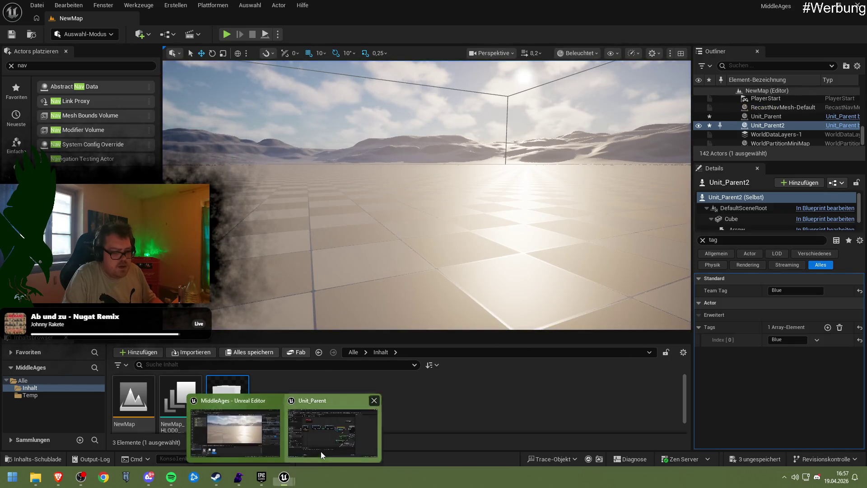
Step: Open Unit_Parent's EventGraph and move the Print String node beside the Blue tag comparison nodes
double_click(227, 399)
drag(279, 252, 416, 269)
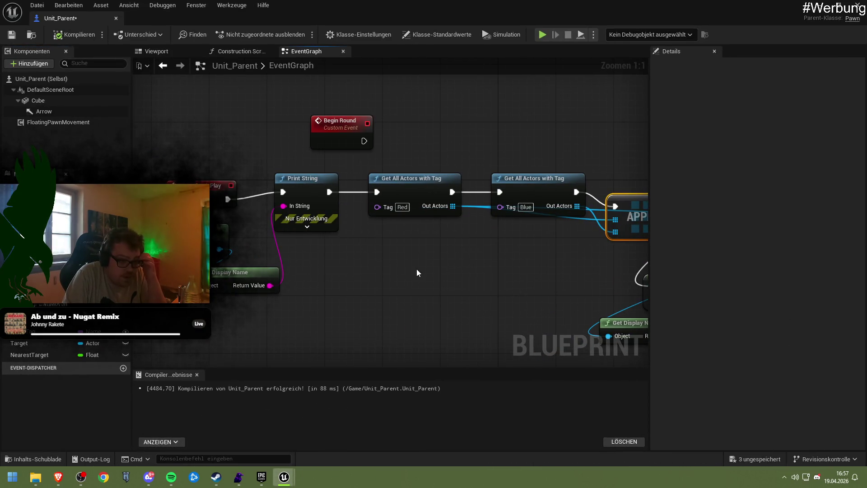
mouse_move(428, 277)
mouse_down()
mouse_move(361, 267)
mouse_move(439, 266)
mouse_up()
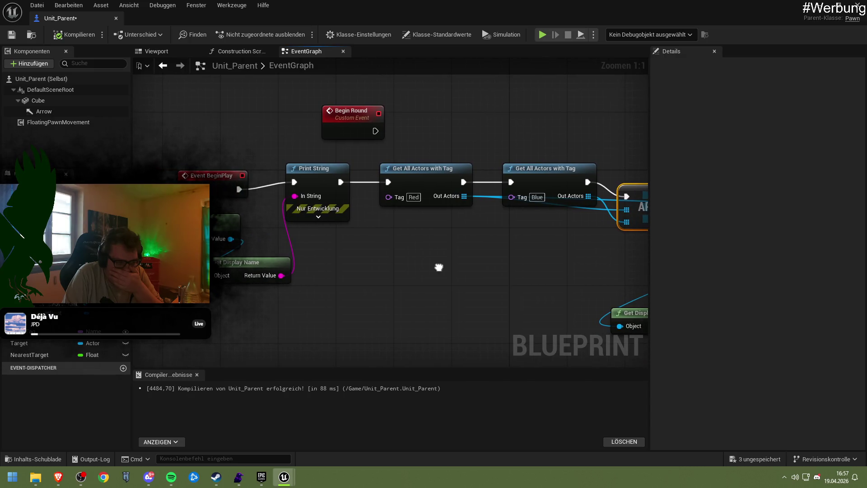
drag(438, 267, 273, 251)
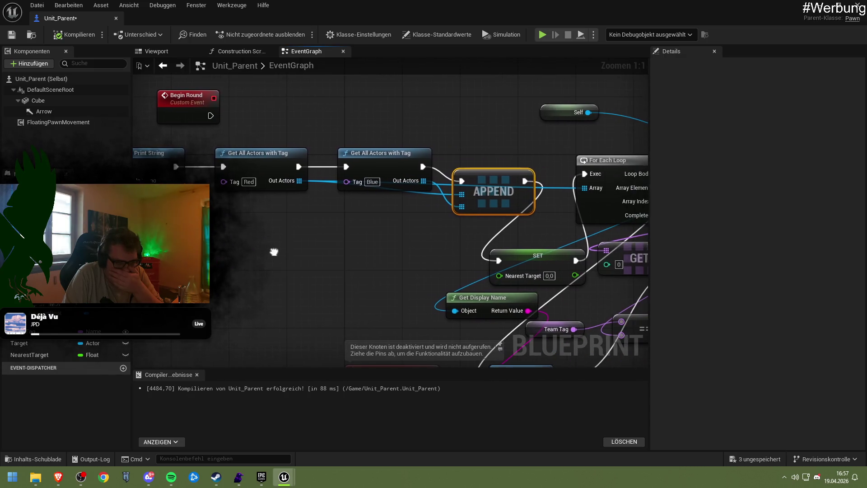
drag(337, 257, 227, 249)
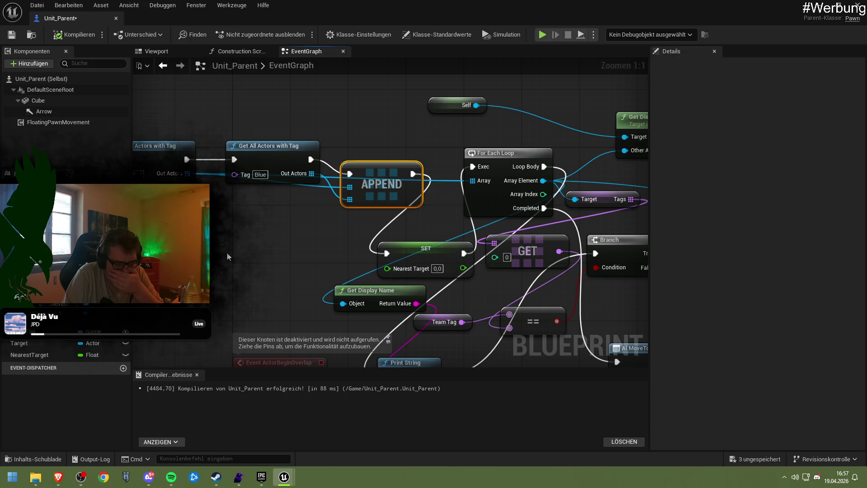
mouse_move(255, 296)
mouse_down()
mouse_move(248, 273)
mouse_move(108, 269)
mouse_up()
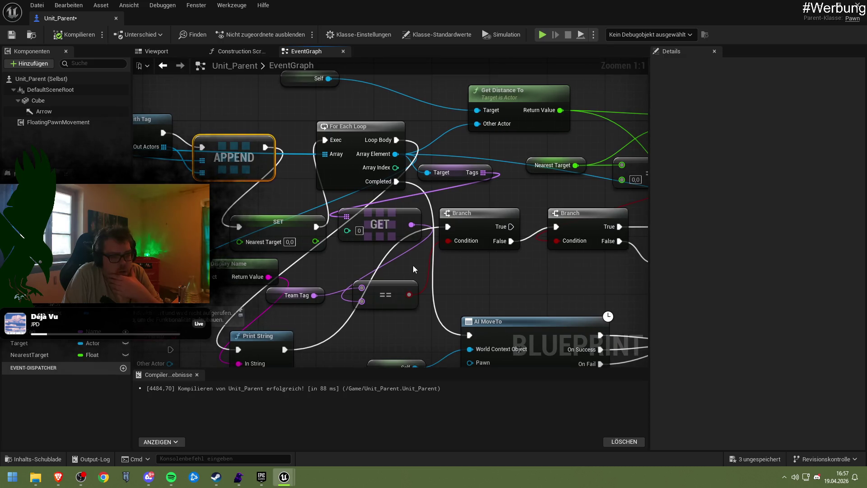
drag(442, 267, 362, 251)
mouse_move(411, 262)
mouse_down()
mouse_move(338, 217)
mouse_move(336, 192)
mouse_move(342, 250)
mouse_move(449, 256)
mouse_up()
mouse_move(212, 312)
mouse_down()
mouse_move(249, 319)
mouse_move(410, 284)
mouse_move(404, 296)
mouse_move(389, 293)
mouse_move(392, 303)
mouse_move(351, 286)
mouse_up()
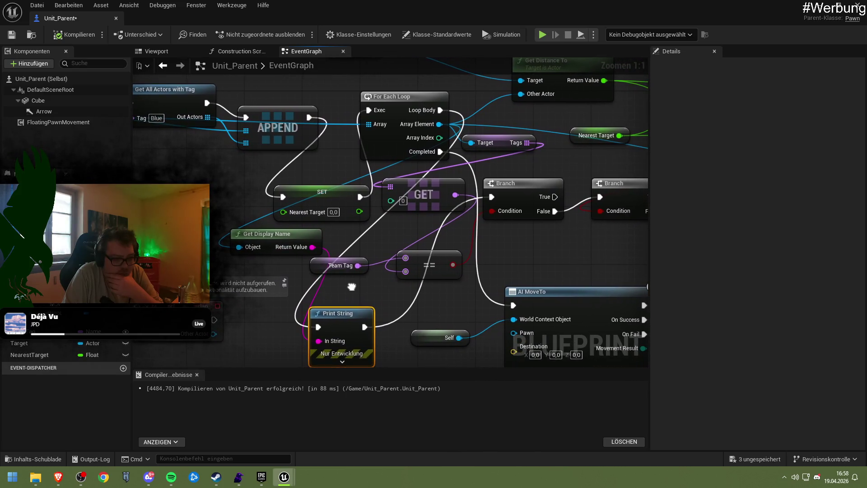
Step: Set the Print String text colour to reddish-pink: R 1.0, G about 0.17, B 0.191
click(341, 361)
drag(341, 361, 345, 281)
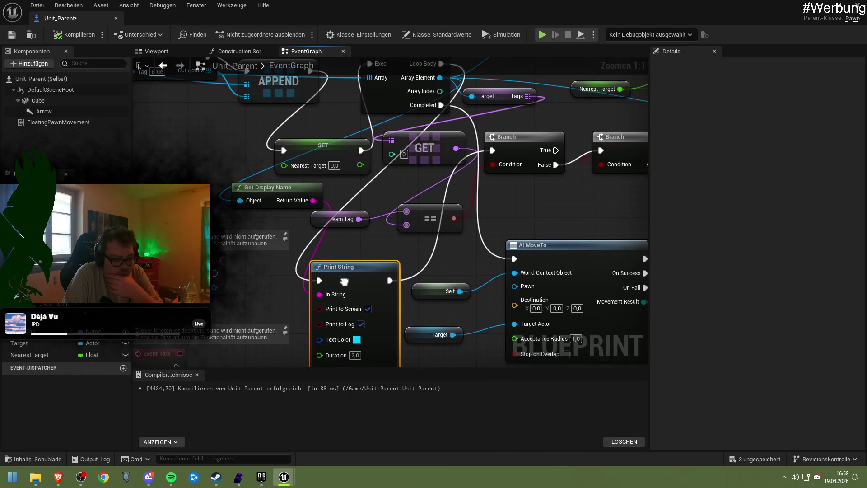
click(356, 339)
click(404, 331)
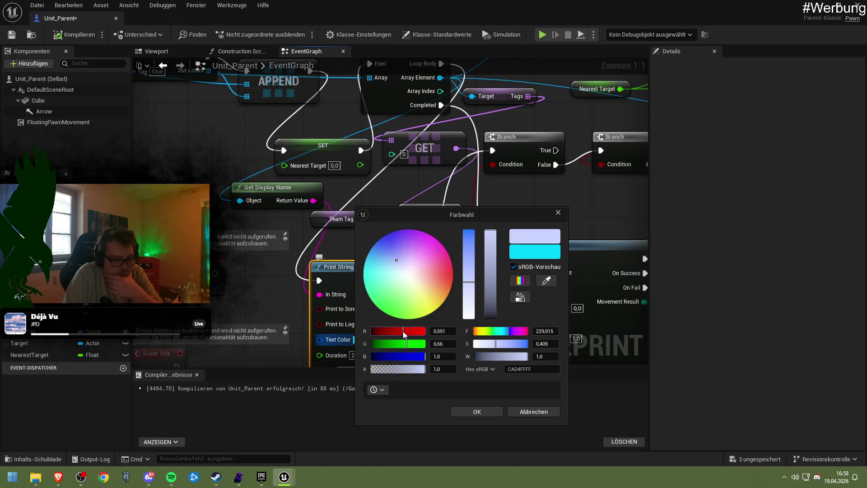
click(381, 356)
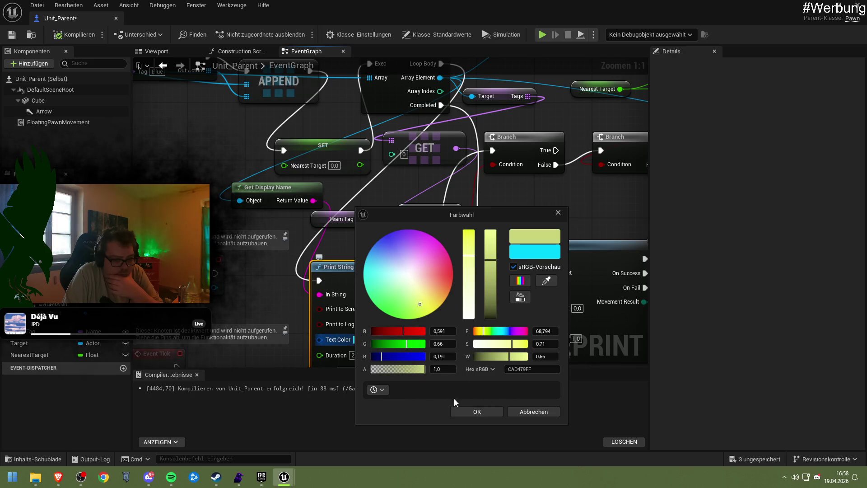
drag(405, 331, 439, 332)
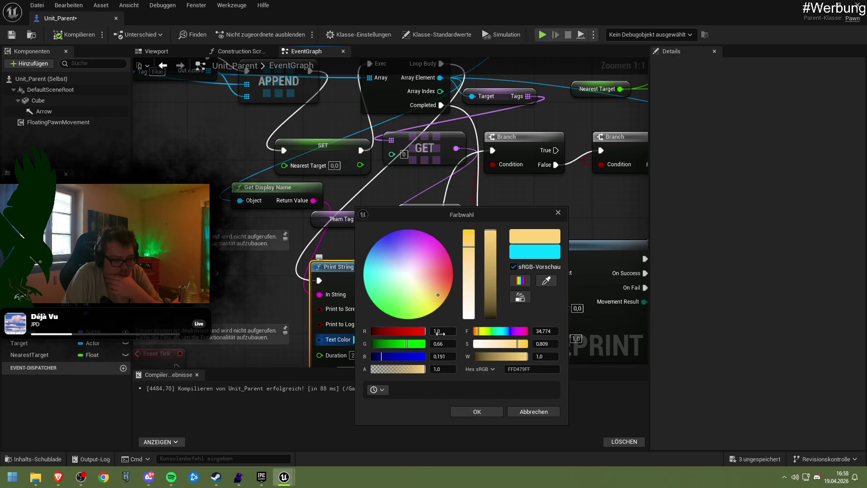
click(381, 343)
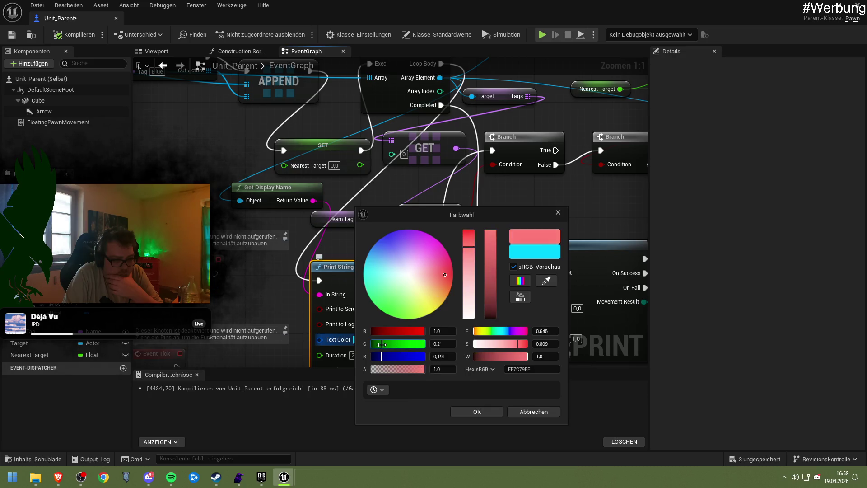
click(464, 412)
Step: Compile Unit_Parent, run a quick play test, then return to its event graph
click(65, 41)
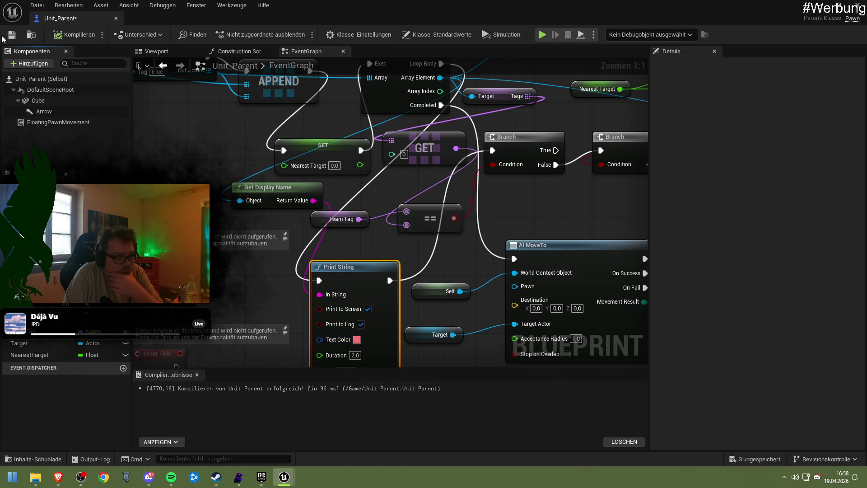
click(818, 5)
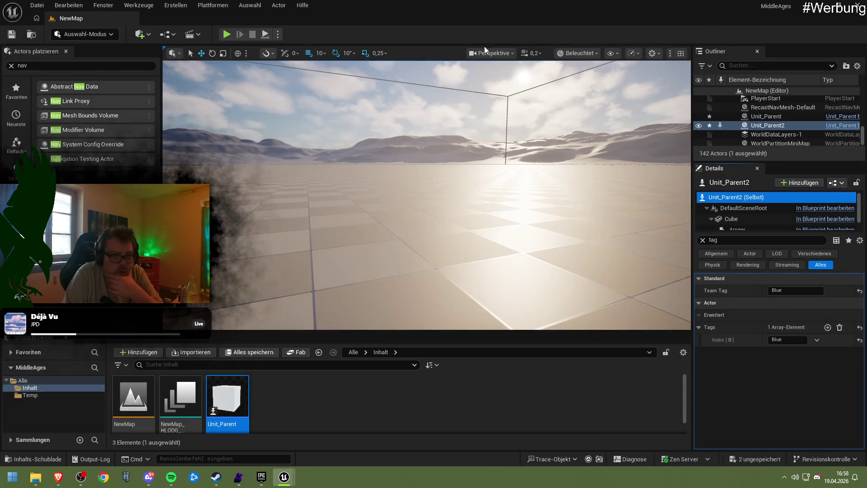
click(229, 35)
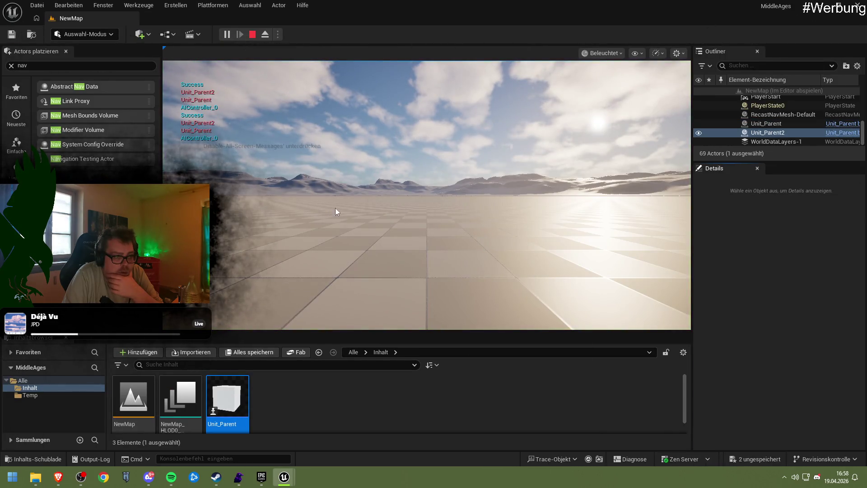
click(345, 207)
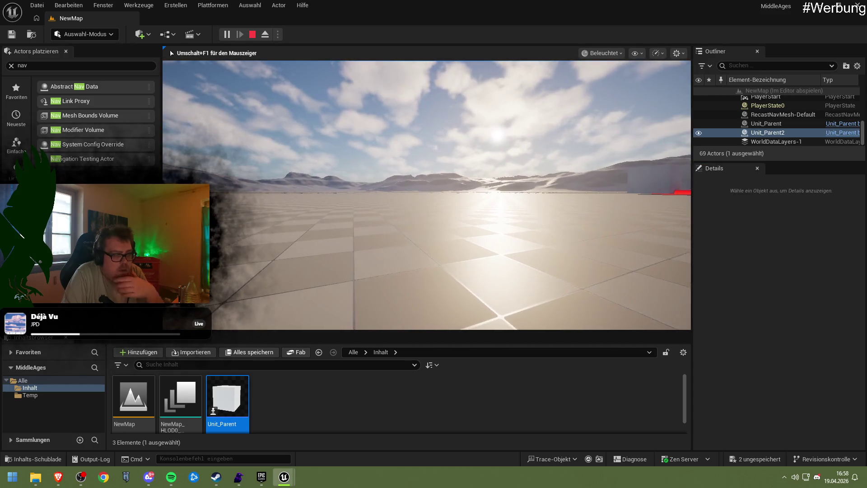
key(Escape)
click(283, 476)
click(334, 429)
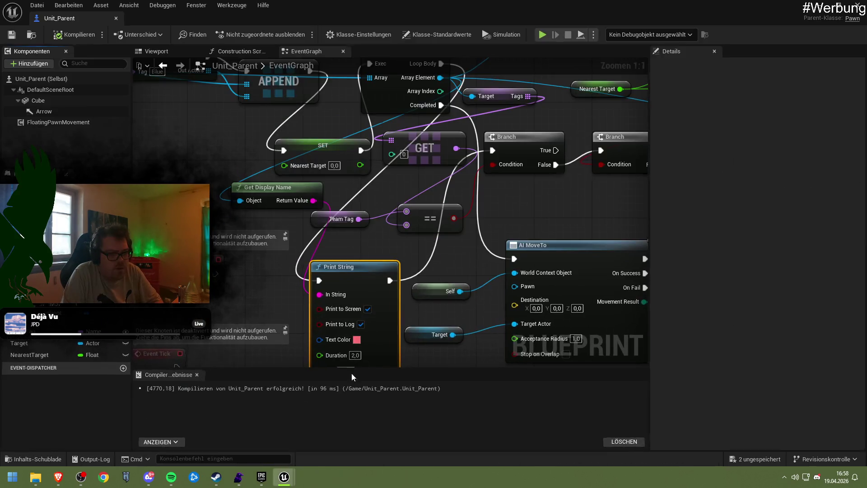
Step: Duplicate the Print String near AI MoveTo and feed it the target's display name
mouse_move(389, 271)
mouse_down()
mouse_move(394, 206)
mouse_move(393, 235)
mouse_move(367, 244)
mouse_up()
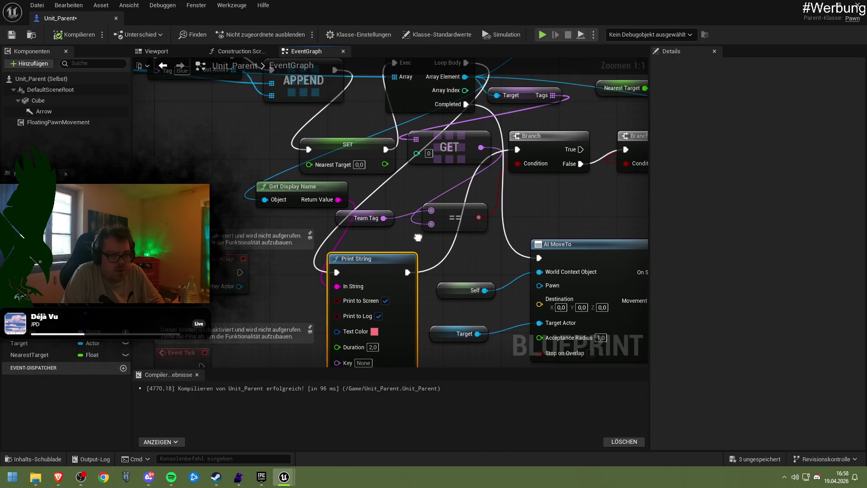
mouse_move(303, 189)
mouse_down()
mouse_move(250, 202)
mouse_move(261, 203)
mouse_move(139, 161)
mouse_move(127, 202)
mouse_up()
mouse_move(358, 211)
mouse_down()
mouse_move(345, 240)
mouse_move(271, 216)
mouse_move(295, 191)
mouse_move(175, 192)
mouse_move(322, 207)
mouse_up()
mouse_move(207, 273)
mouse_down()
mouse_move(349, 243)
mouse_move(424, 196)
mouse_up()
click(325, 189)
key(ctrl+c)
key(ctrl+v)
drag(409, 274, 409, 324)
drag(413, 271, 364, 289)
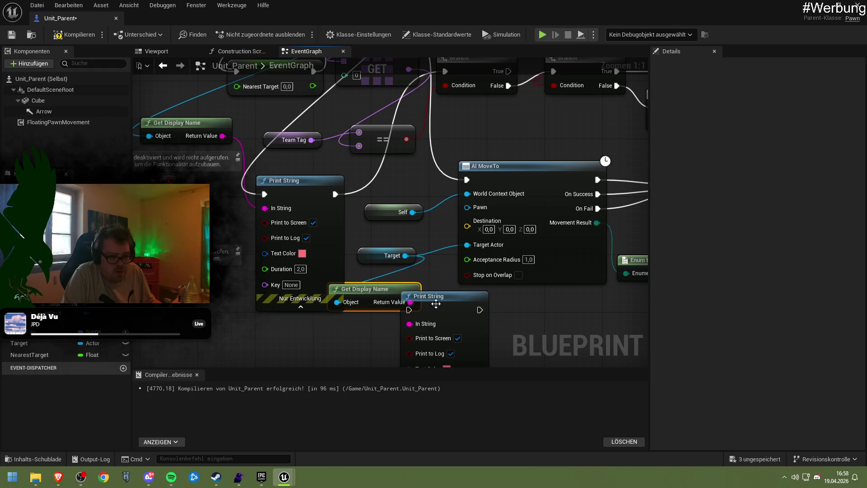
Step: Make the new Print String's text green, wire it into the execution flow, then compile and save
scroll(447, 338, down, 2)
click(446, 362)
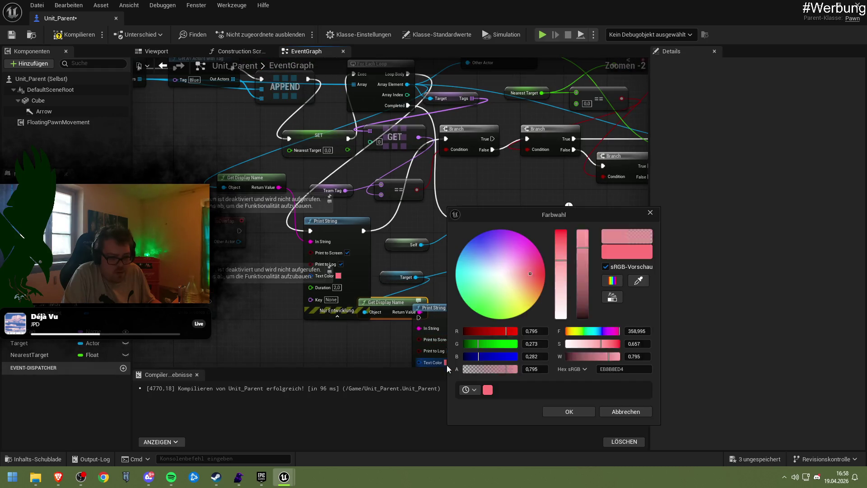
mouse_move(472, 344)
mouse_down()
mouse_move(516, 332)
mouse_move(465, 333)
mouse_move(462, 221)
mouse_move(449, 245)
mouse_up()
click(568, 412)
mouse_move(408, 105)
mouse_down()
mouse_move(460, 212)
mouse_move(431, 313)
mouse_move(420, 316)
mouse_move(470, 363)
mouse_move(461, 220)
mouse_up()
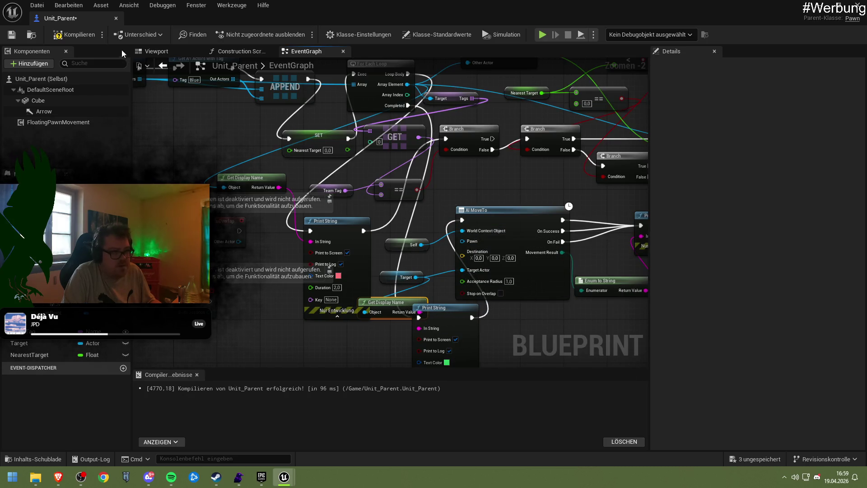
click(74, 35)
click(17, 37)
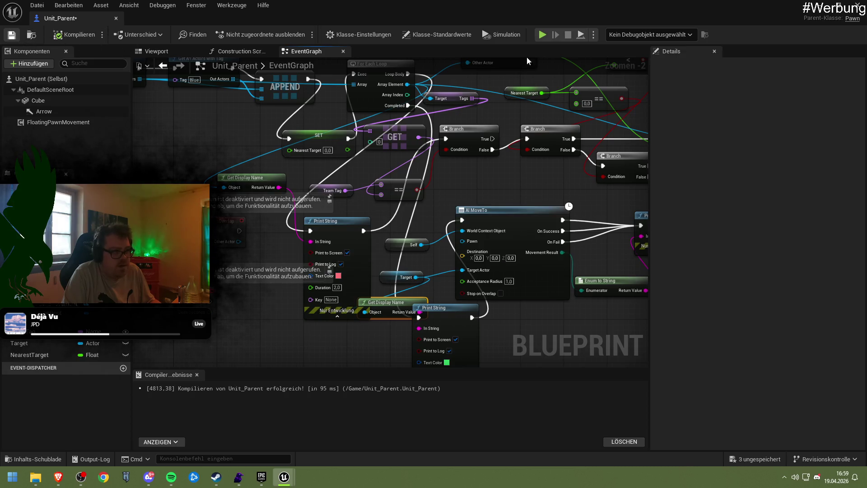
click(542, 35)
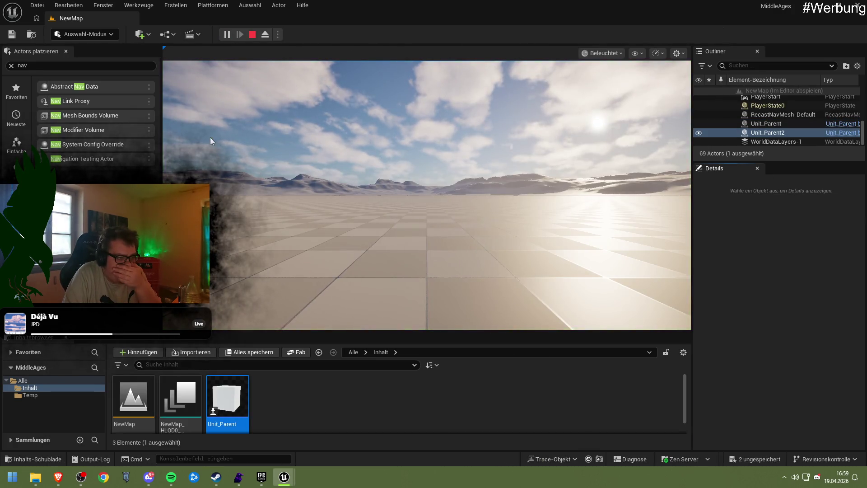
click(205, 96)
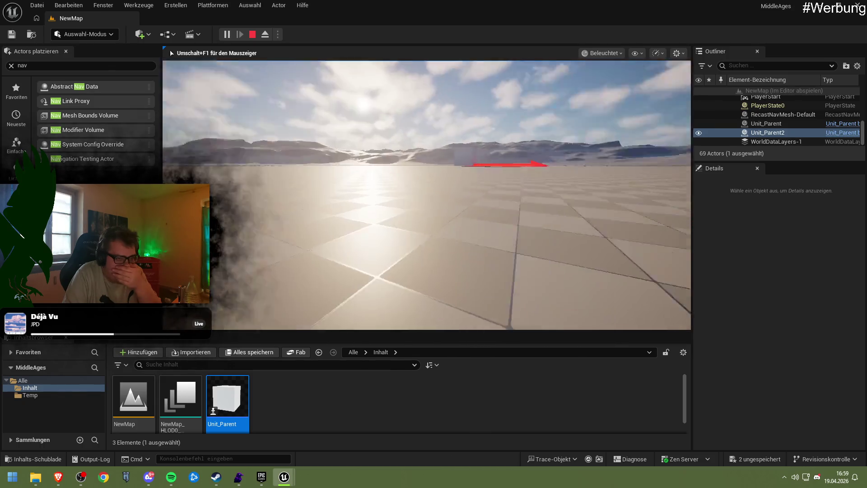
key(Escape)
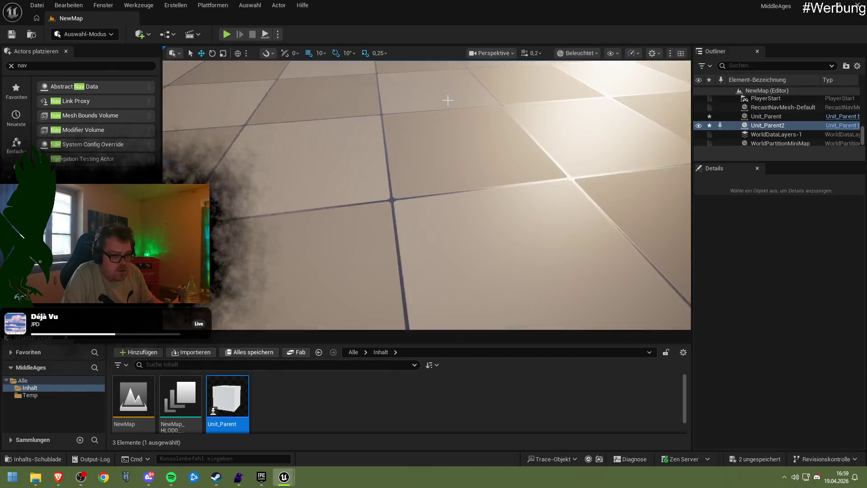
mouse_move(284, 477)
click(315, 437)
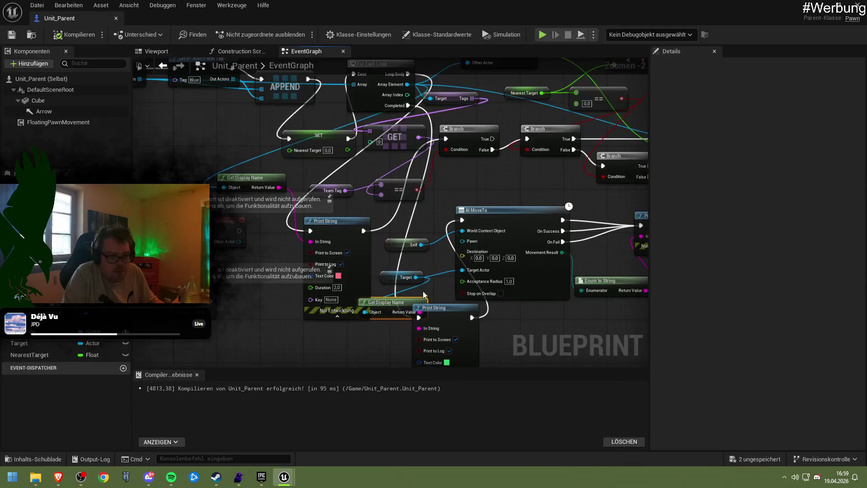
mouse_move(399, 255)
mouse_down()
mouse_move(298, 280)
mouse_move(315, 282)
mouse_up()
mouse_move(393, 227)
mouse_down()
mouse_move(255, 282)
mouse_move(327, 273)
mouse_move(342, 253)
mouse_up()
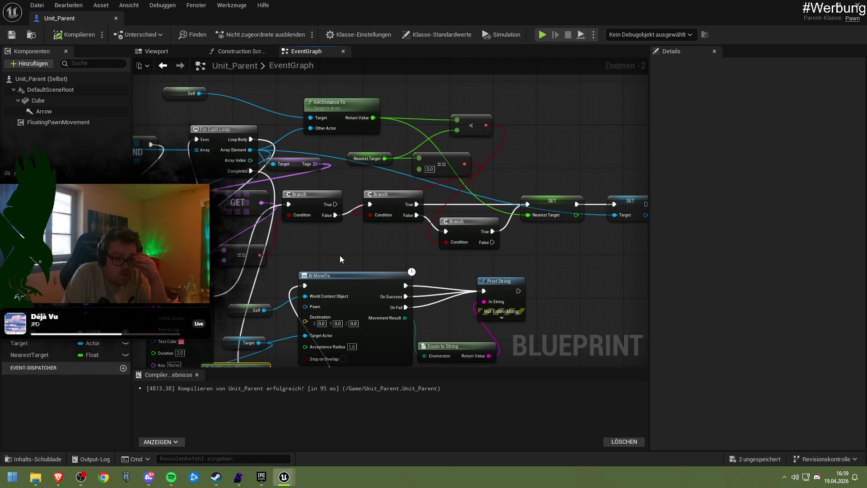
drag(339, 255, 361, 256)
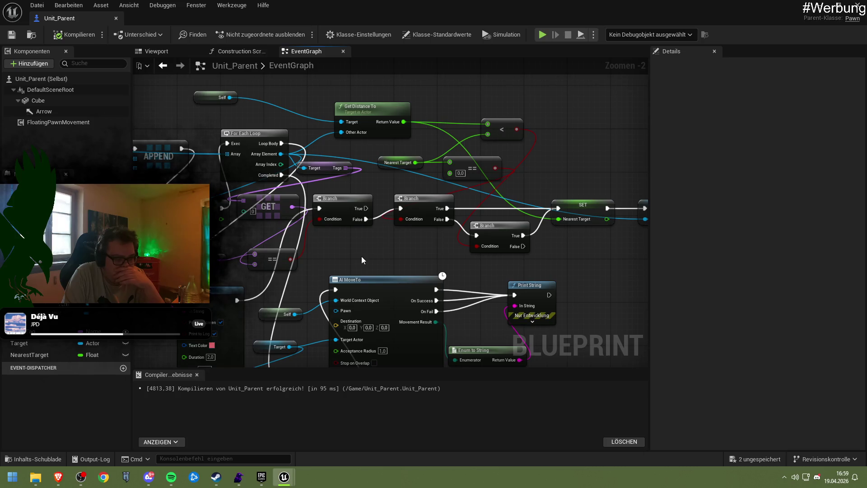
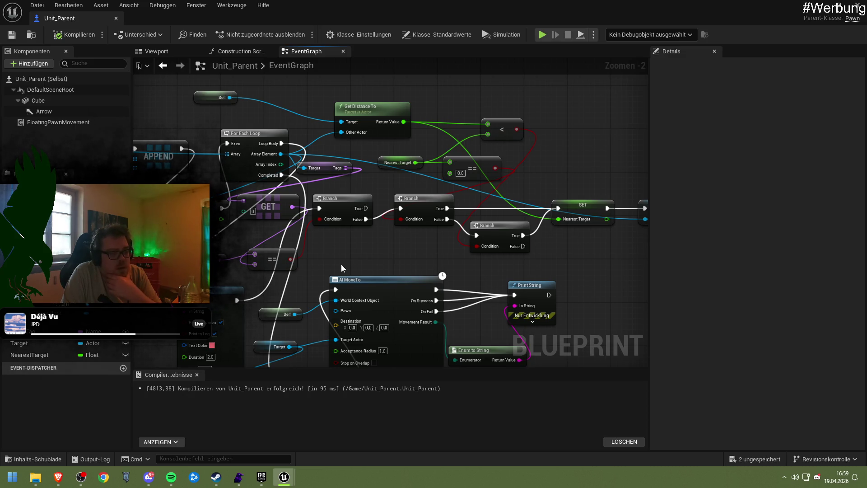
Step: Duplicate the Print String node and wire the copy after the first one
drag(381, 256, 320, 258)
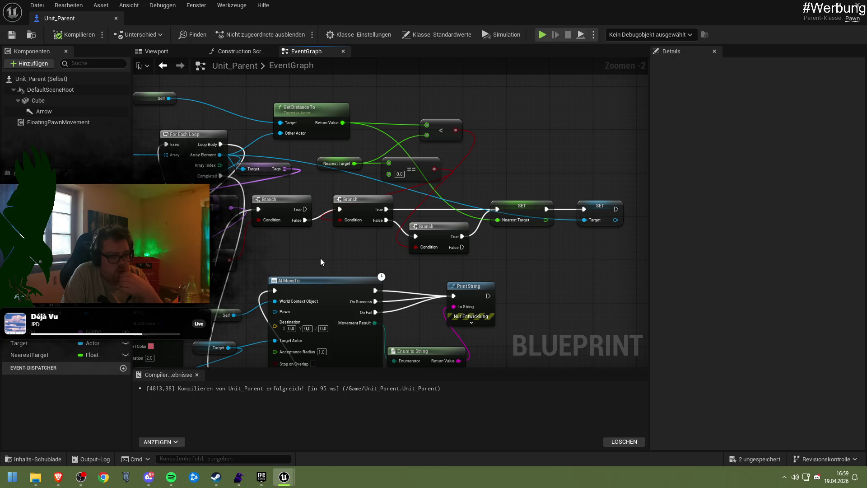
mouse_move(320, 258)
mouse_down()
mouse_move(405, 270)
mouse_move(313, 262)
mouse_up()
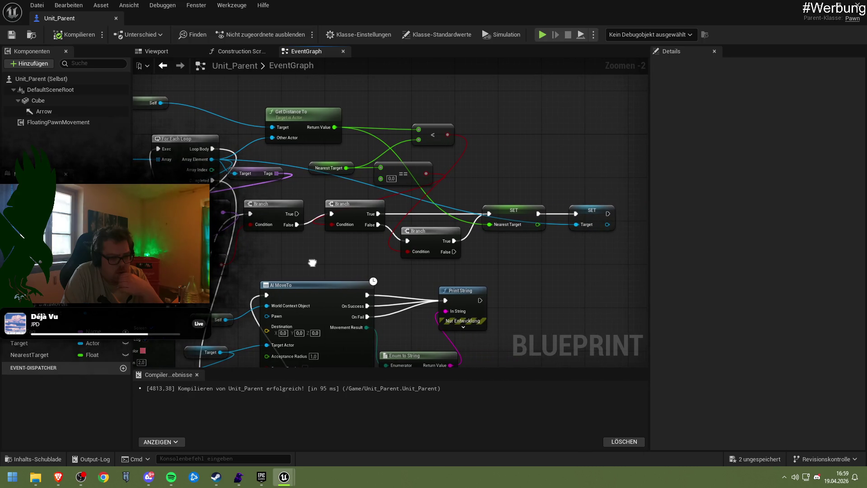
mouse_move(313, 262)
mouse_down()
mouse_move(362, 223)
mouse_move(346, 195)
mouse_move(356, 155)
mouse_move(343, 156)
mouse_up()
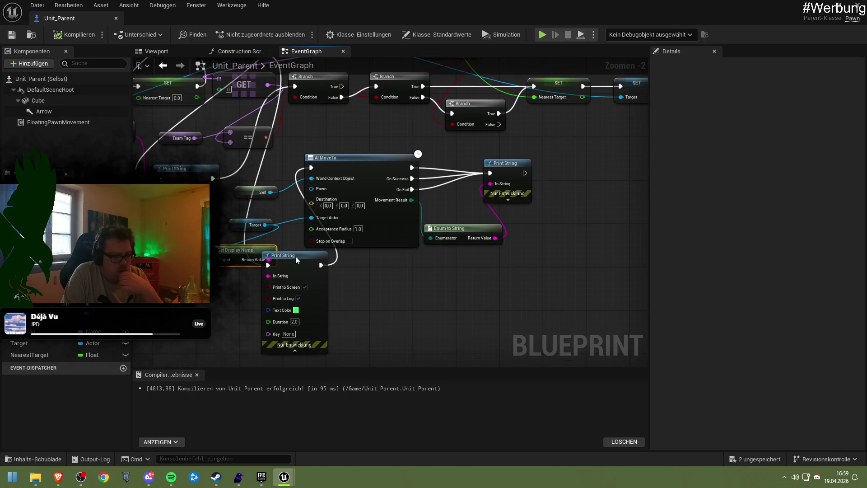
drag(294, 256, 321, 272)
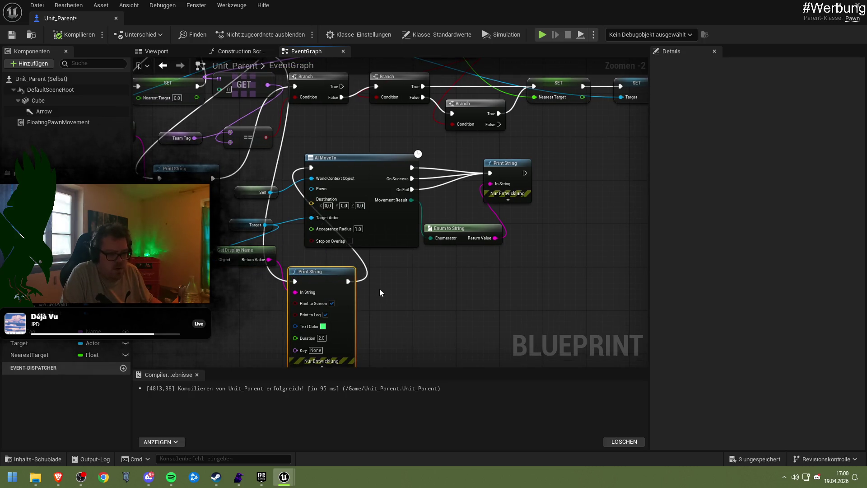
key(ctrl+c)
key(ctrl+v)
mouse_move(383, 287)
mouse_down()
mouse_move(374, 267)
mouse_move(360, 278)
mouse_move(371, 276)
mouse_up()
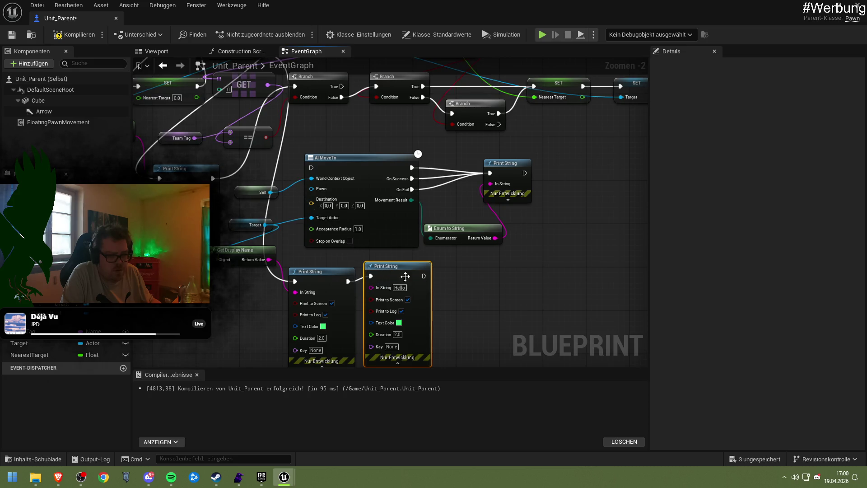
mouse_move(423, 276)
mouse_down()
mouse_move(303, 162)
mouse_move(309, 182)
mouse_up()
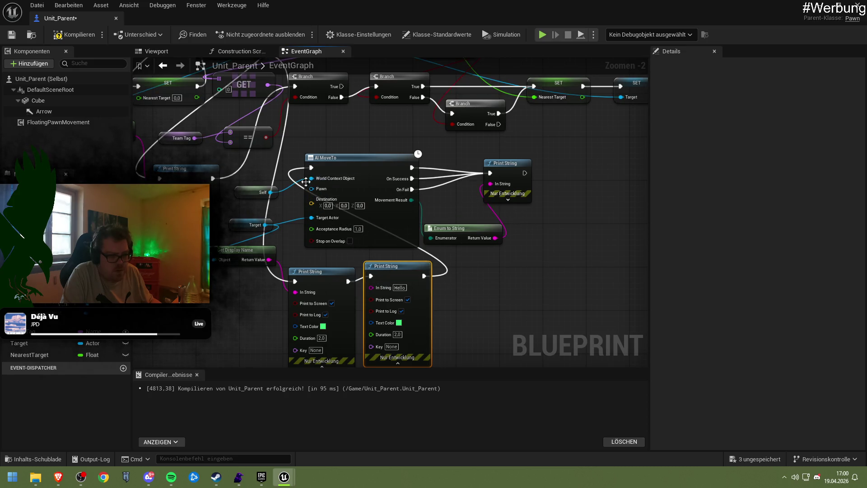
Step: Add a Self reference node beside the Print Strings and compile Unit_Parent
drag(207, 305, 264, 303)
text(^se)
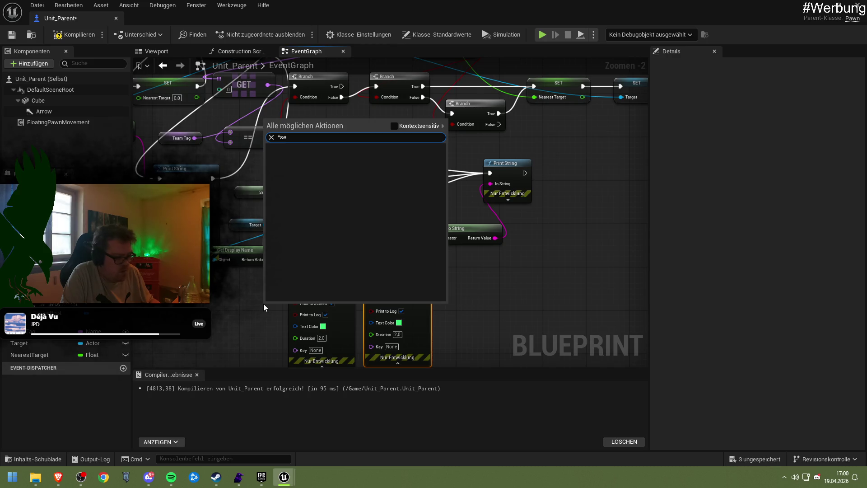
key(BackSpace)
key(BackSpace)
key(BackSpace)
click(263, 303)
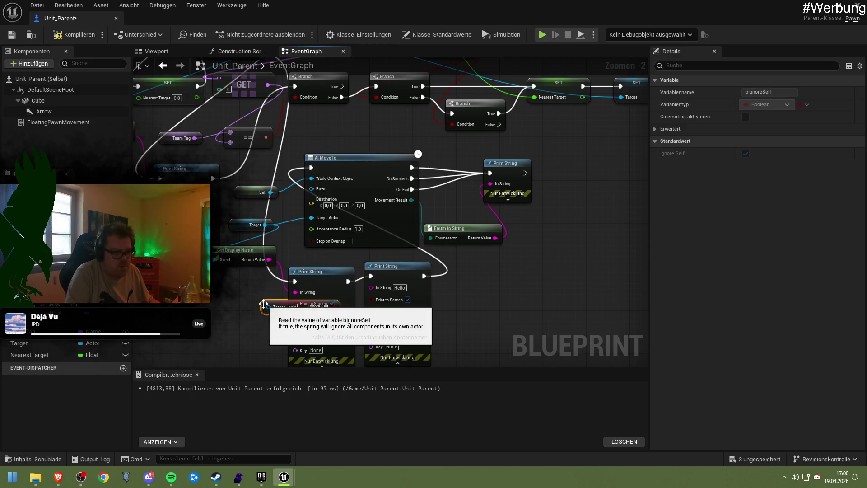
right_click(251, 302)
text(self)
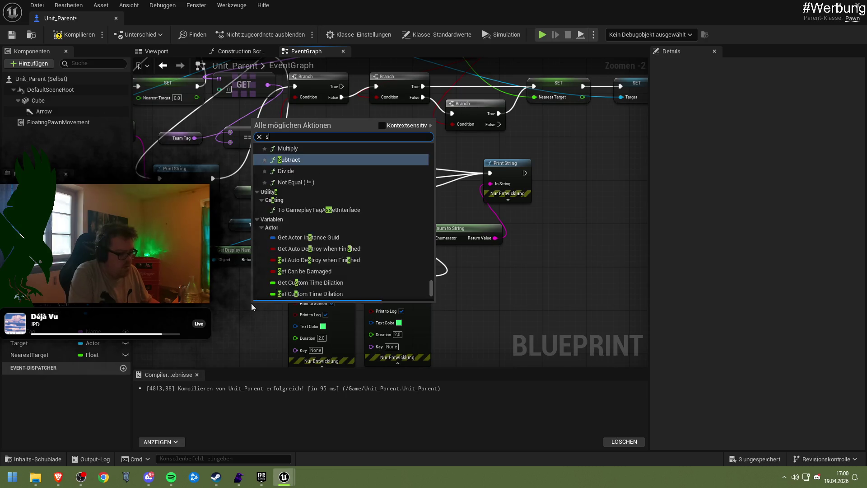
click(382, 126)
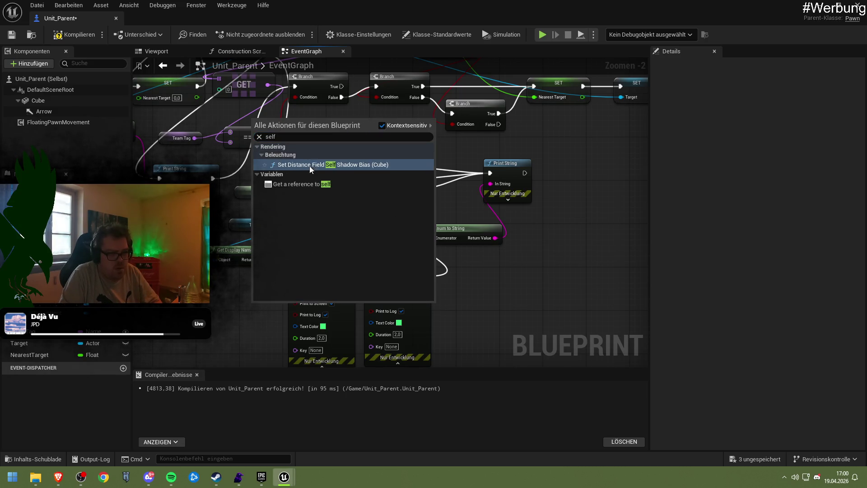
click(307, 164)
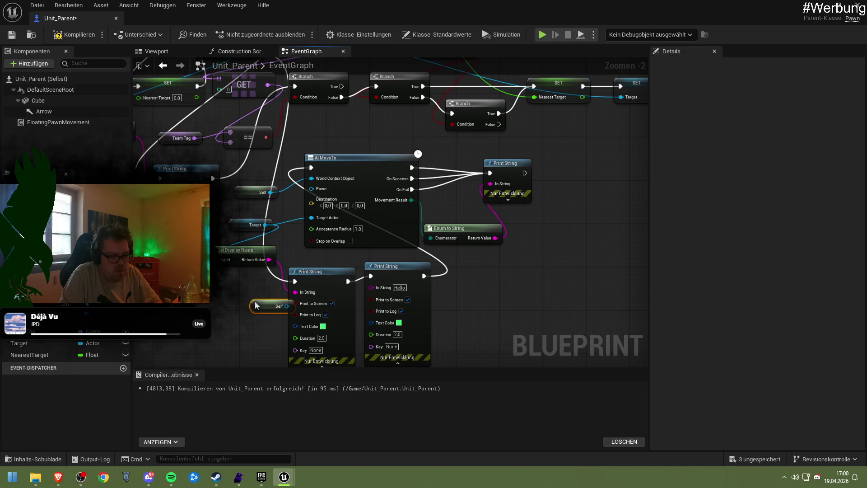
mouse_move(261, 305)
mouse_down()
mouse_move(243, 293)
mouse_move(359, 329)
mouse_move(371, 302)
mouse_move(369, 289)
mouse_move(250, 318)
mouse_up()
click(80, 35)
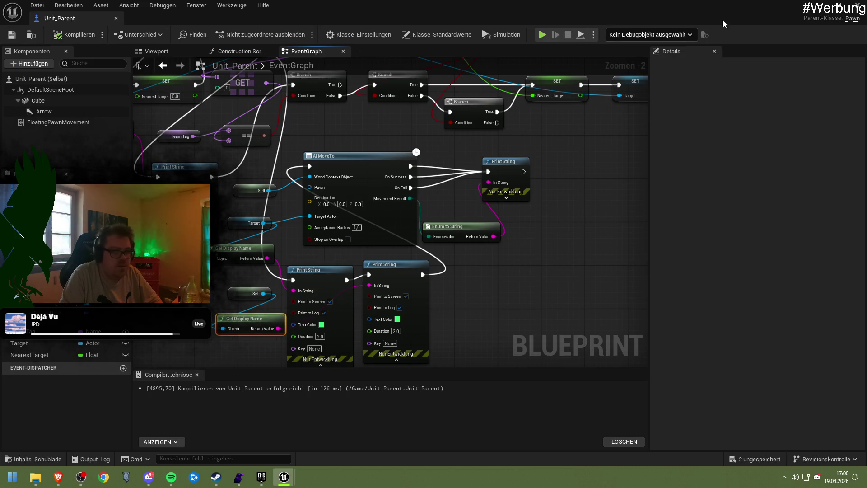
Step: Play-test the level to see how the units behave
click(542, 34)
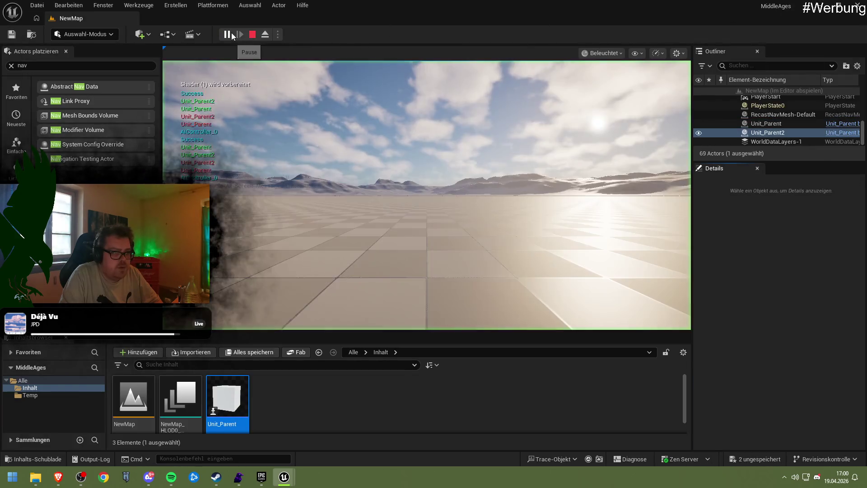
click(234, 103)
key(Escape)
Step: Set AI MoveTo's Acceptance Radius to 0,1 and save the Blueprint
mouse_move(283, 476)
click(304, 452)
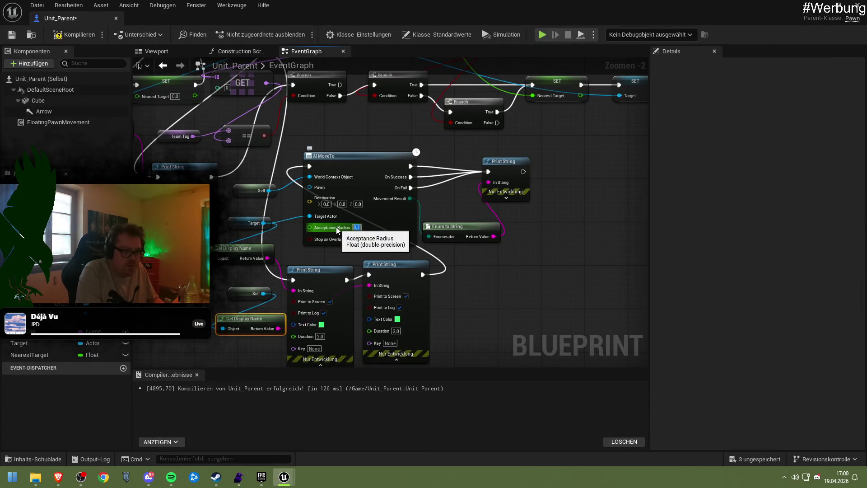
text(0,1)
key(Return)
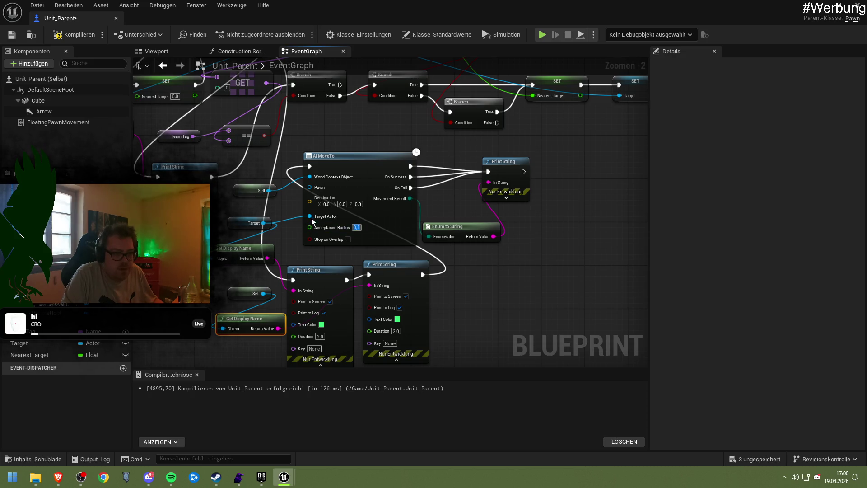
key(ctrl+s)
Step: Play-test the level again to watch the cube move
key(alt+Tab)
click(227, 35)
click(217, 190)
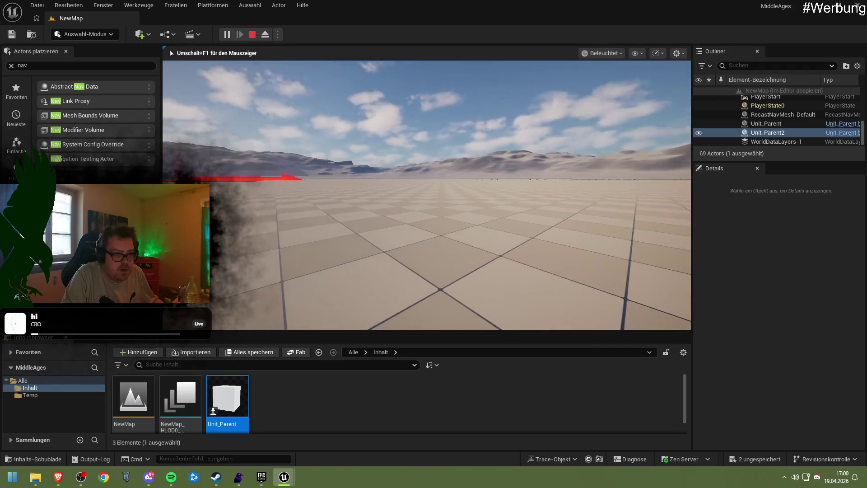
key(Escape)
Step: Connect Self to AI MoveTo's Pawn input, compile, and start another play test
mouse_move(284, 477)
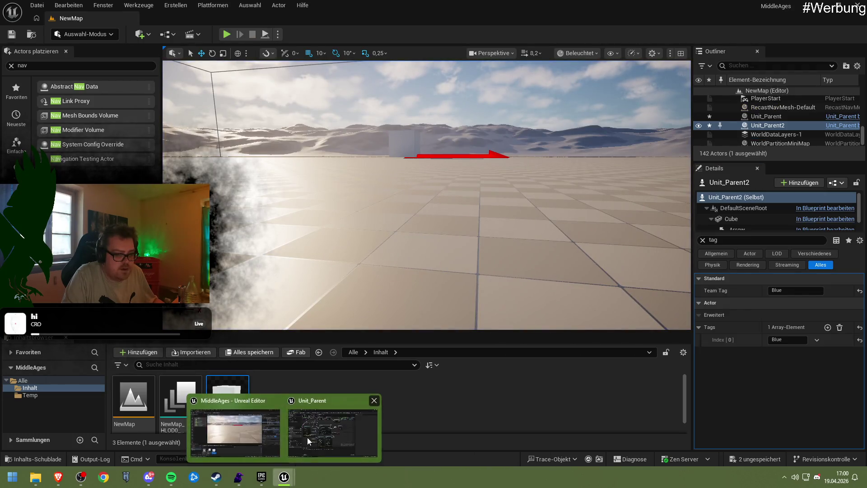
click(332, 426)
drag(269, 190, 310, 187)
click(68, 36)
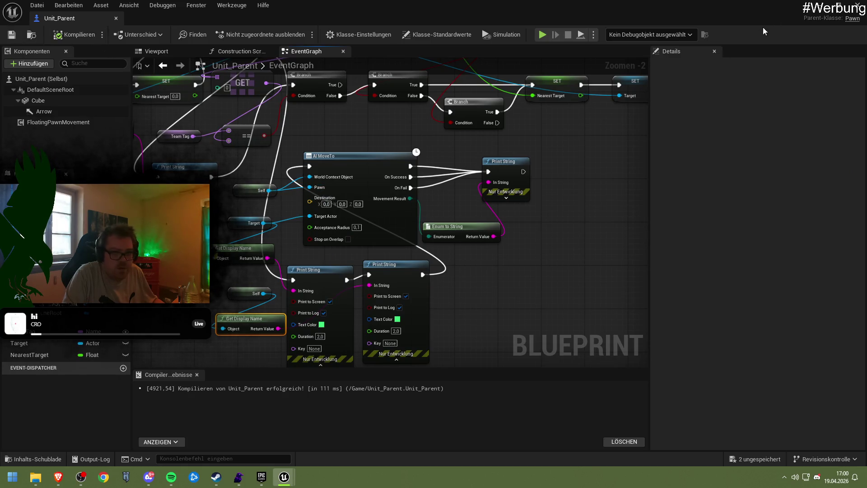
click(818, 6)
click(228, 34)
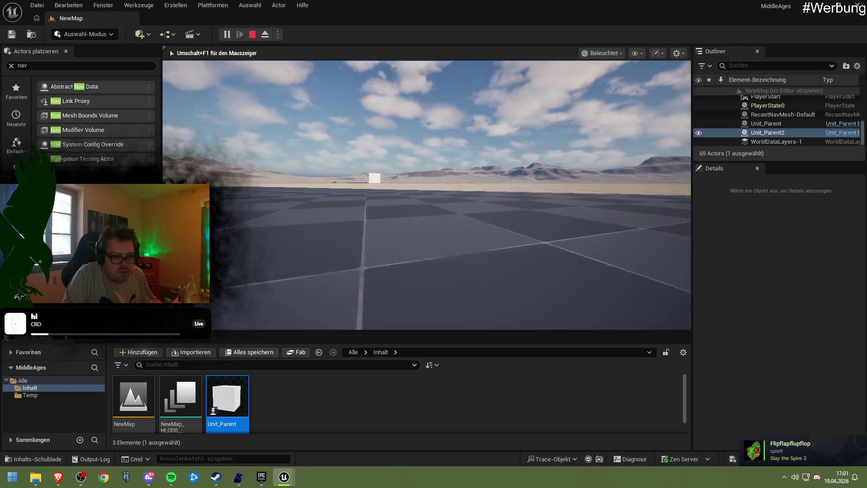
key(Escape)
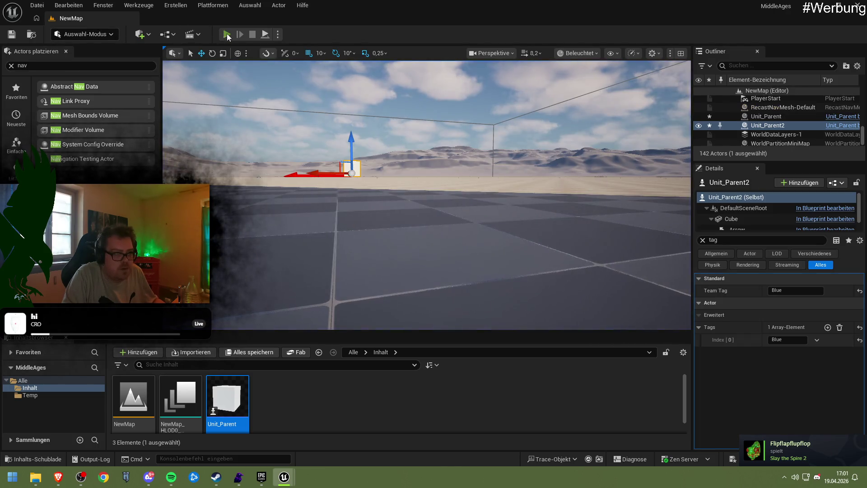
click(228, 35)
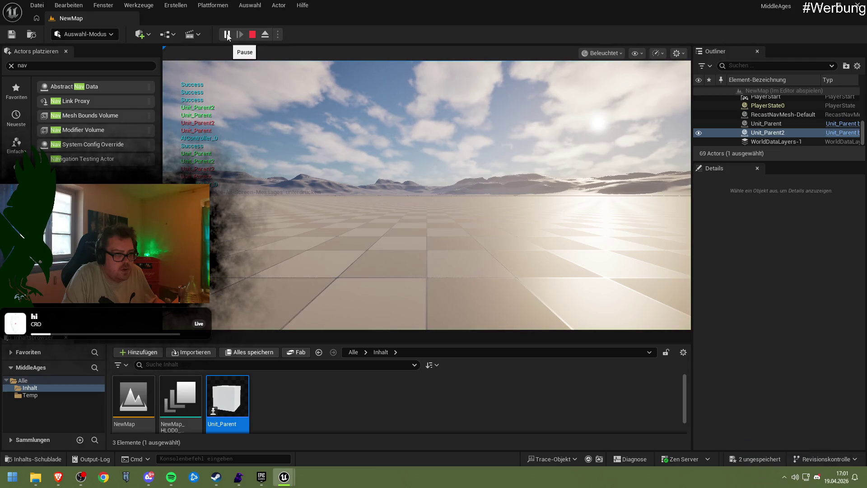
click(232, 81)
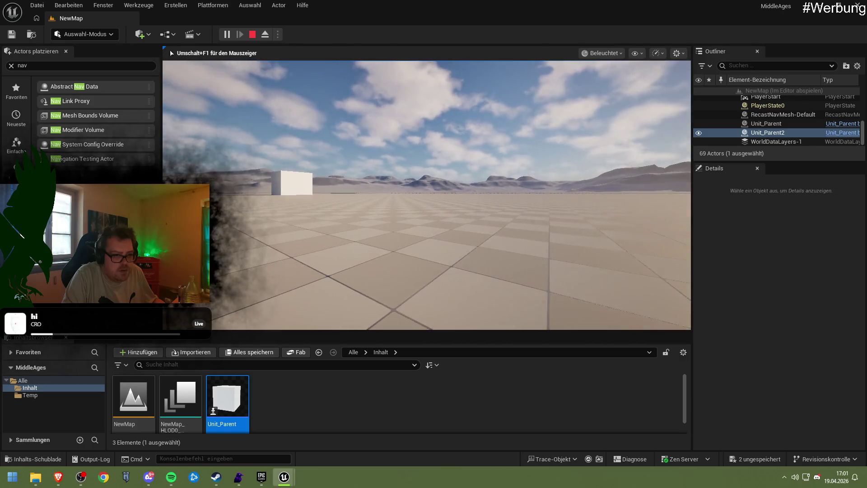
key(Escape)
key(f)
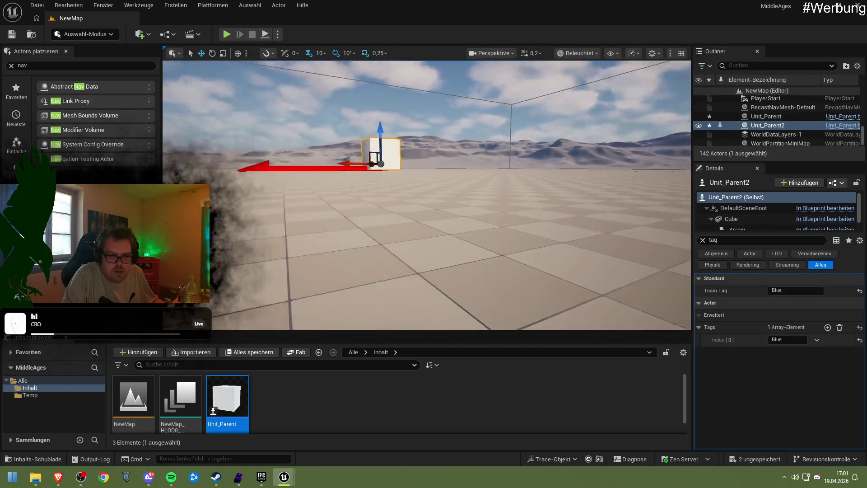
click(226, 34)
click(270, 185)
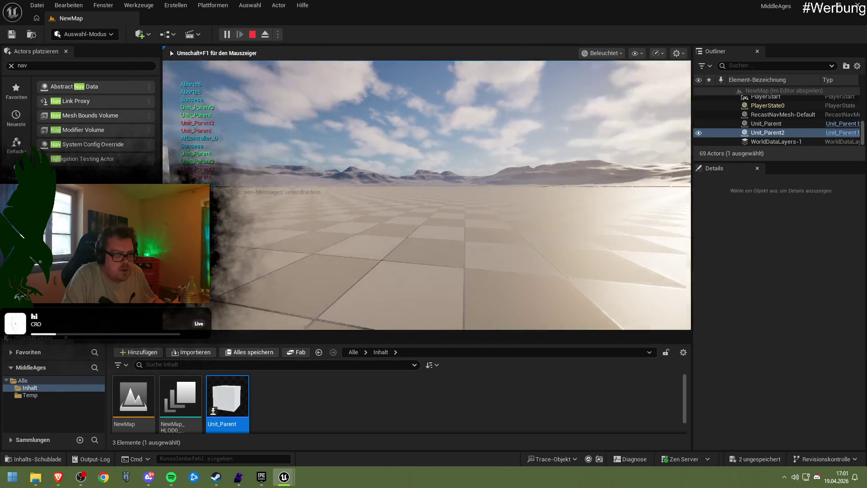
key(Escape)
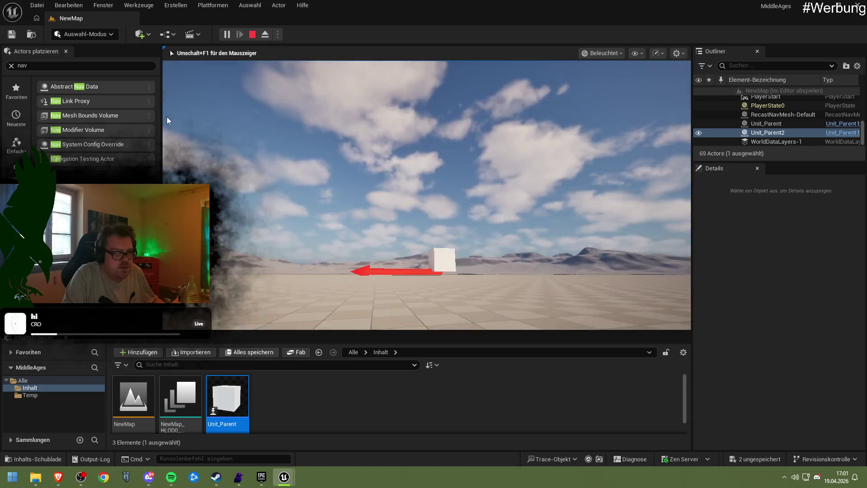
click(226, 33)
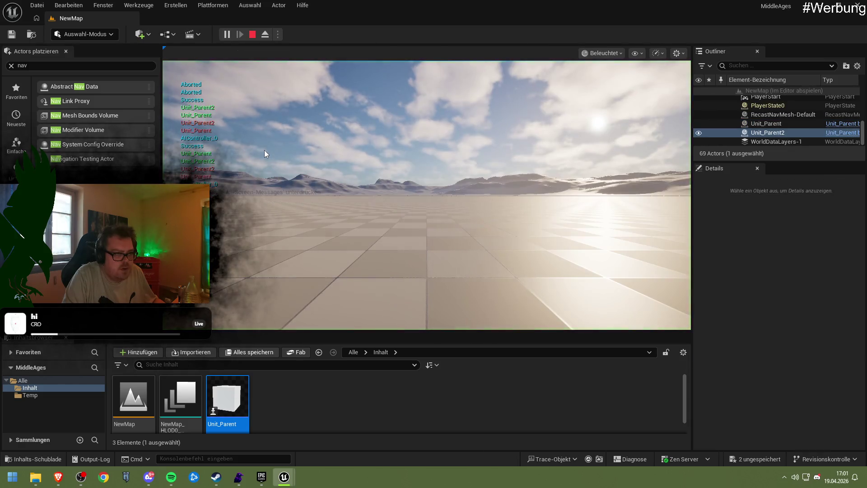
click(256, 35)
click(230, 34)
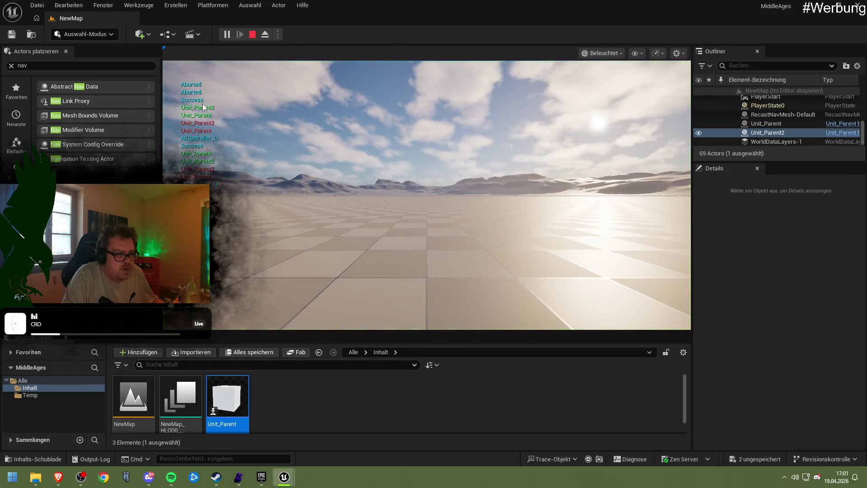
click(253, 35)
double_click(227, 401)
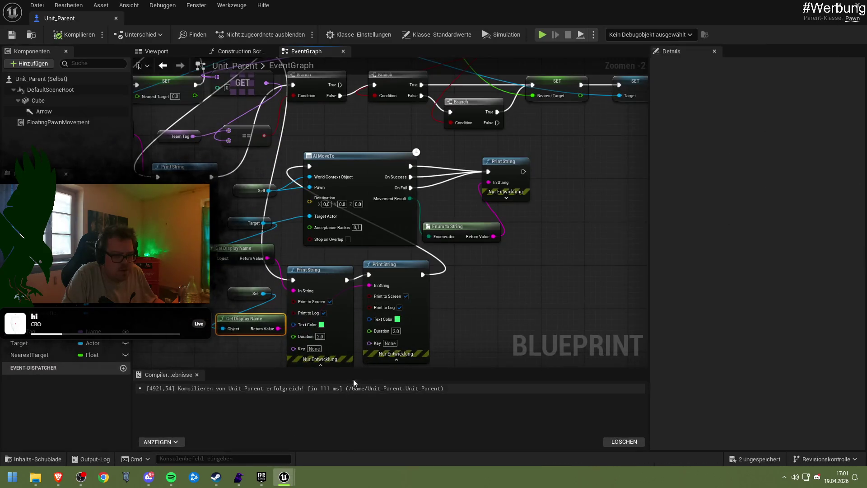
Step: Inspect the World Context Object pin's options on AI MoveTo without changing the link
scroll(445, 293, up, 2)
drag(412, 278, 390, 281)
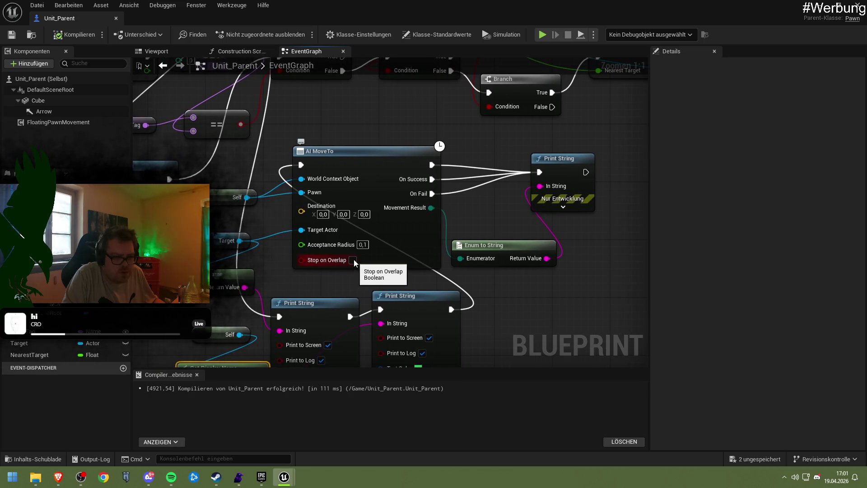
text(1)
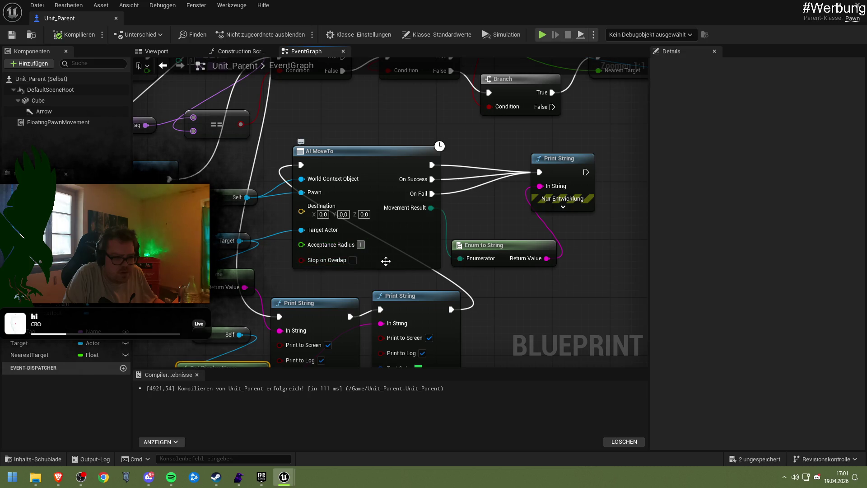
right_click(302, 185)
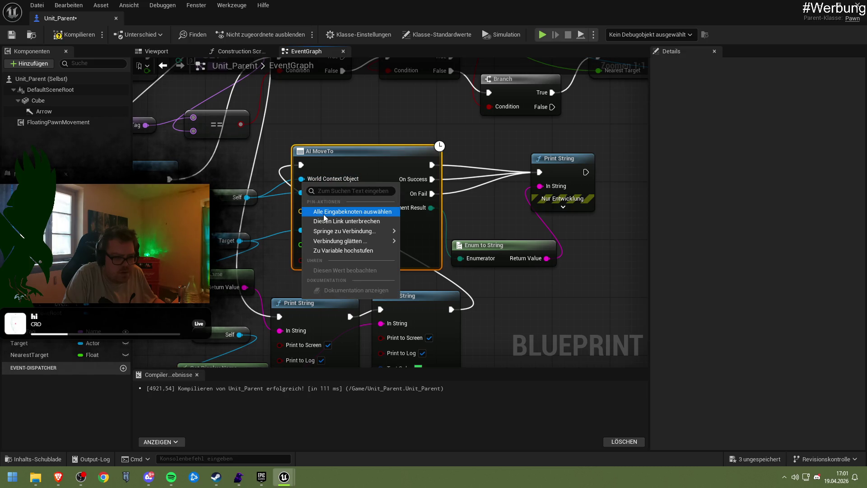
click(326, 182)
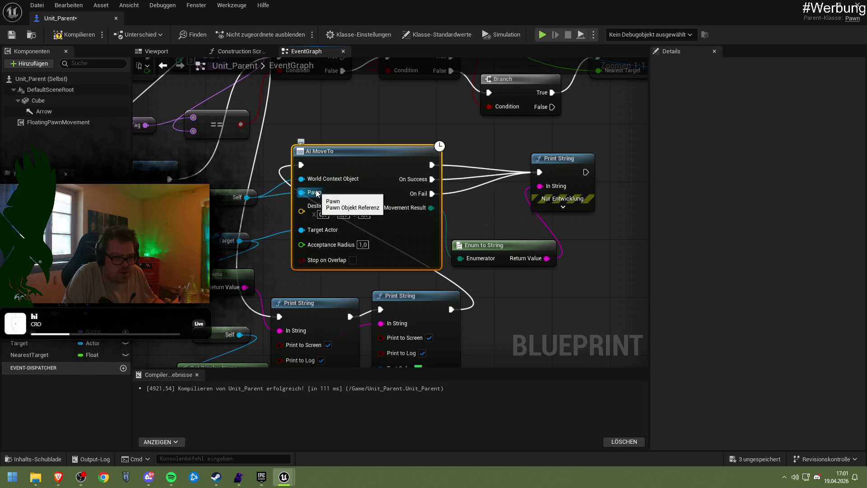
Step: Make the Target variable Instance Editable, then compile and save Unit_Parent
drag(214, 245, 223, 231)
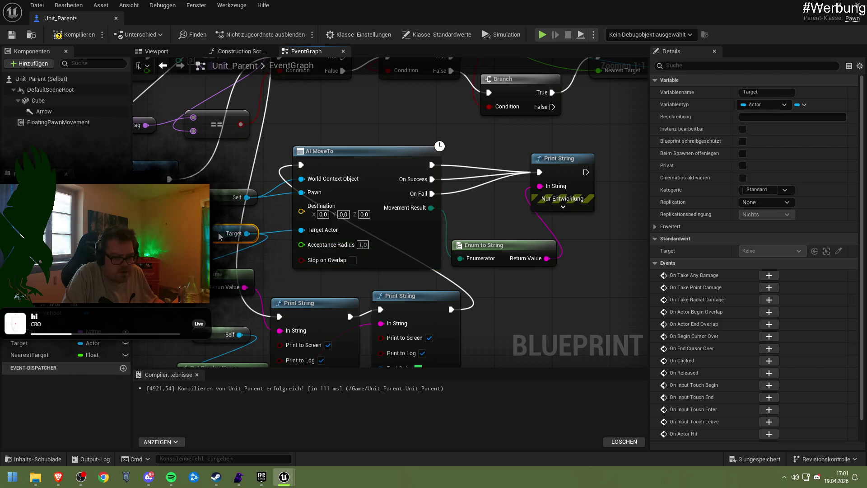
key(ctrl+s)
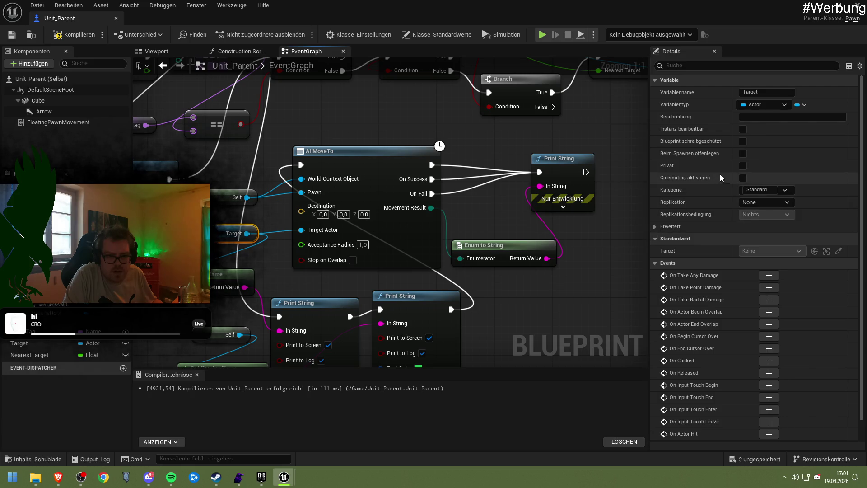
click(742, 129)
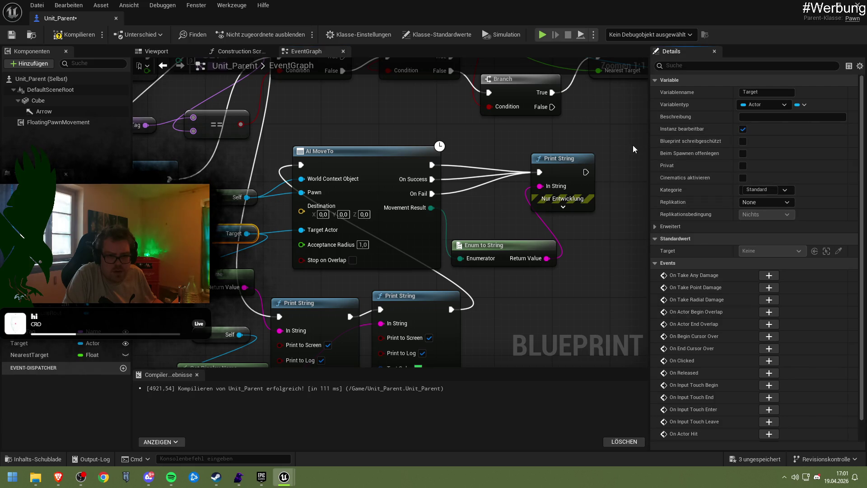
click(74, 34)
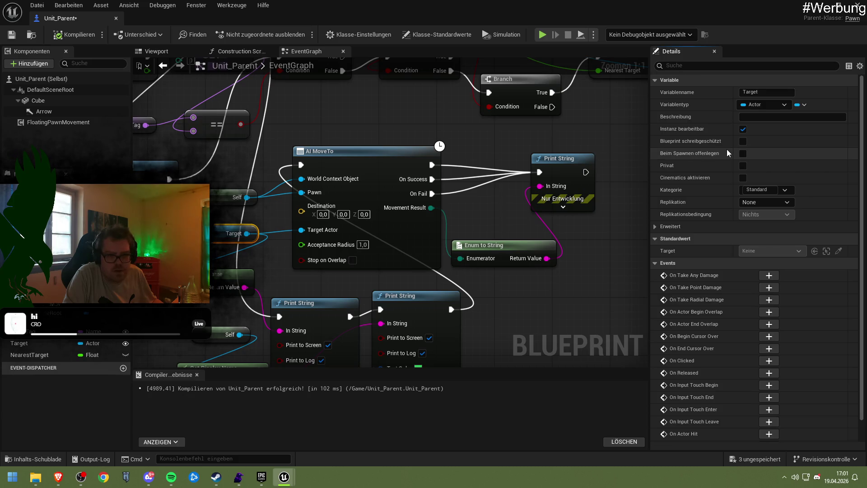
click(11, 35)
Step: Run two Play-in-Editor sessions of NewMap to watch the red-arrow units move
click(818, 5)
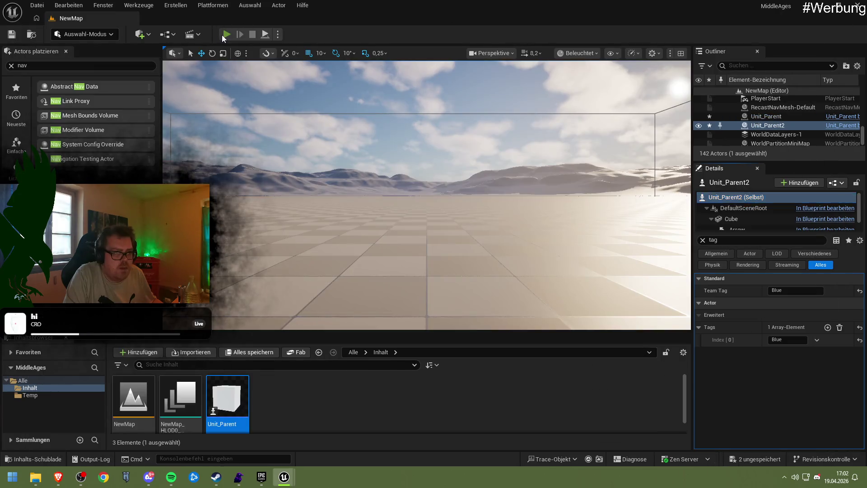
click(221, 35)
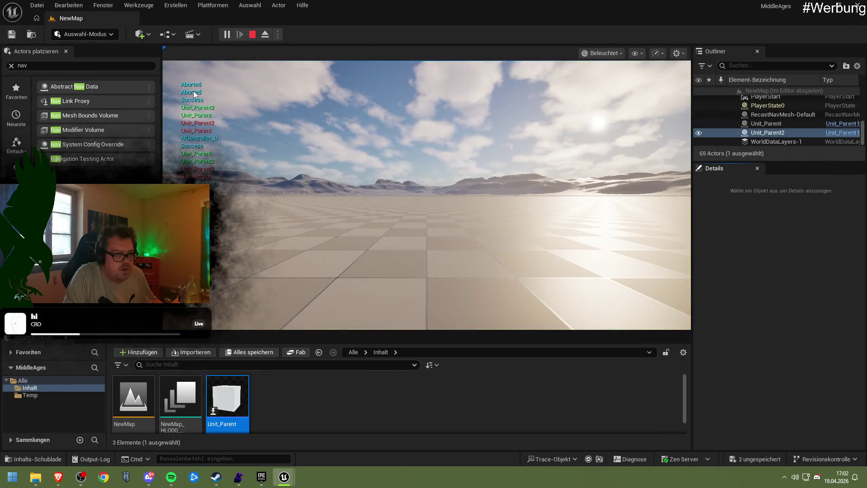
click(282, 137)
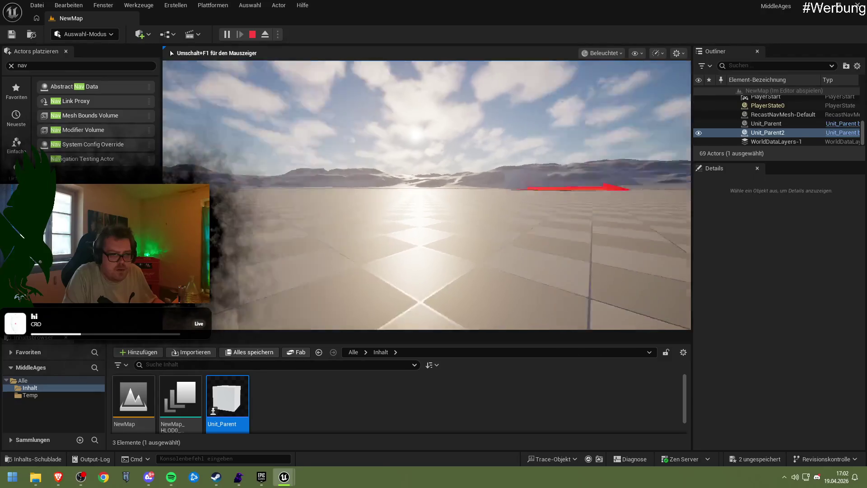
key(Escape)
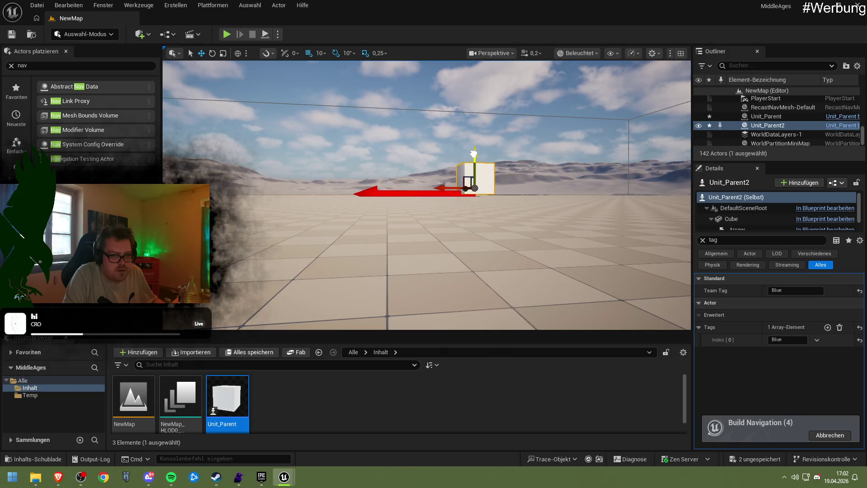
click(231, 37)
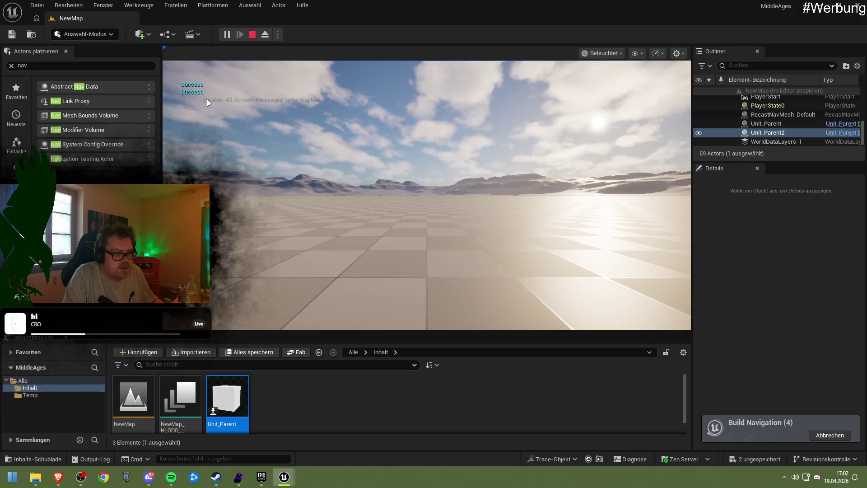
click(338, 66)
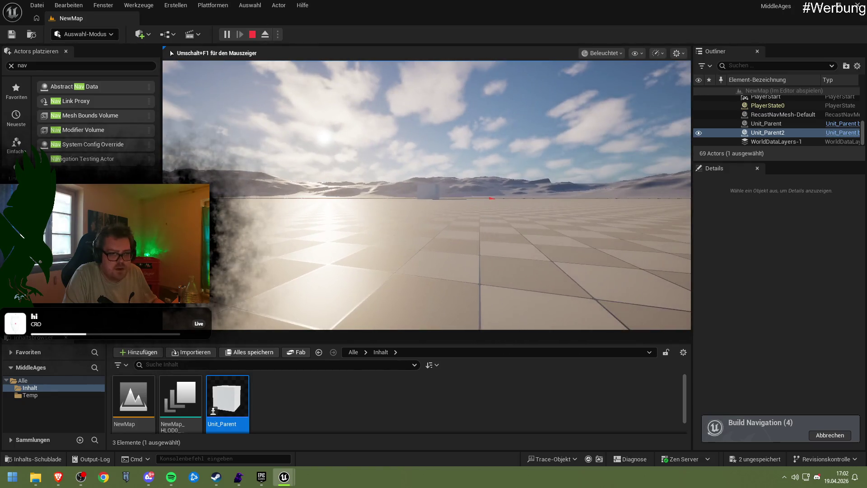
key(shift+F1)
Step: Break Self's link to AI MoveTo's World Context Object pin and save Unit_Parent
mouse_move(284, 477)
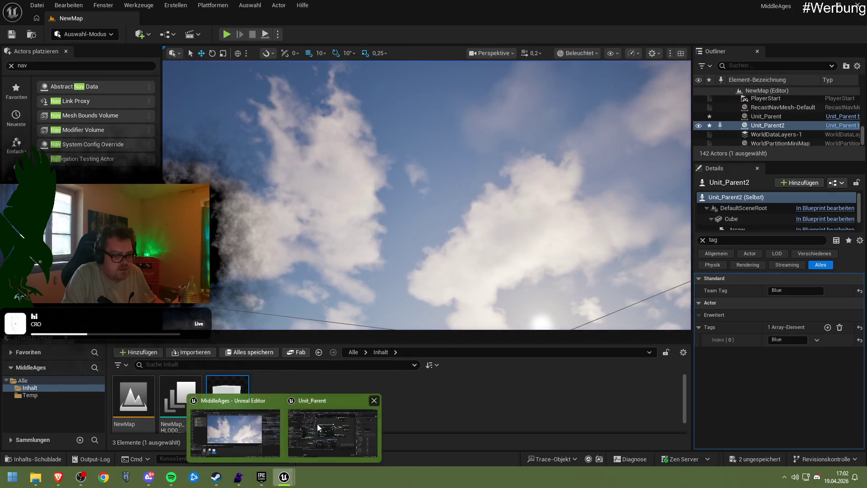
click(334, 428)
drag(321, 282, 339, 282)
mouse_move(385, 161)
mouse_down()
mouse_move(405, 154)
mouse_move(378, 150)
mouse_up()
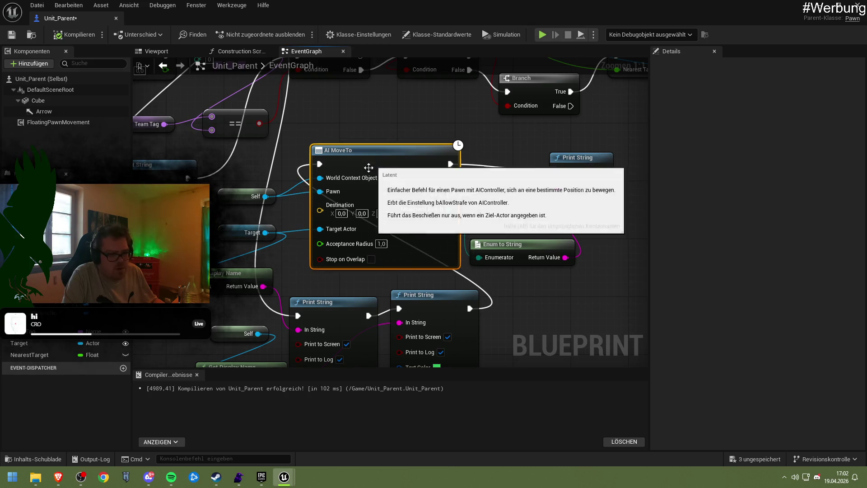
mouse_move(305, 206)
mouse_down()
mouse_move(324, 212)
mouse_move(362, 200)
mouse_up()
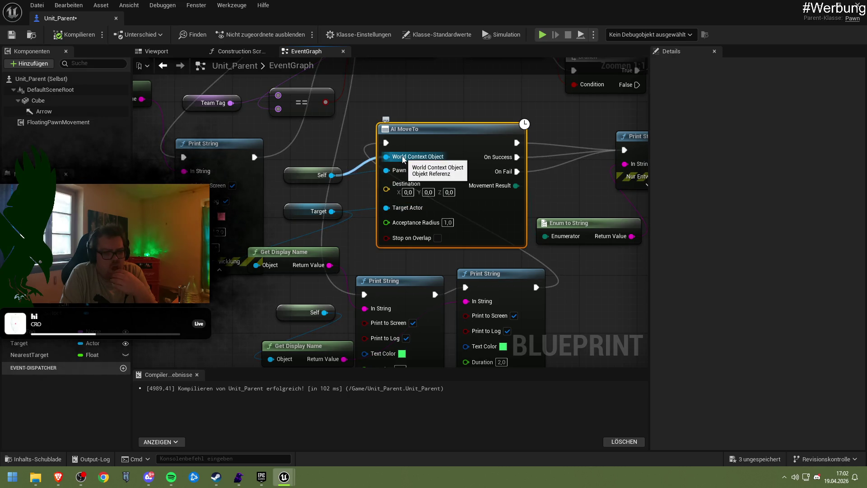
right_click(403, 158)
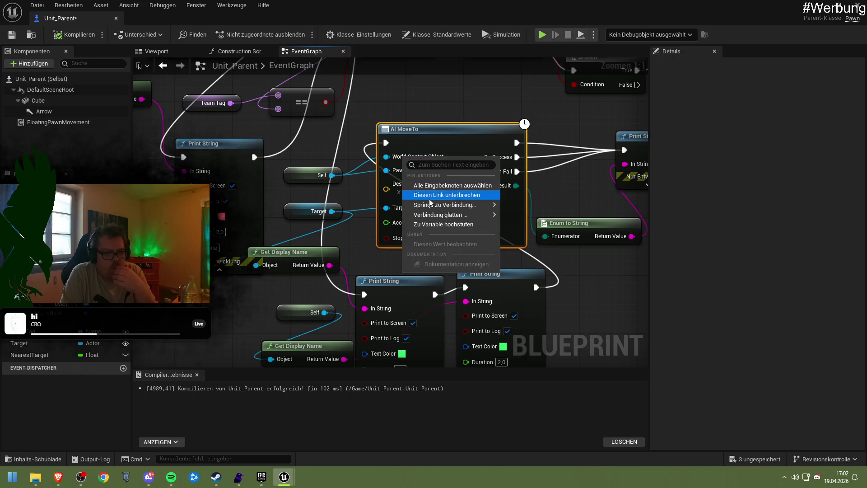
click(433, 196)
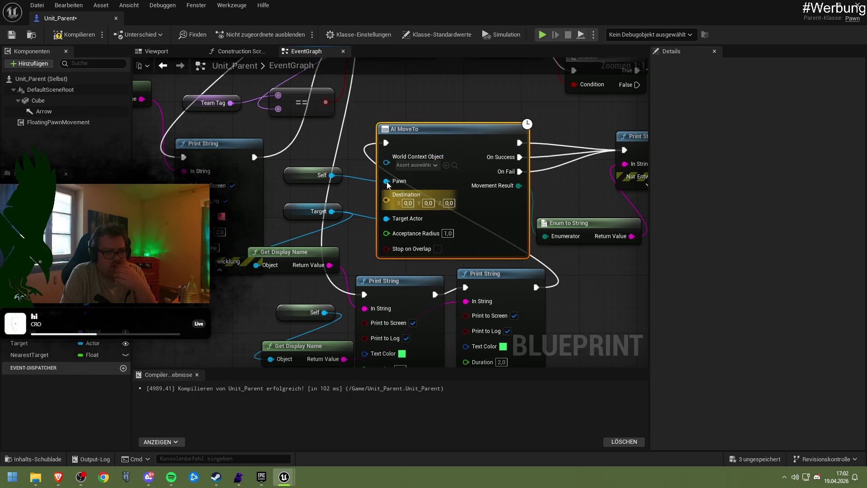
click(422, 166)
click(454, 229)
key(ctrl+s)
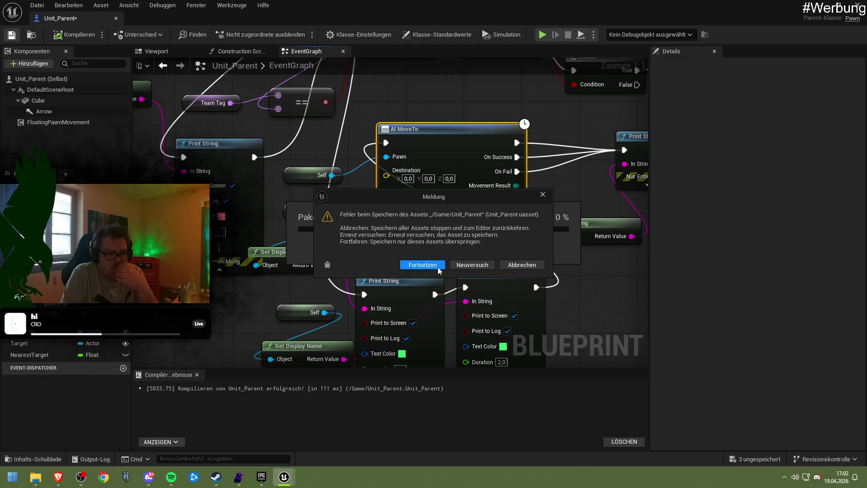
Step: Dismiss the save error and message log, recompile Unit_Parent, and return to the level editor
click(438, 267)
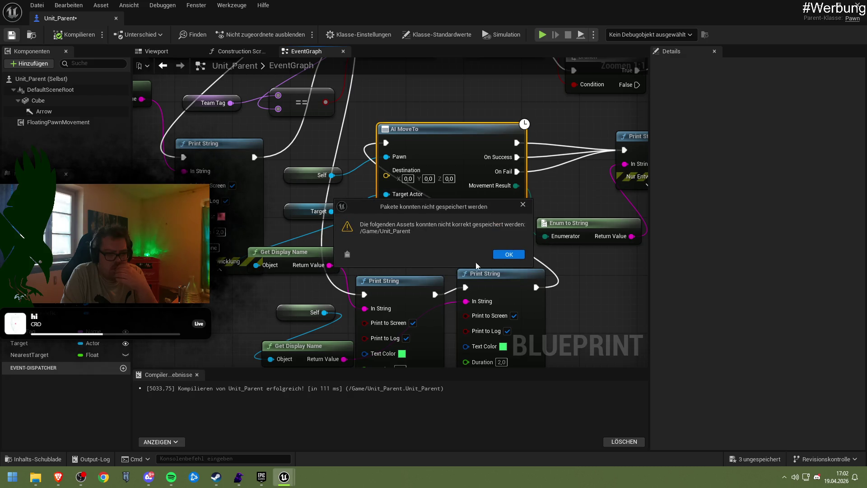
click(505, 257)
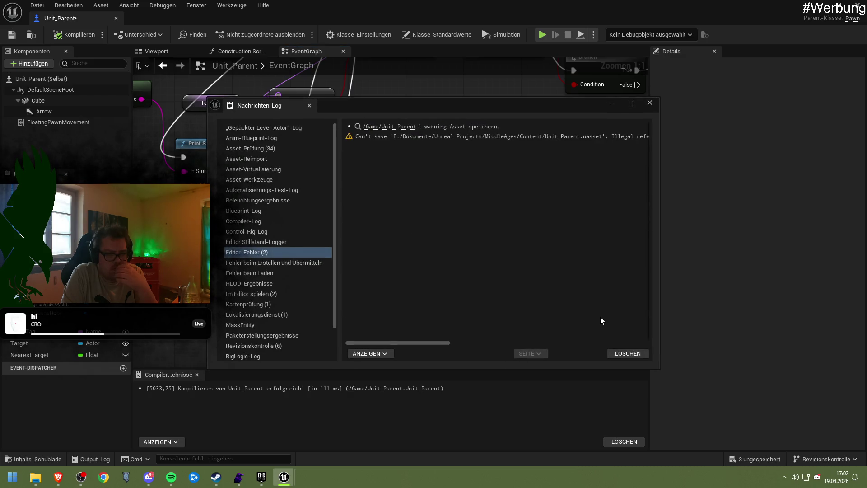
drag(426, 344, 479, 344)
click(649, 104)
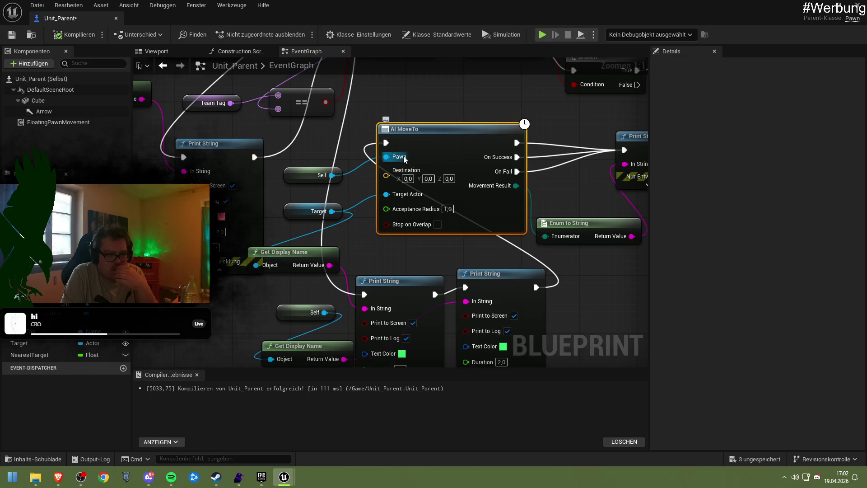
right_click(418, 146)
click(409, 142)
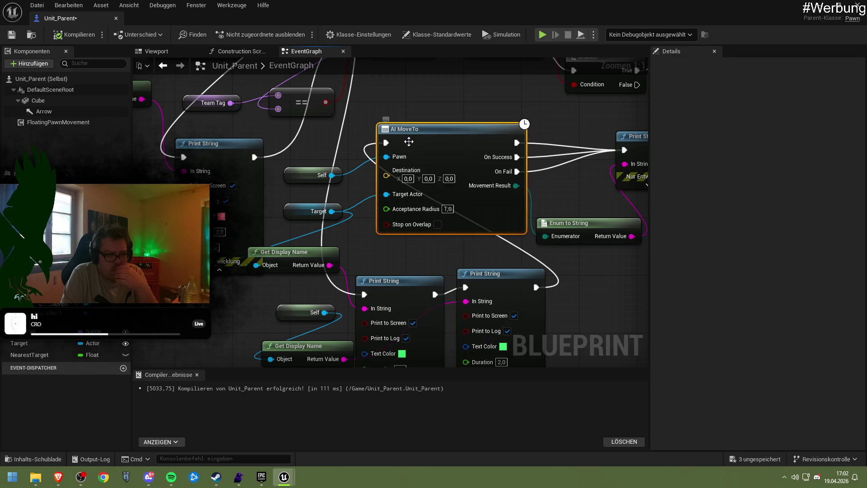
click(73, 34)
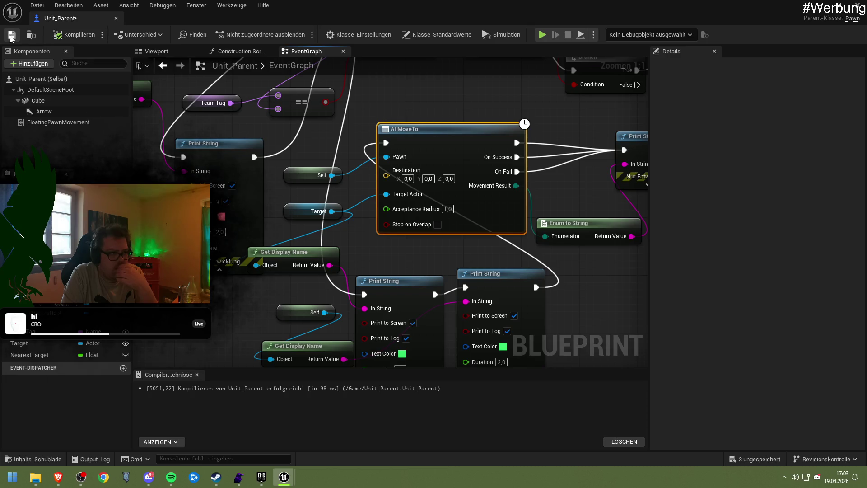
click(818, 9)
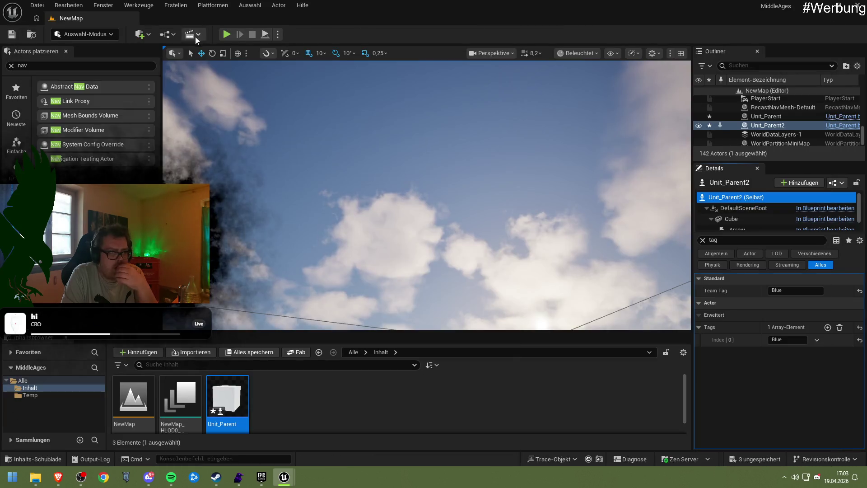
Step: Play NewMap once more, stop it, and bring Unit_Parent's event graph back
click(229, 37)
click(227, 67)
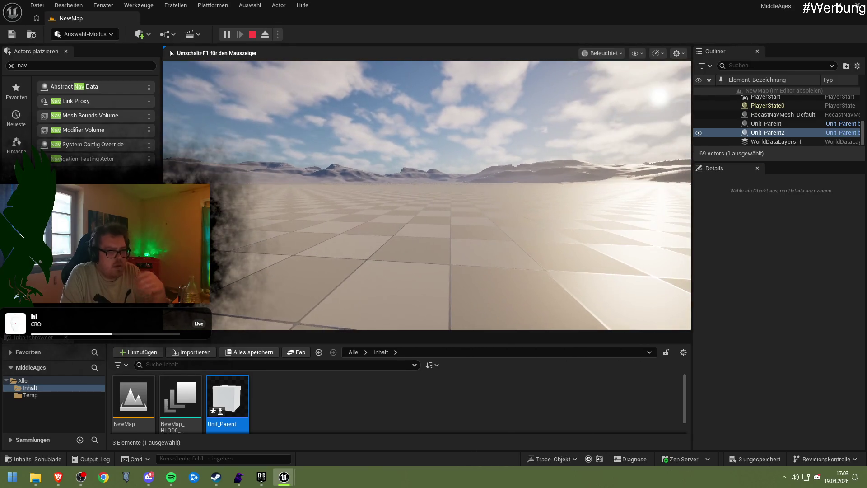
key(Escape)
mouse_move(284, 477)
click(314, 432)
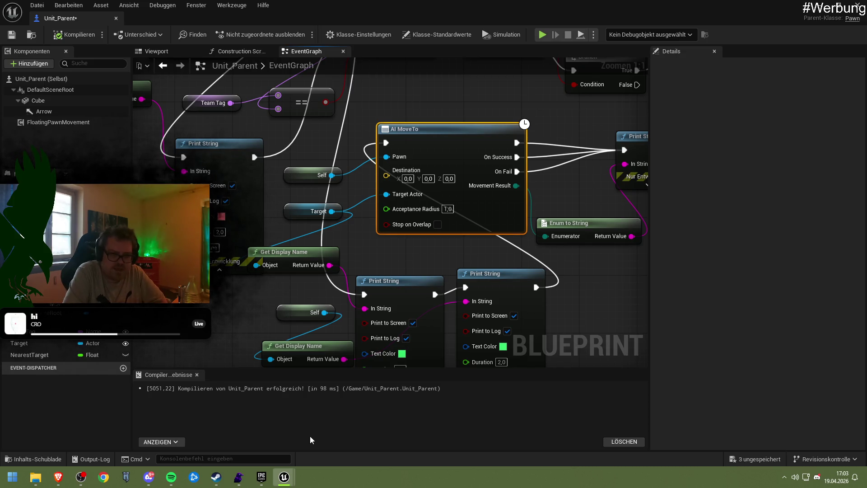
Step: Refresh, unlink, and delete the old AI MoveTo node
right_click(462, 148)
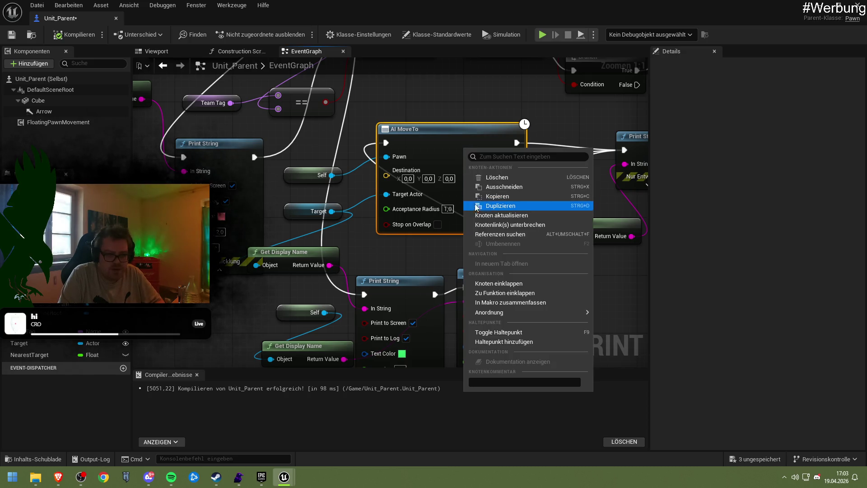
click(492, 215)
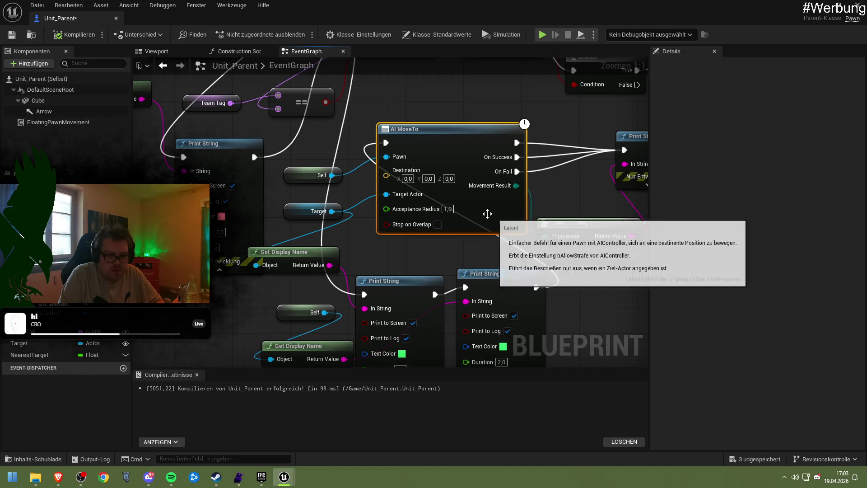
right_click(448, 158)
click(490, 231)
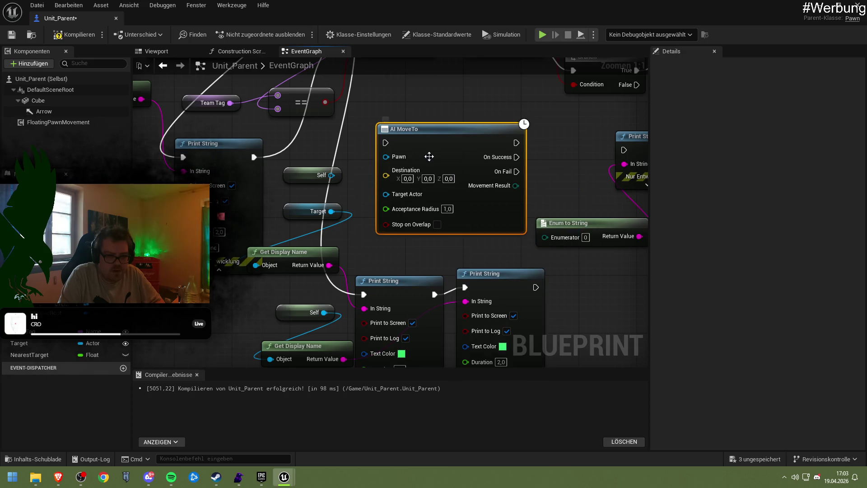
right_click(432, 154)
click(469, 218)
key(Delete)
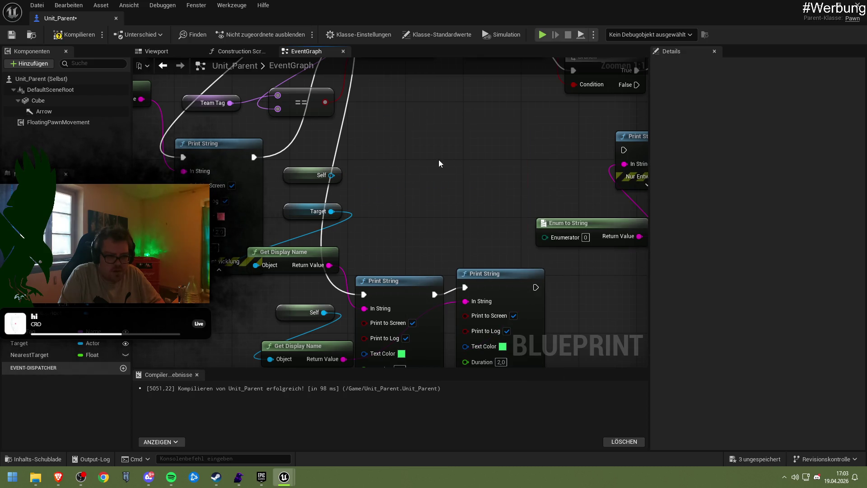
Step: Create a new AI MoveTo node and wire Self and Target into World Context and Target Actor
drag(332, 174, 409, 152)
text(ai m)
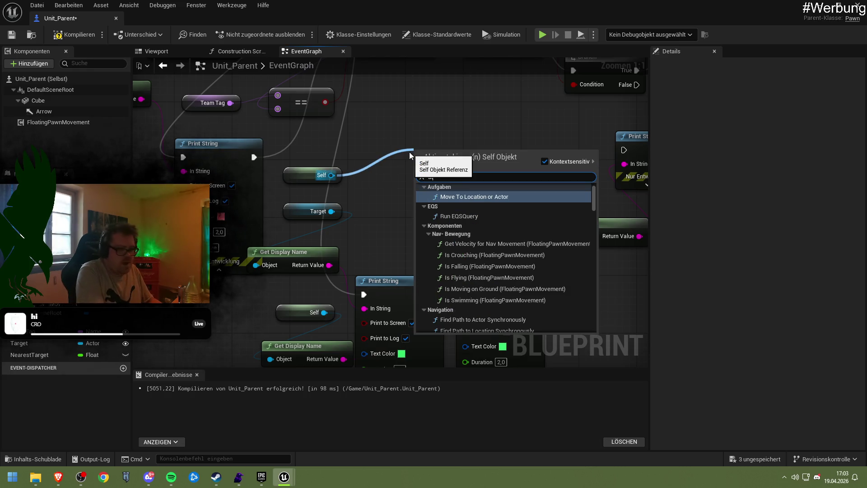
text(o)
text(ve)
key(Down)
key(Down)
key(Down)
key(Return)
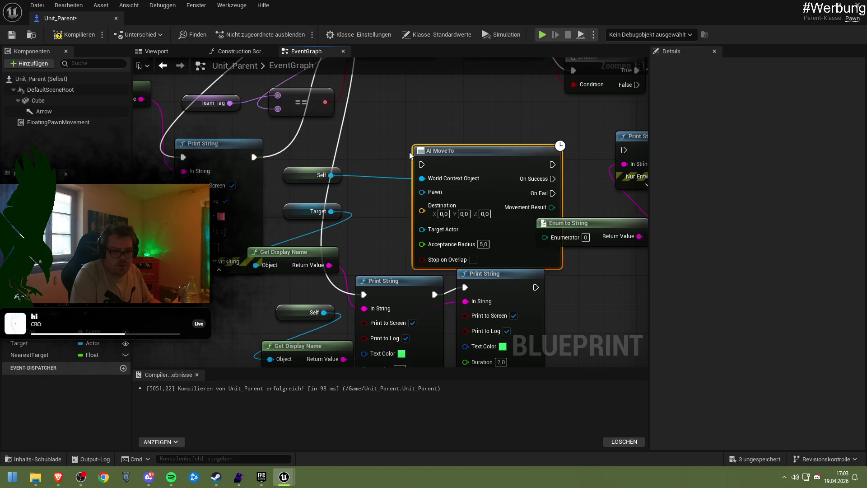
drag(473, 158, 437, 148)
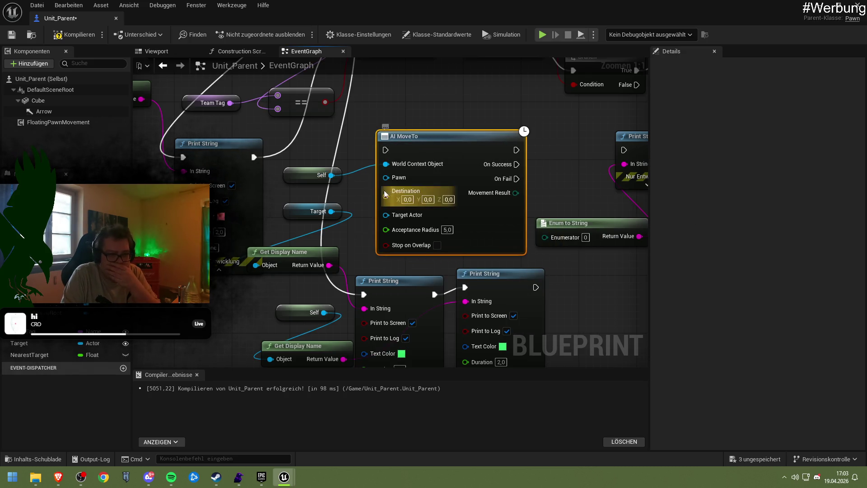
mouse_move(331, 175)
mouse_down()
mouse_move(374, 179)
mouse_move(345, 194)
mouse_move(386, 164)
mouse_up()
mouse_move(331, 211)
mouse_down()
mouse_move(386, 215)
mouse_move(367, 190)
mouse_move(251, 193)
mouse_move(376, 183)
mouse_up()
Step: Wire execution into AI MoveTo and route its On Success and On Fail to Print String
mouse_move(357, 130)
mouse_down()
mouse_move(392, 221)
mouse_move(436, 220)
mouse_move(350, 63)
mouse_up()
right_click(380, 233)
mouse_move(475, 258)
mouse_down()
mouse_move(326, 166)
mouse_move(325, 121)
mouse_up()
drag(456, 121, 563, 122)
key(Escape)
drag(456, 150, 563, 121)
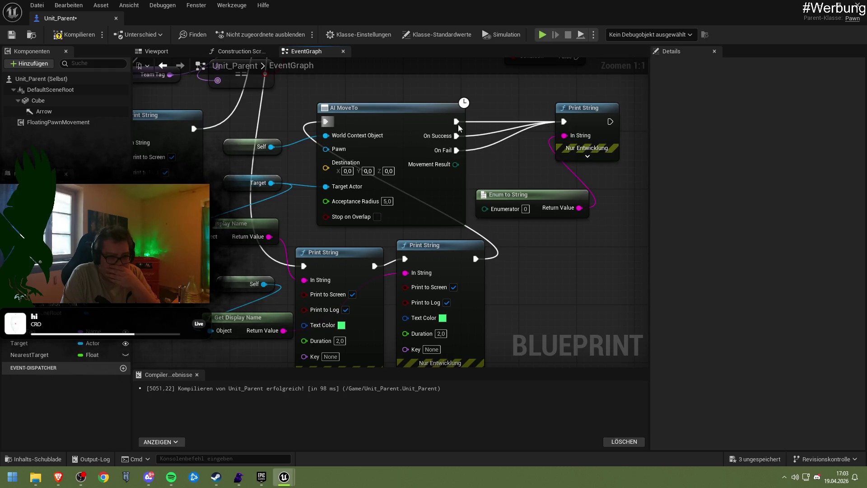
Step: Break AI MoveTo's direct exec link, feed Movement Result into Enum to String, and compile
right_click(457, 122)
click(501, 151)
drag(455, 164, 491, 209)
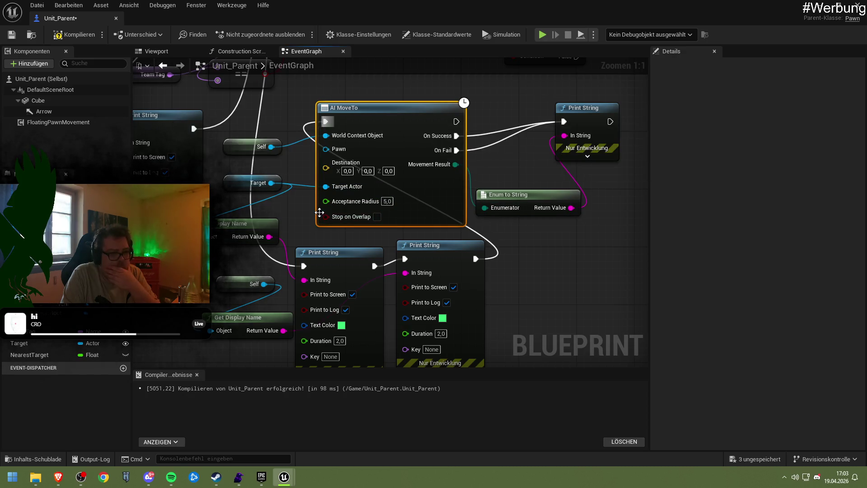
drag(320, 212, 325, 230)
click(73, 35)
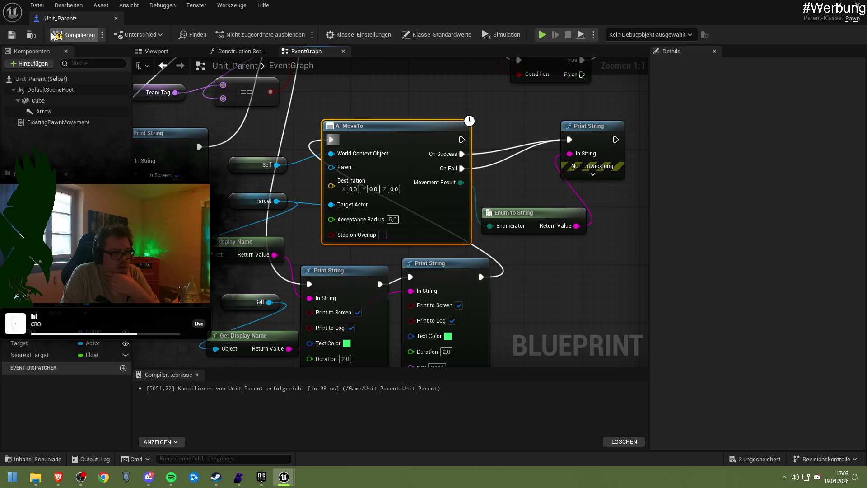
click(818, 7)
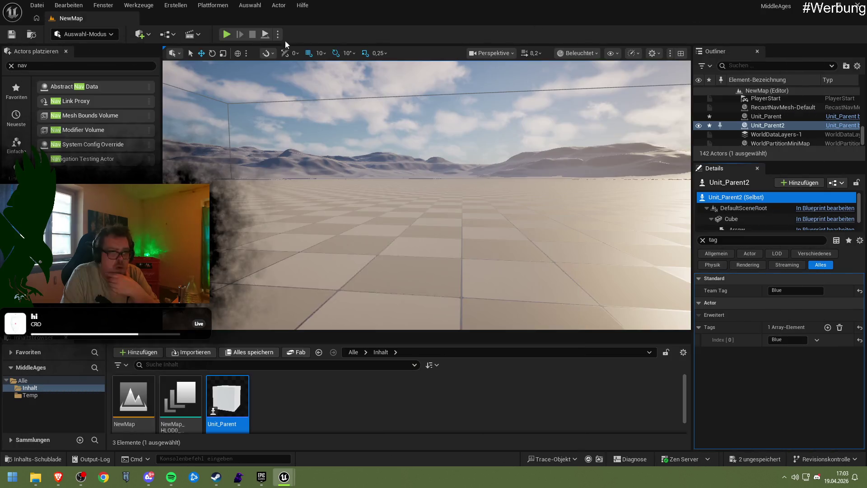
click(224, 34)
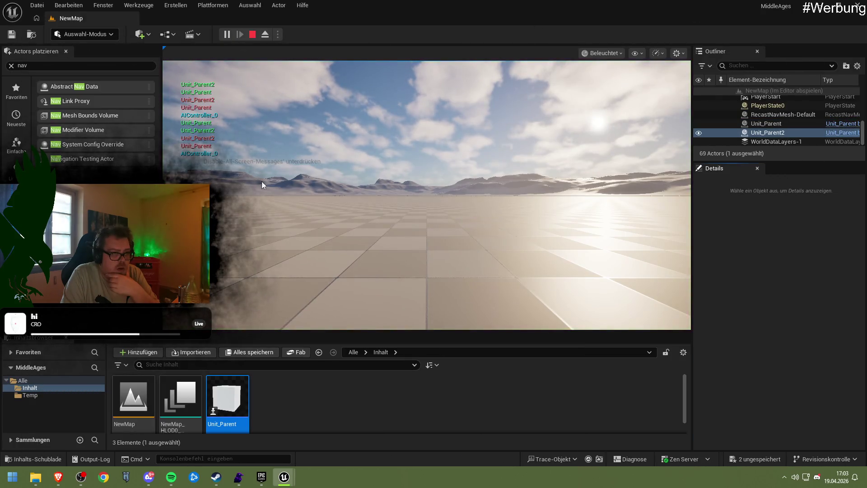
click(275, 188)
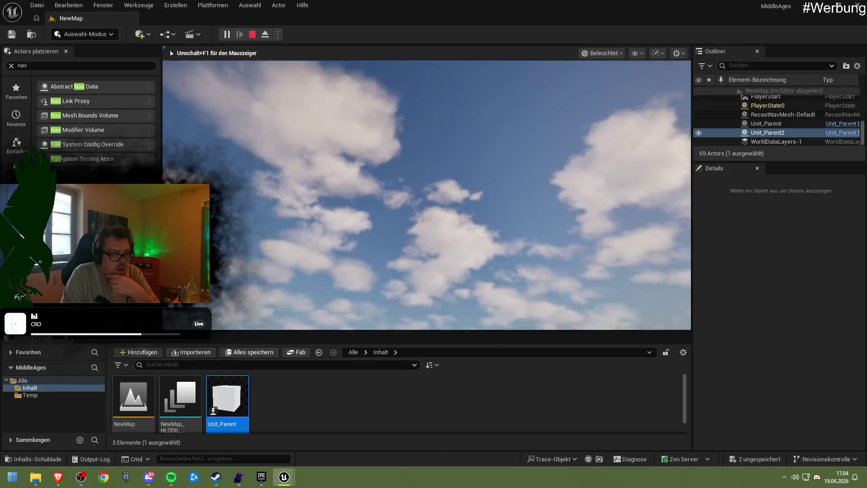
key(Escape)
click(226, 35)
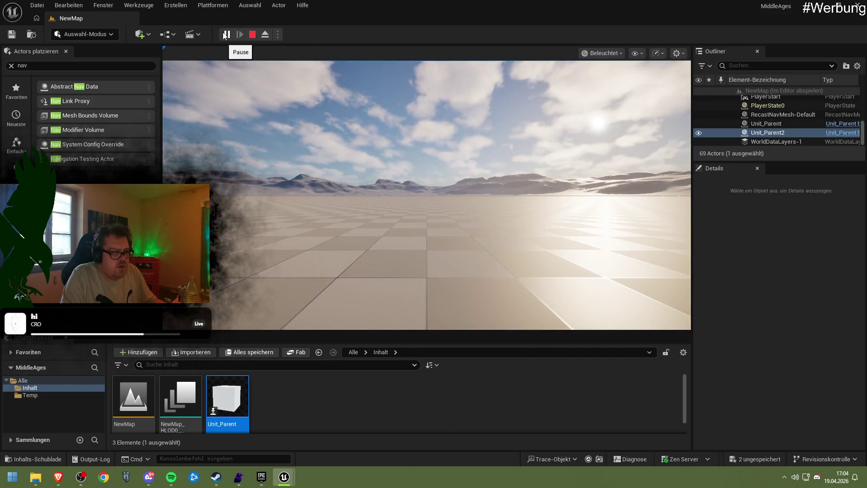
key(Escape)
click(226, 34)
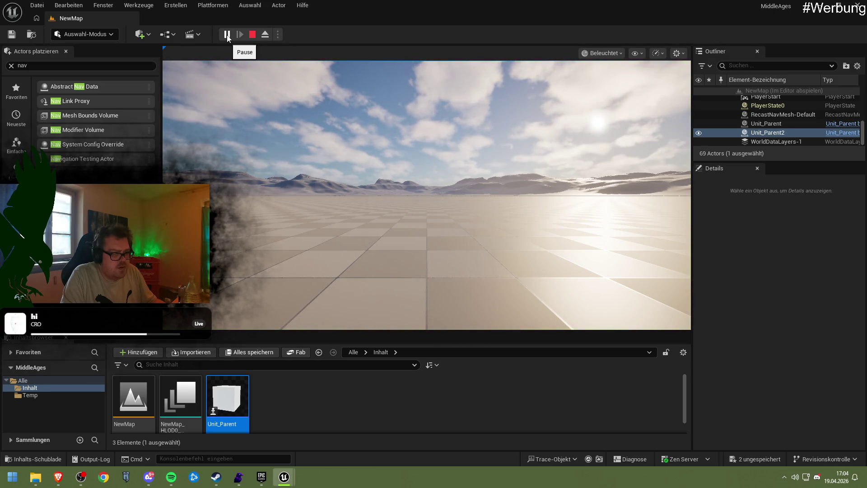
key(Escape)
mouse_move(284, 476)
click(300, 442)
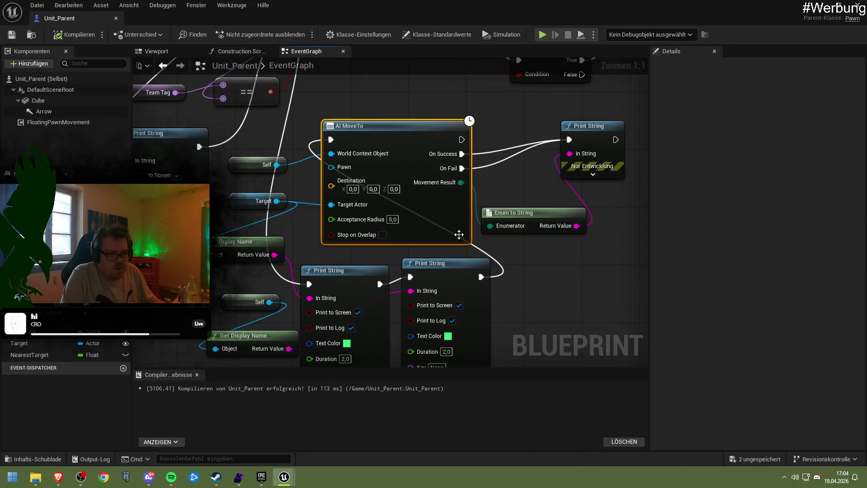
Step: Wire Self into AI MoveTo's Pawn input, compile, and play-test NewMap
drag(279, 166, 331, 167)
click(74, 34)
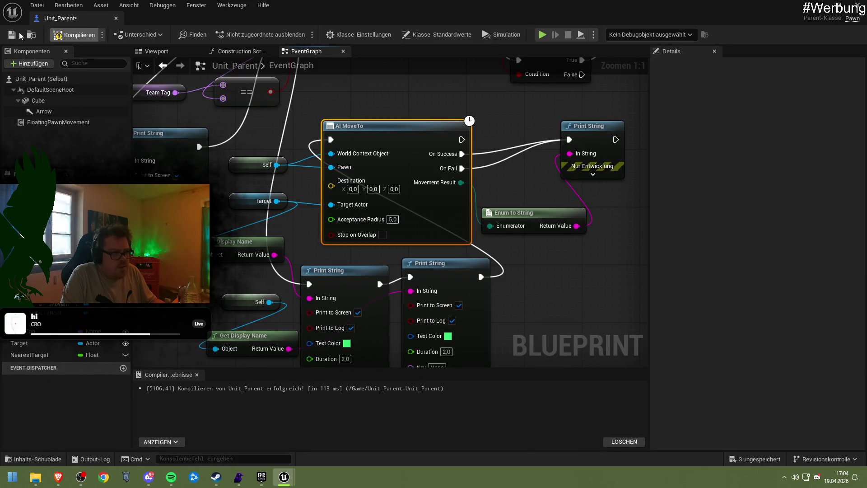
click(838, 6)
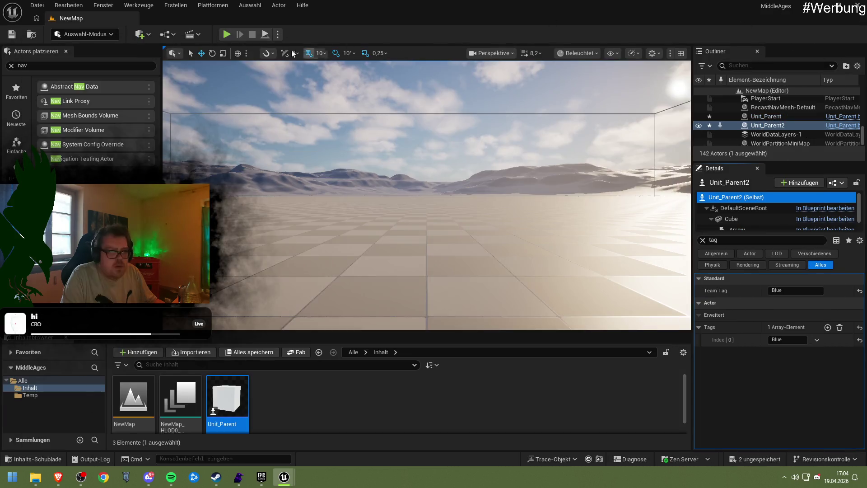
click(225, 35)
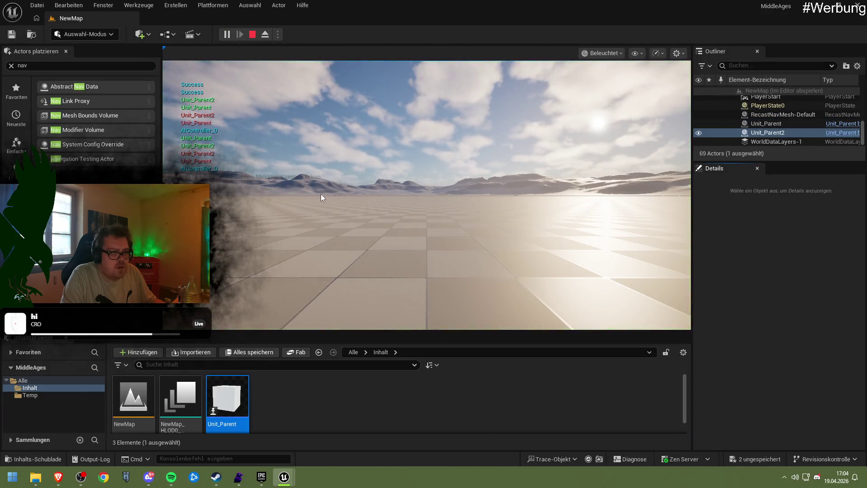
click(320, 194)
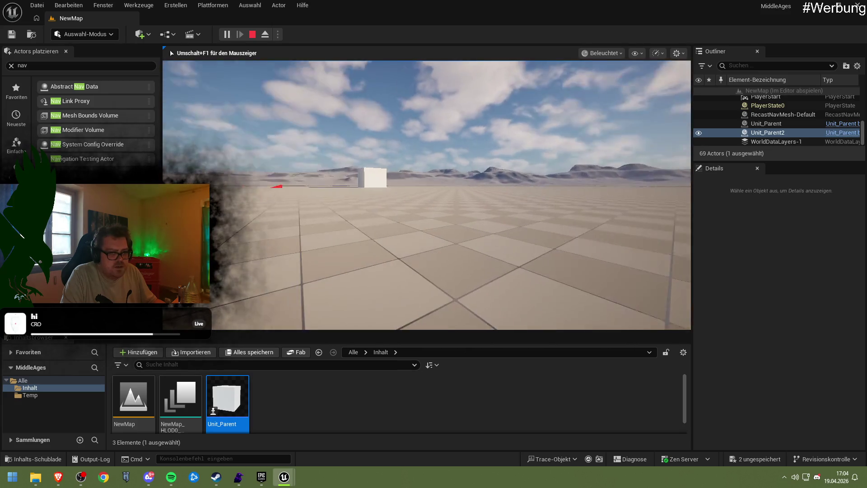
key(Escape)
click(815, 5)
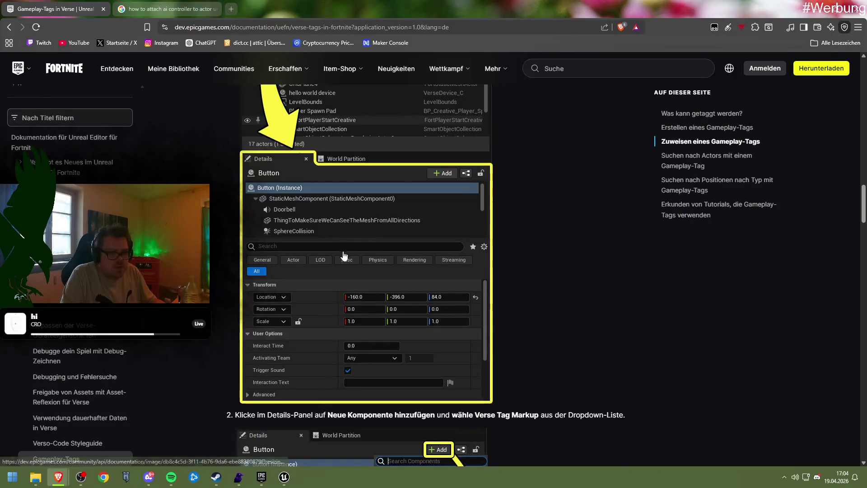
click(283, 476)
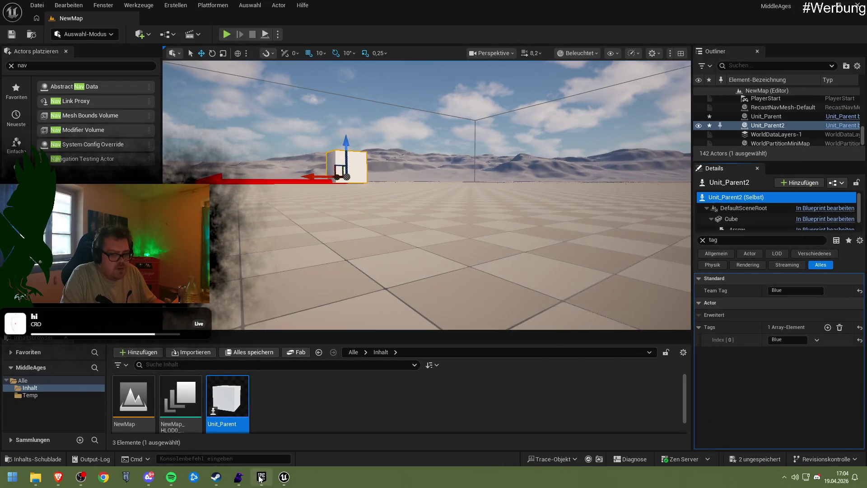
Step: Reopen Unit_Parent from the Content Browser and break Self's link to World Context Object
click(262, 476)
click(746, 52)
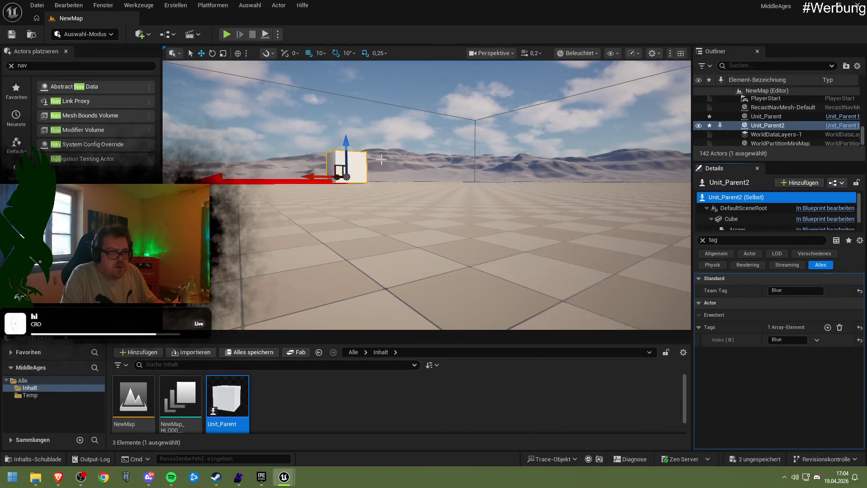
double_click(735, 197)
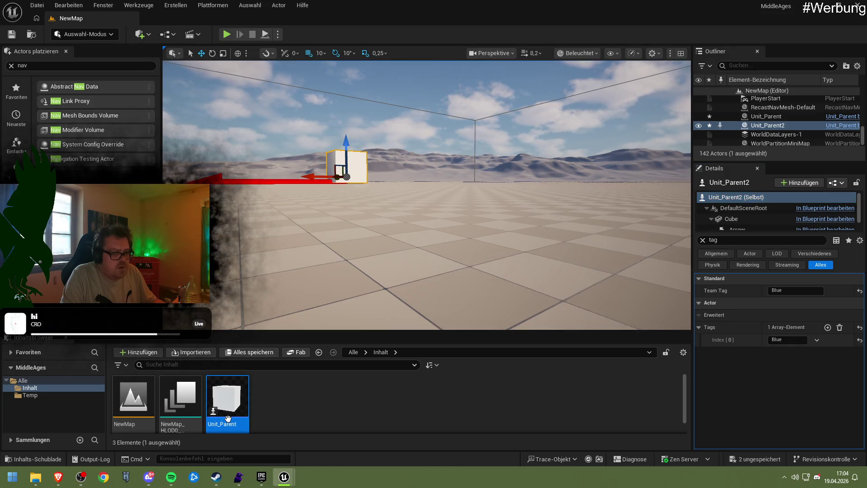
mouse_move(277, 165)
mouse_down()
mouse_move(330, 168)
mouse_move(317, 171)
mouse_up()
key(Escape)
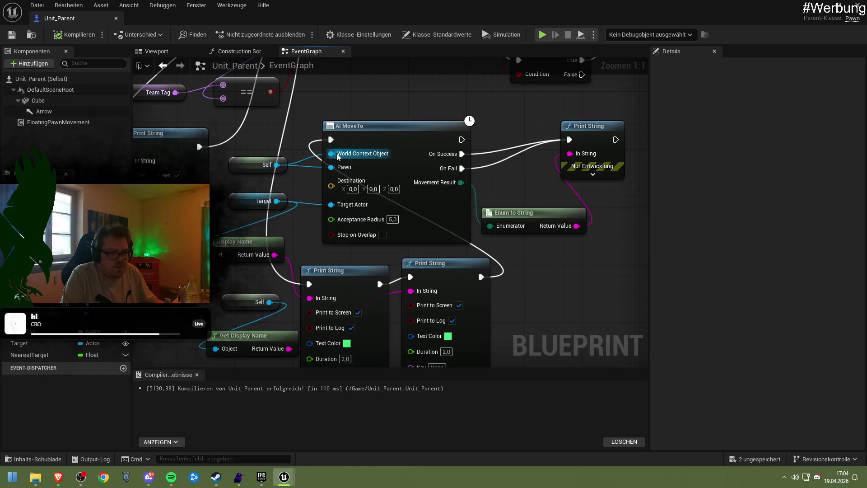
right_click(337, 157)
click(356, 188)
click(363, 162)
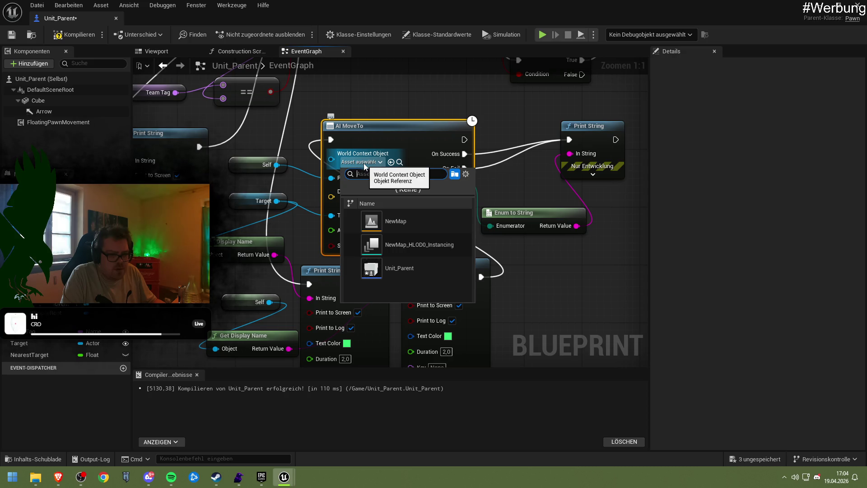
Step: Dismiss the World Context Object picker, recompile Unit_Parent, and simulate the level
click(365, 164)
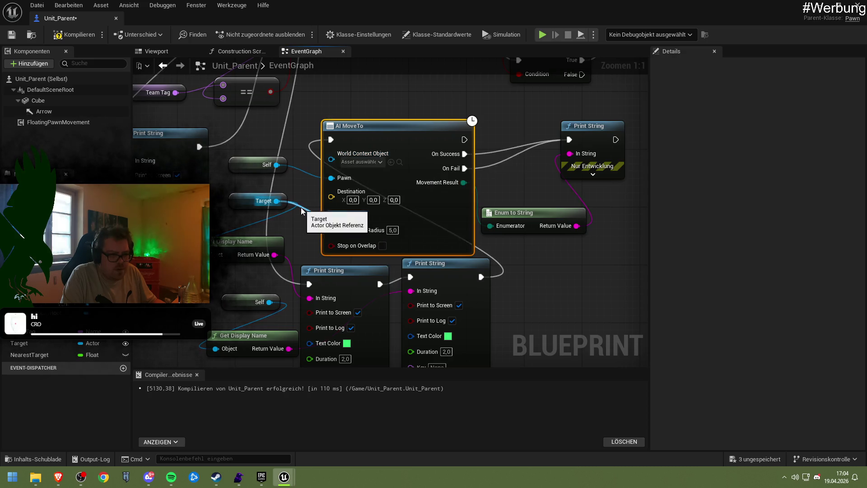
drag(350, 262, 369, 272)
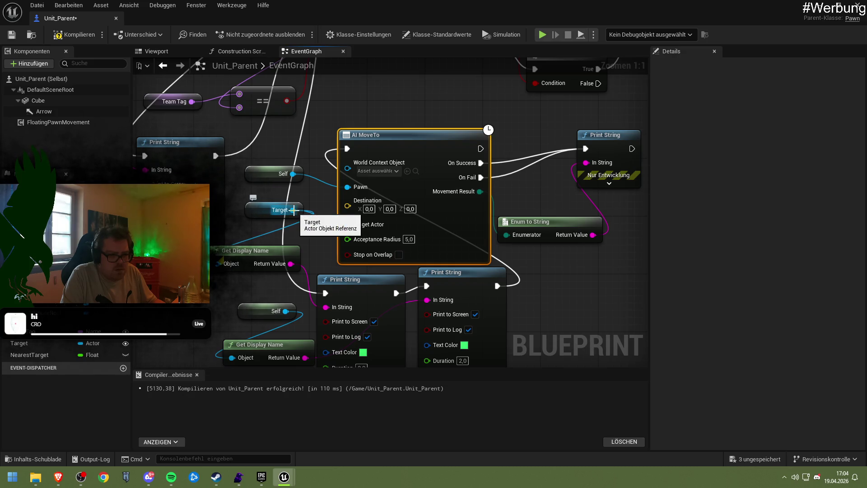
click(74, 34)
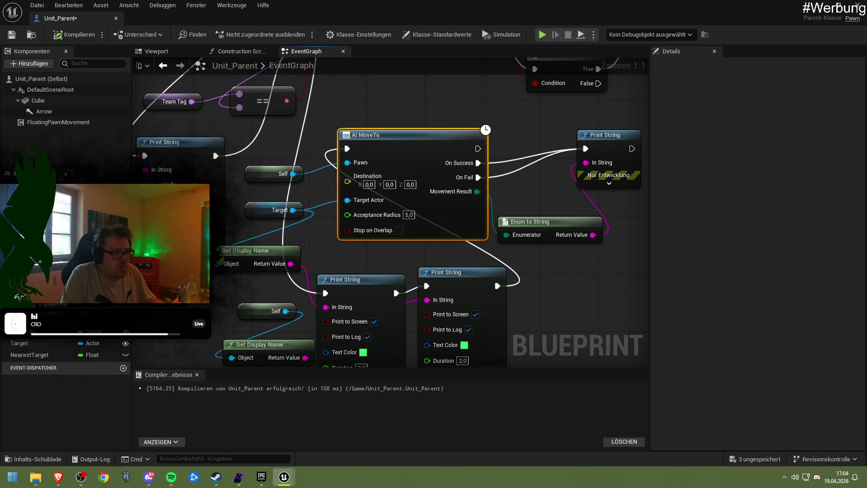
click(543, 34)
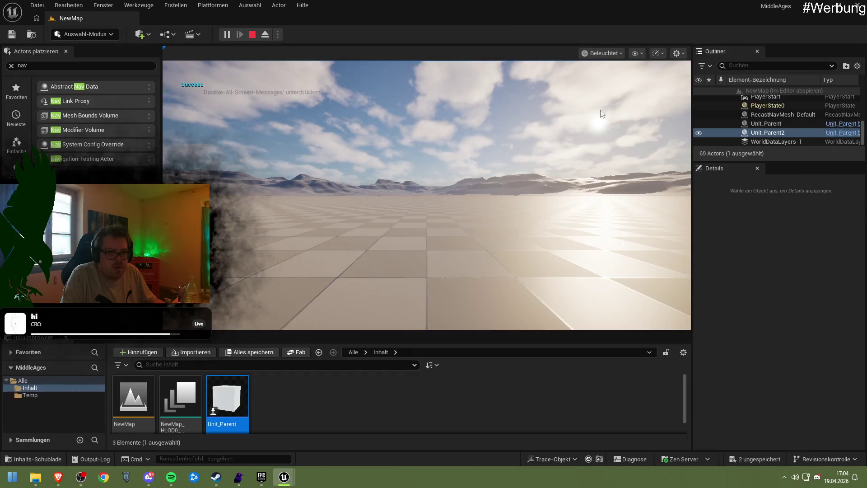
Step: Stop the simulation, play-test NewMap three times for Success messages, then return to Unit_Parent
key(Escape)
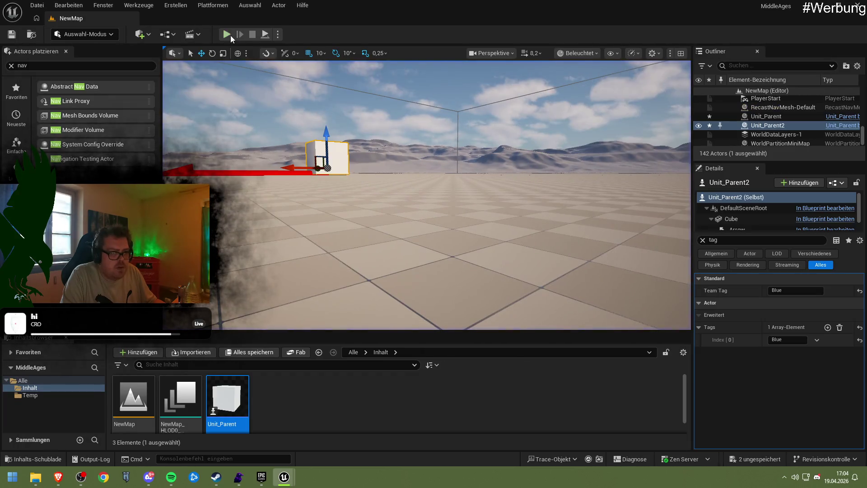
click(227, 35)
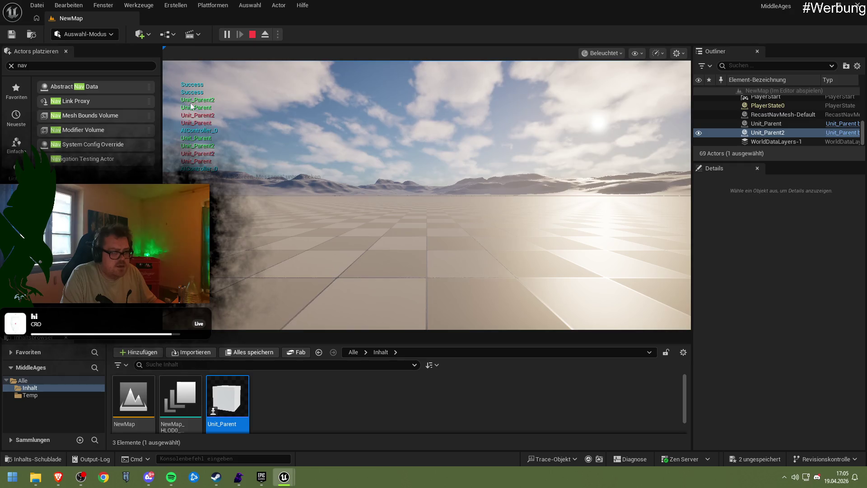
key(Escape)
click(227, 35)
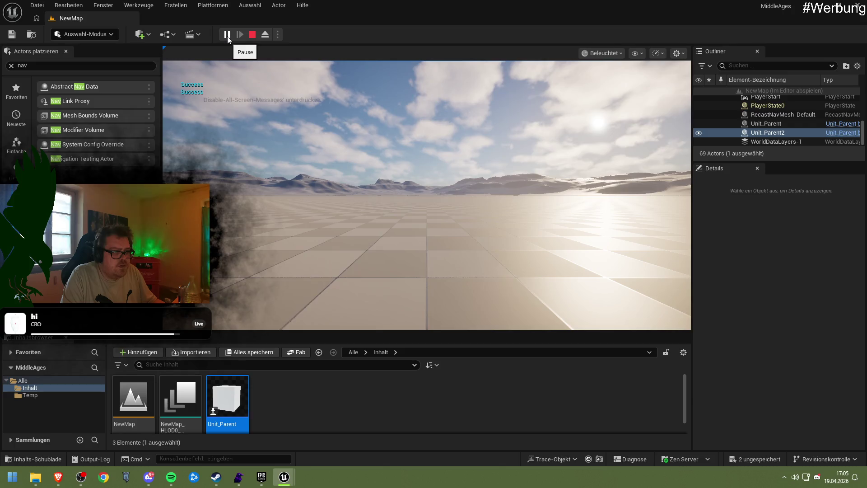
key(Escape)
click(227, 35)
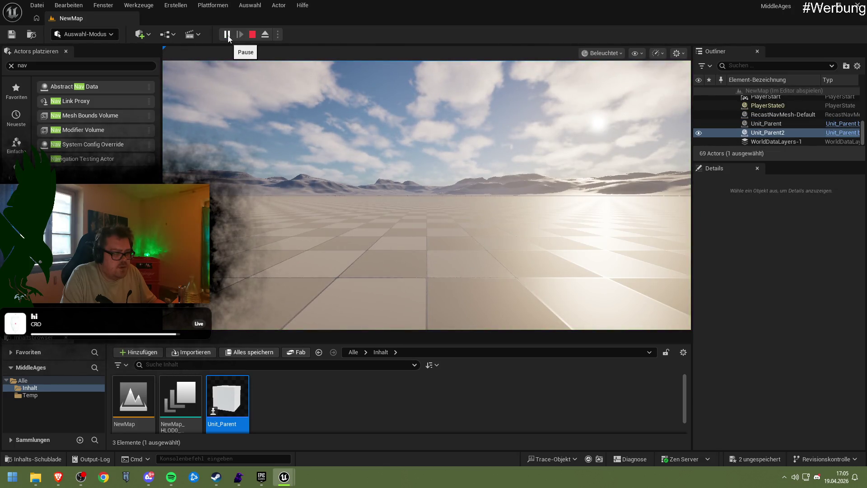
key(Escape)
mouse_move(284, 477)
click(291, 451)
Step: Pan the Unit_Parent event graph to review the AI MoveTo and Branch nodes
drag(305, 315, 304, 250)
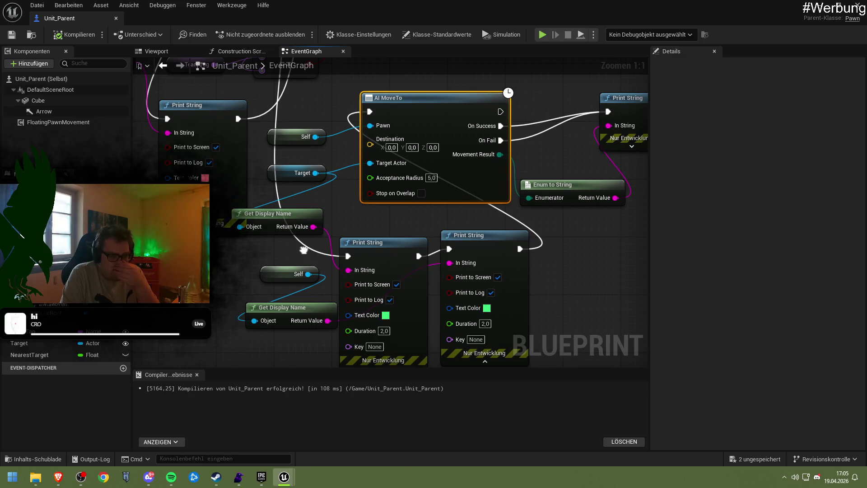
drag(304, 250, 304, 250)
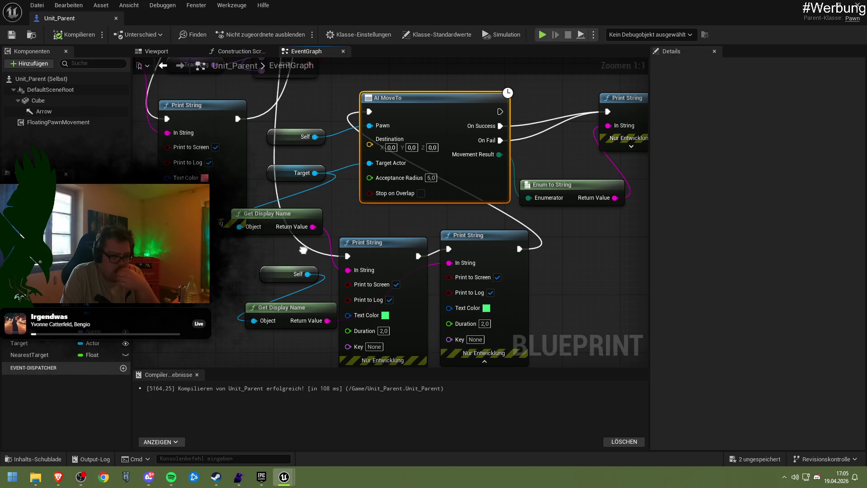
drag(303, 250, 291, 336)
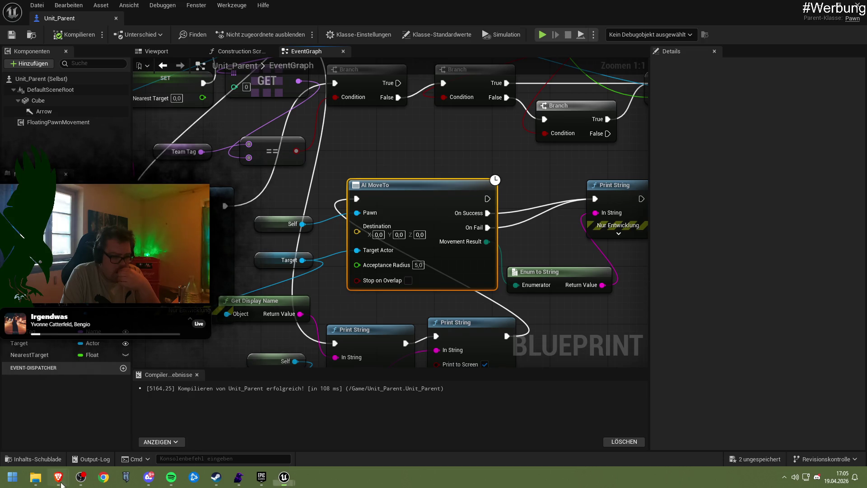
click(58, 477)
Step: Search Google for 'ai move to bedingungen unreal'
scroll(218, 246, down, 4)
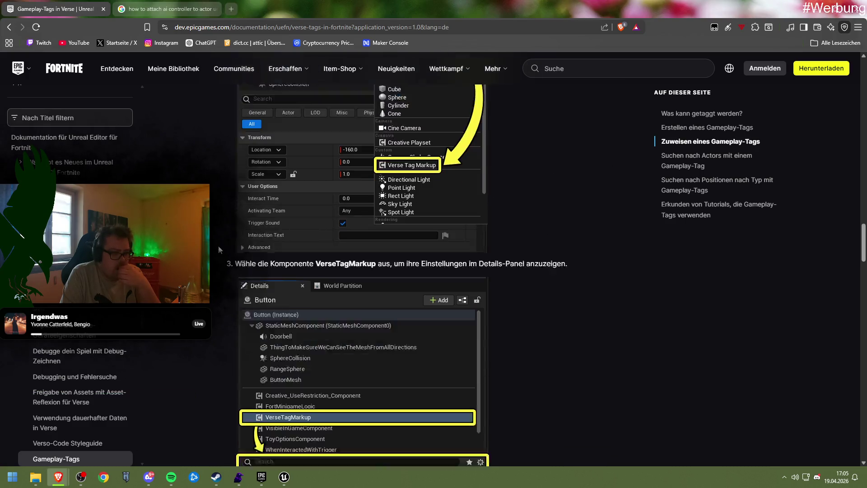
scroll(218, 247, down, 15)
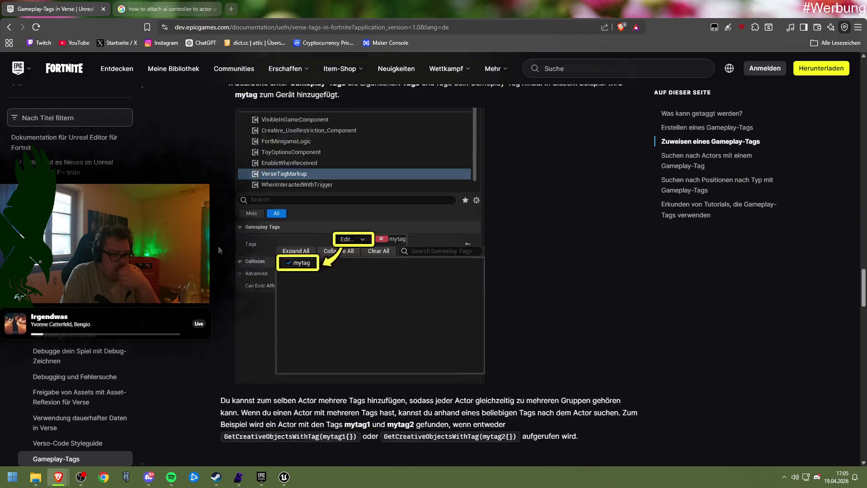
click(213, 27)
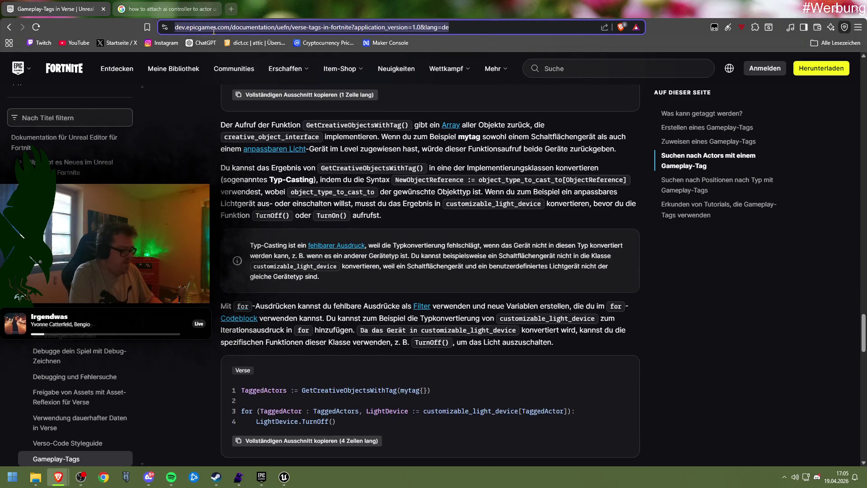
text(ai move to )
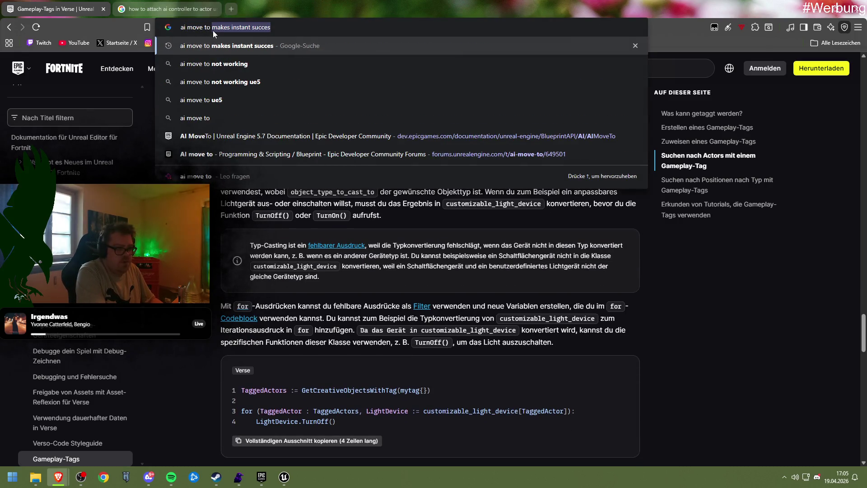
text(bedingungen unreal)
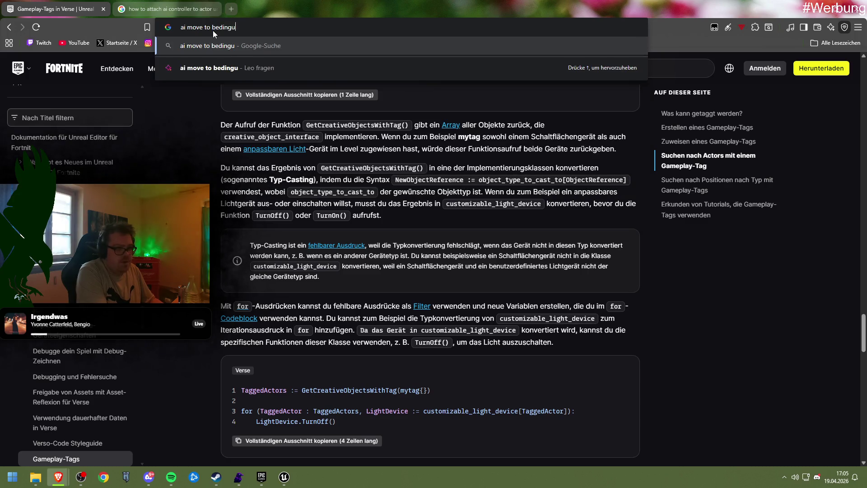
key(Return)
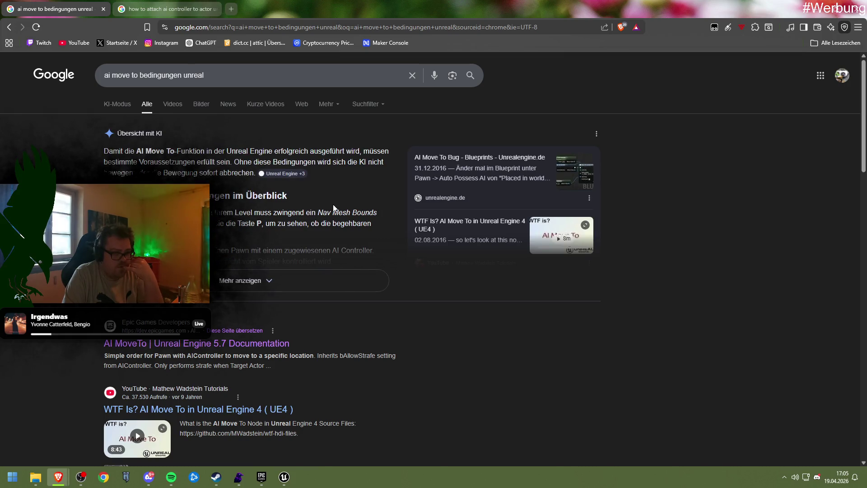
Step: Expand the AI overview with 'Mehr anzeigen' and read through it
click(281, 277)
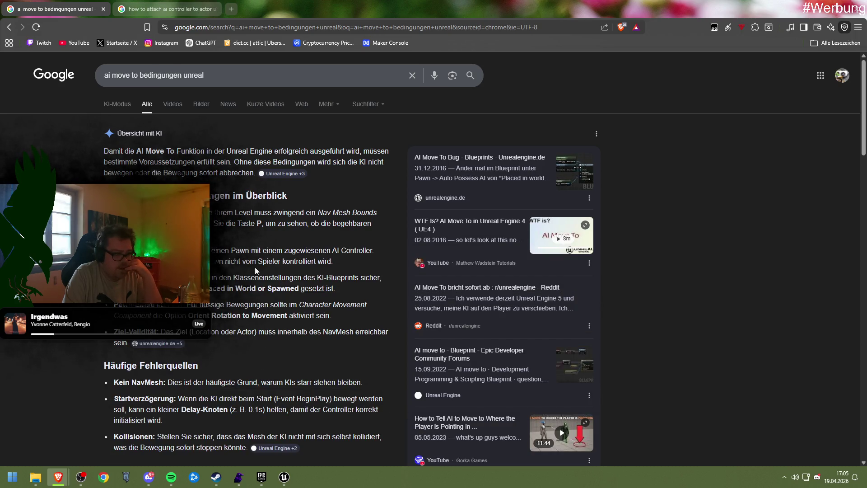
scroll(256, 270, down, 1)
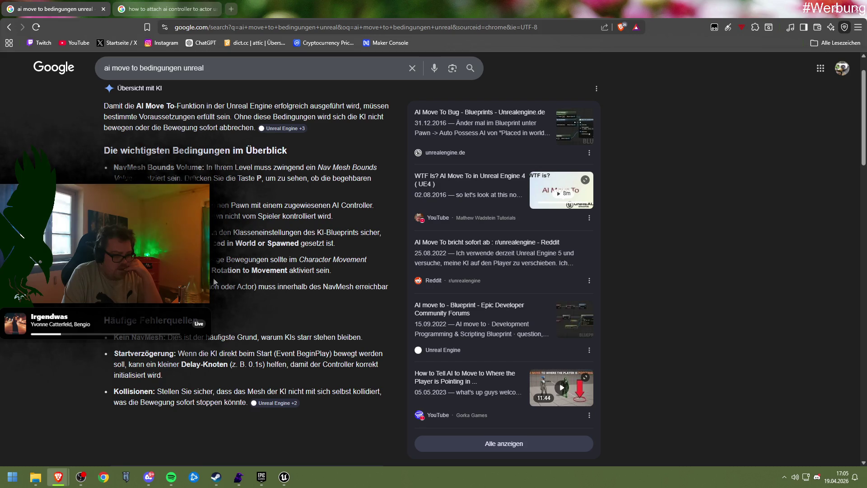
scroll(214, 281, down, 1)
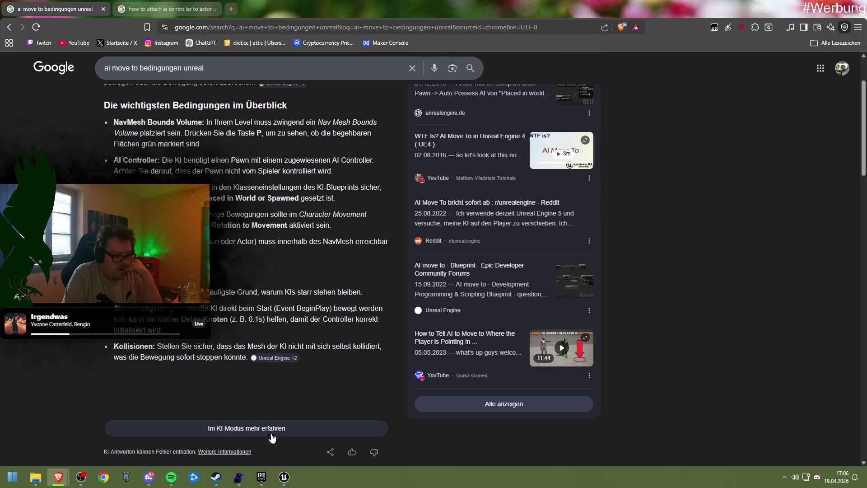
mouse_move(268, 478)
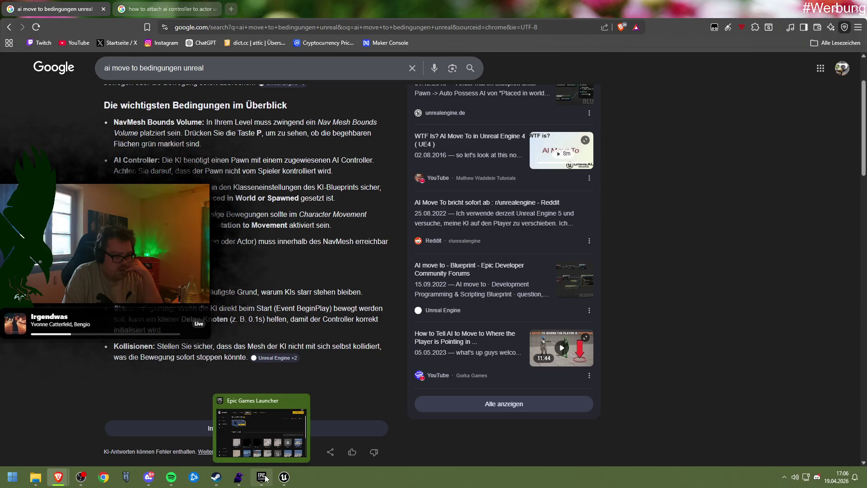
click(266, 479)
Step: Back in Unit_Parent, inspect the FloatingPawnMovement component and then the class defaults
mouse_move(284, 477)
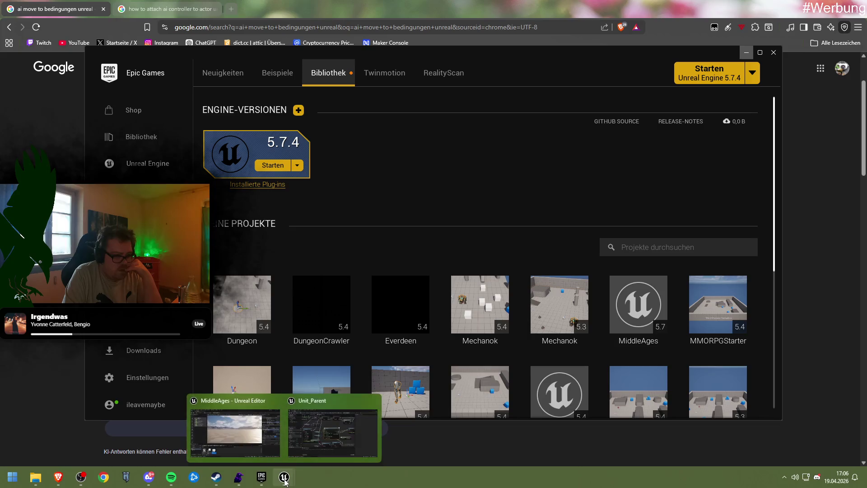
click(304, 440)
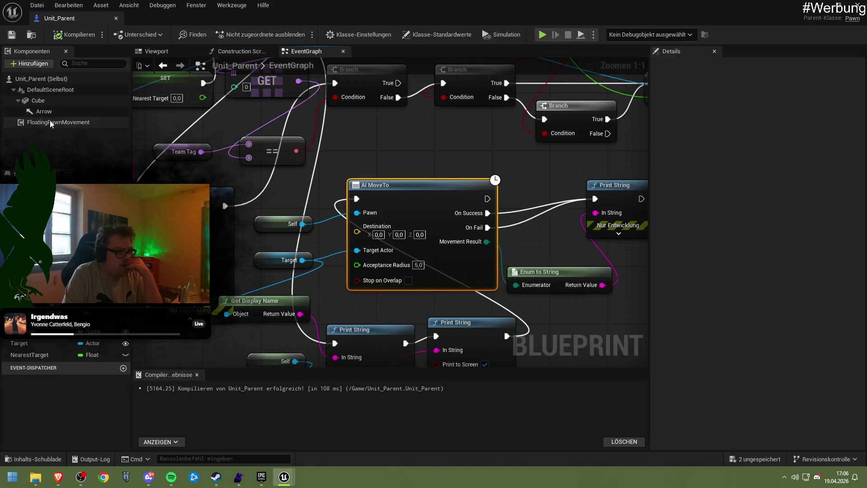
click(50, 122)
scroll(710, 377, down, 10)
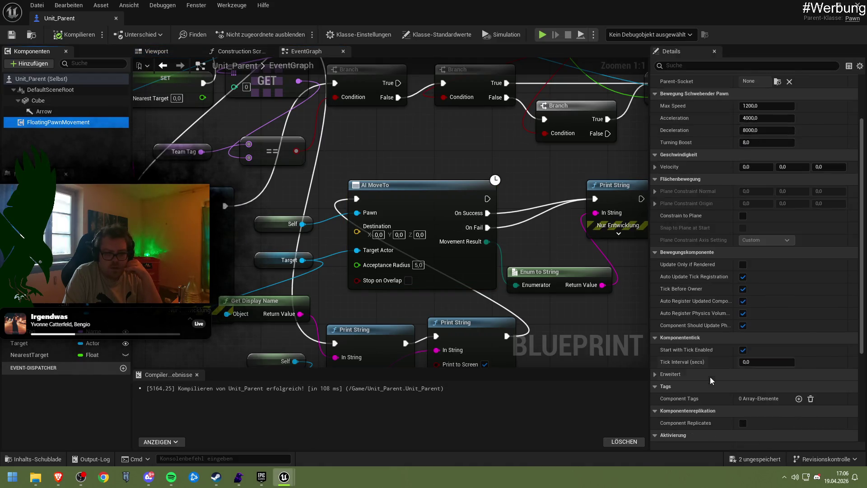
scroll(668, 346, up, 2)
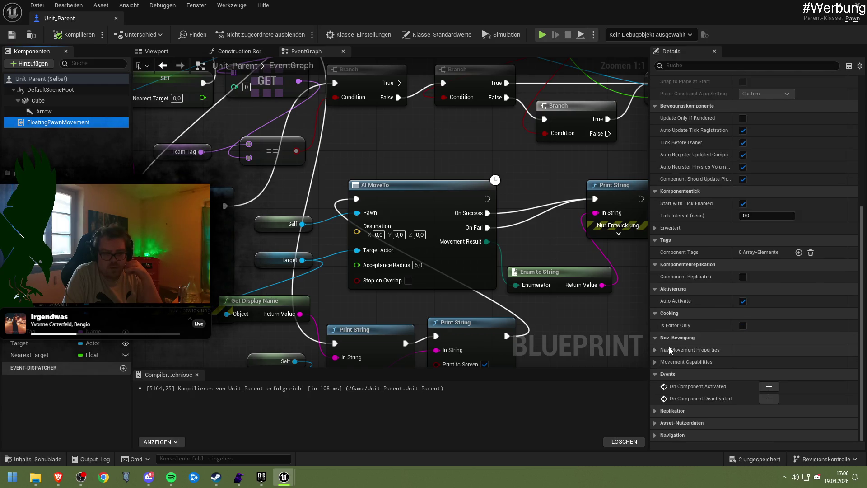
click(43, 79)
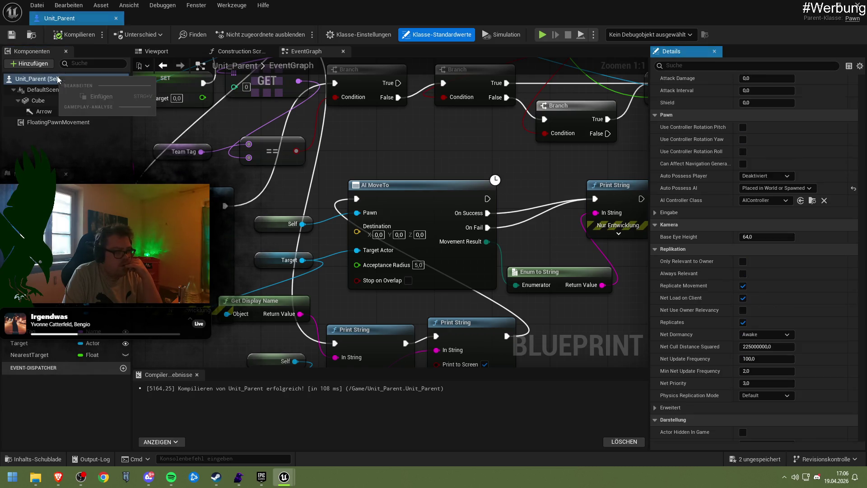
Step: Search the add-component list for movement components, then close it without adding any
click(25, 65)
text(cha)
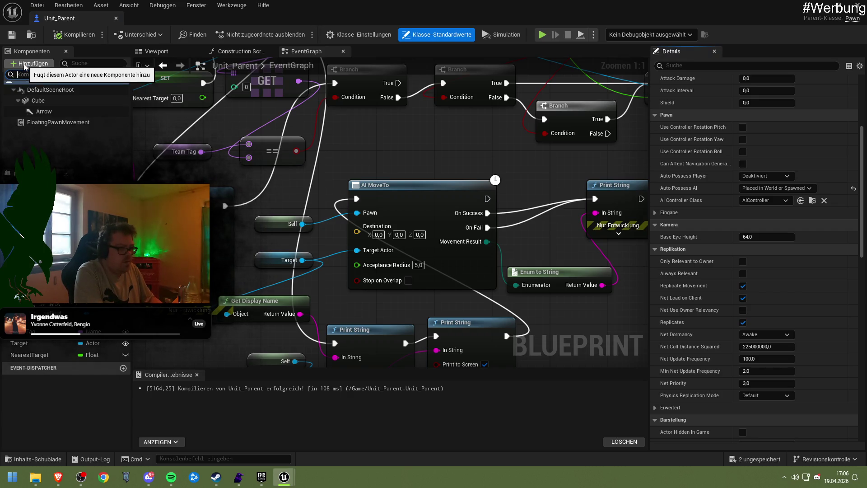
text(ement)
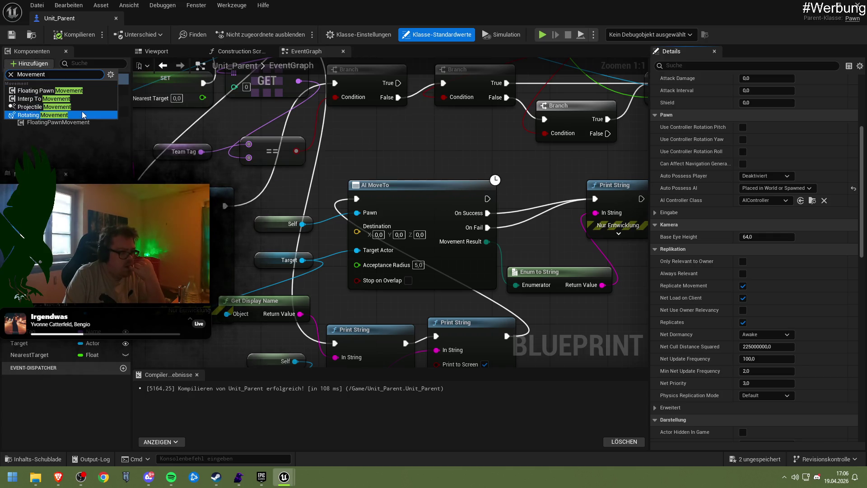
key(Escape)
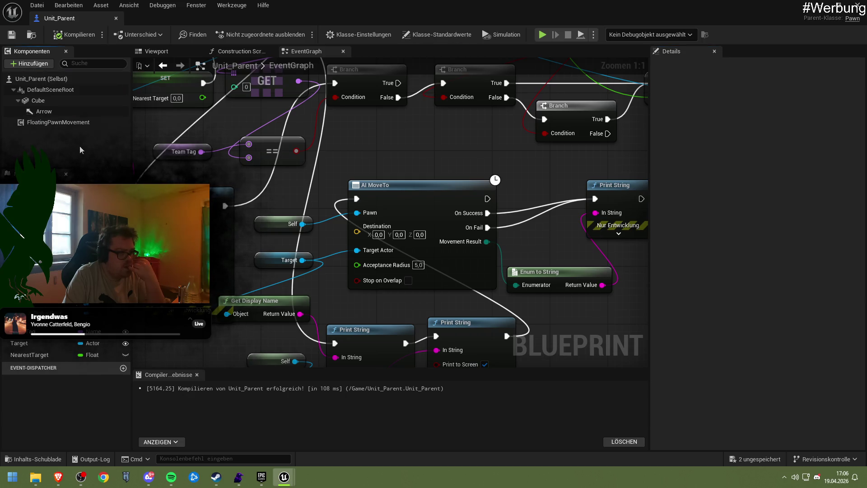
click(41, 79)
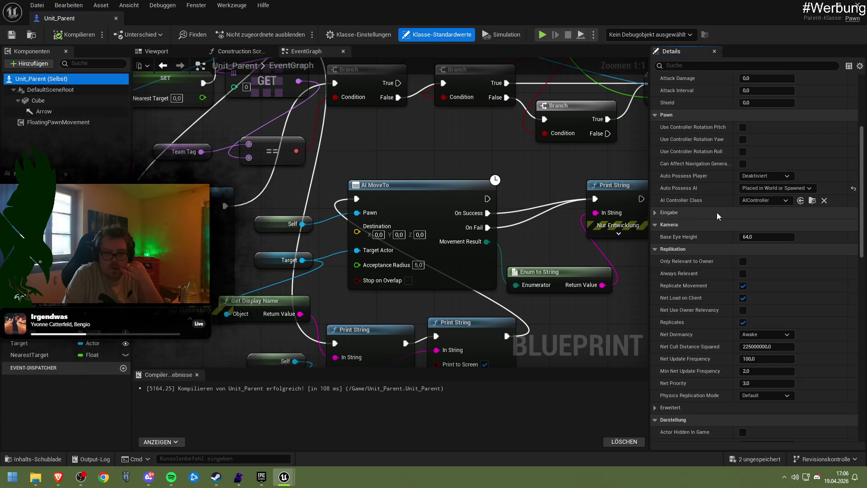
Step: Scroll through Unit_Parent's class defaults and check the advanced tick options
scroll(706, 213, down, 3)
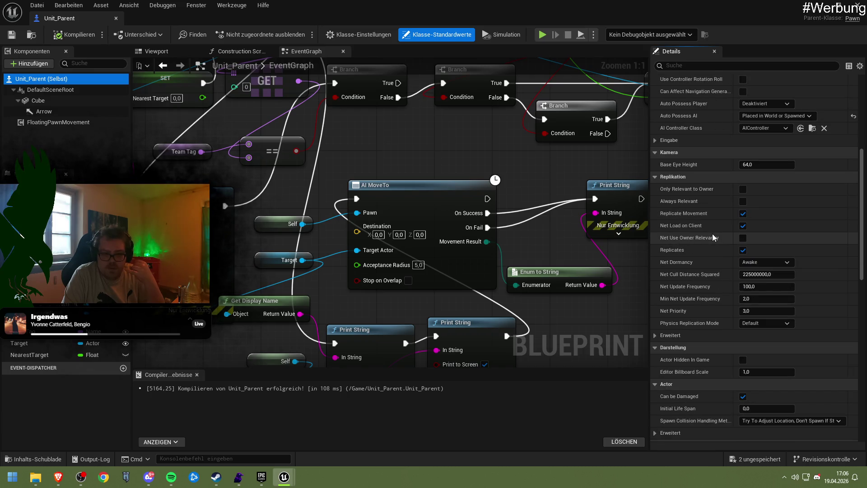
scroll(712, 234, down, 12)
scroll(711, 234, down, 10)
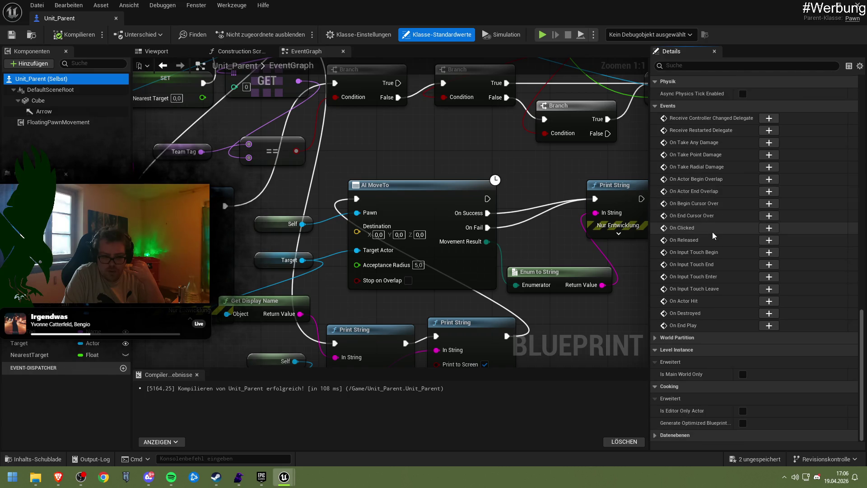
scroll(712, 231, up, 14)
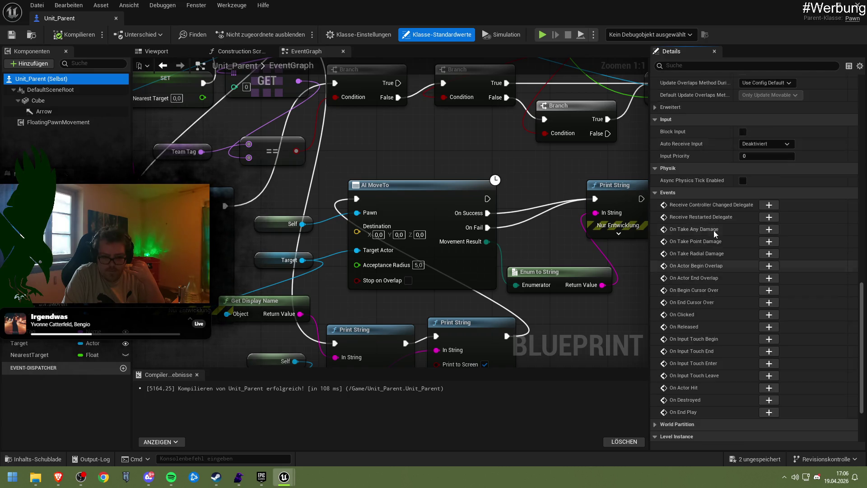
scroll(713, 231, up, 12)
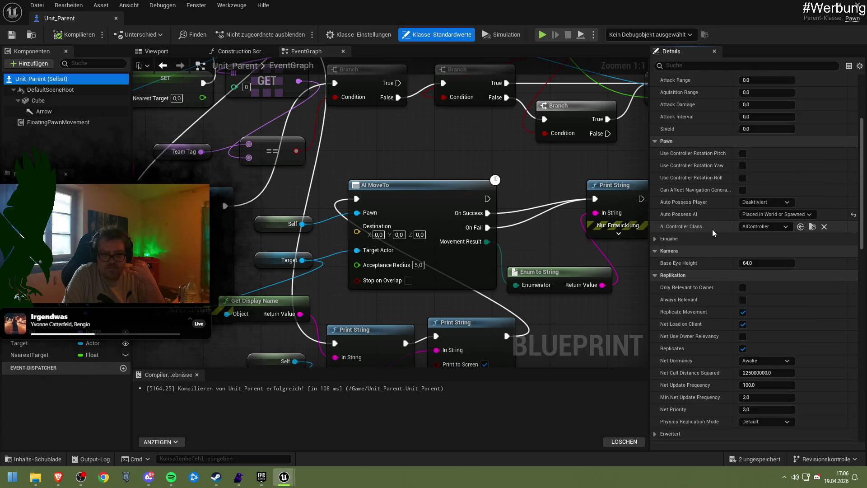
scroll(713, 231, up, 6)
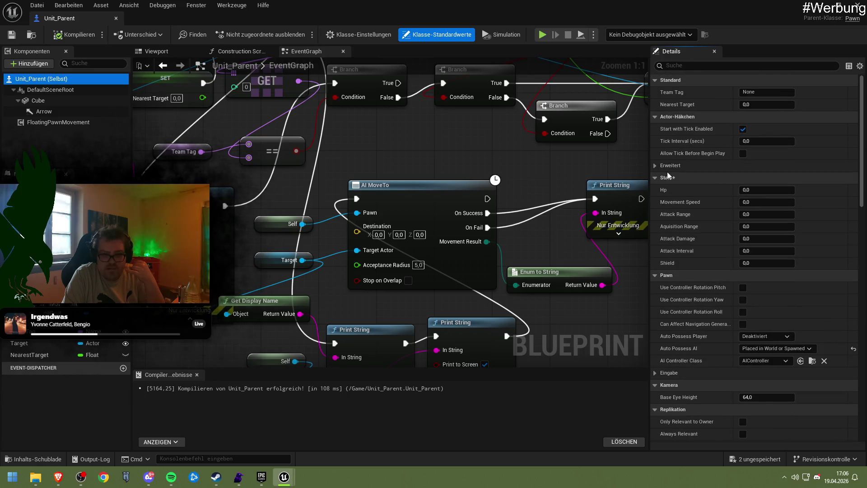
click(666, 167)
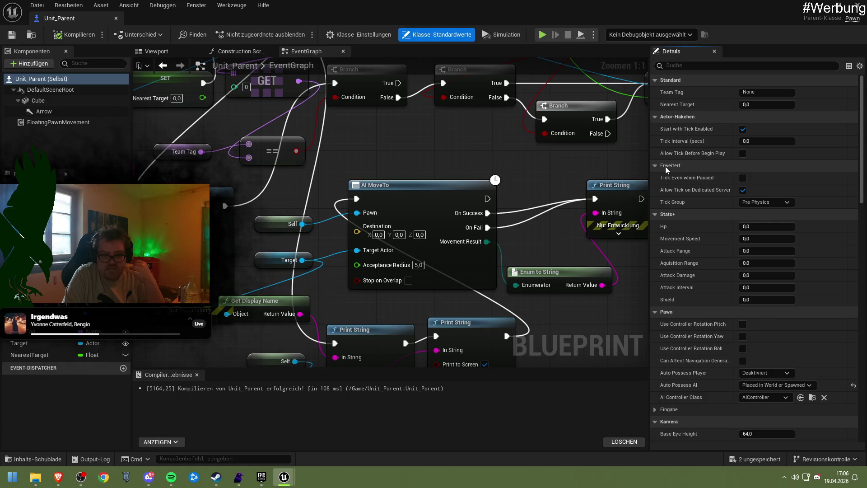
click(665, 166)
Step: Filter Details by 'move', inspect Replicated Movement, then open Class Settings and clear the filter
click(692, 67)
text(e)
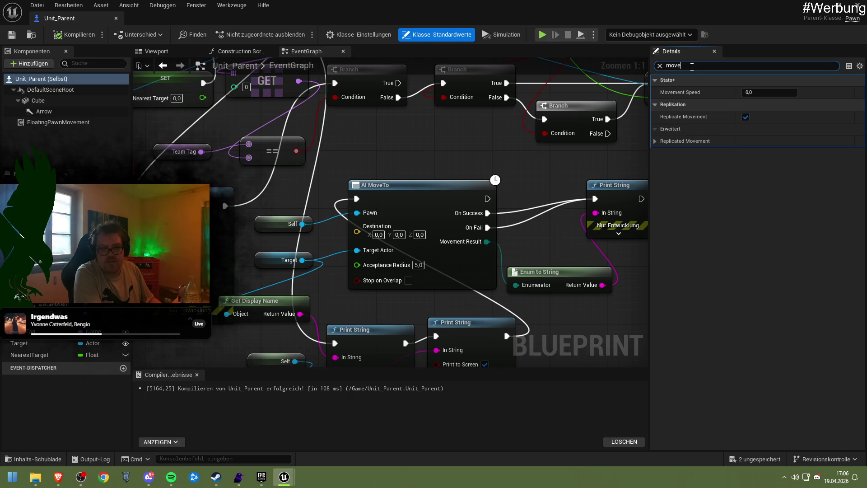
click(692, 129)
click(656, 140)
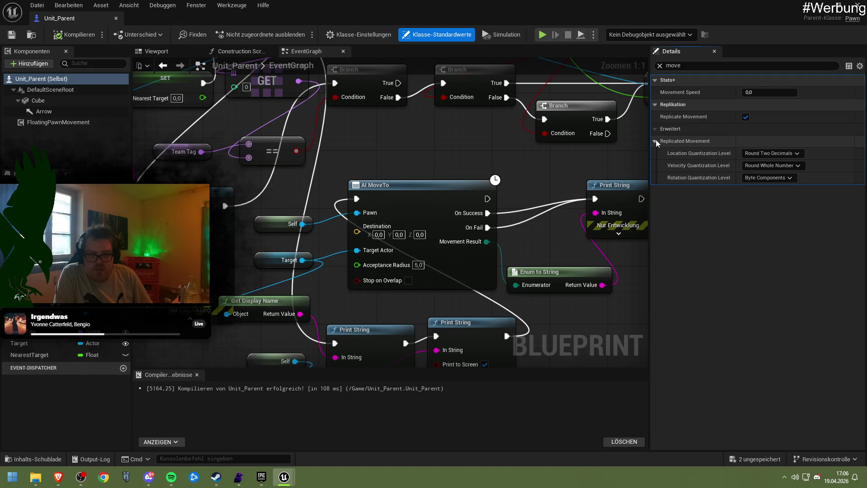
click(656, 141)
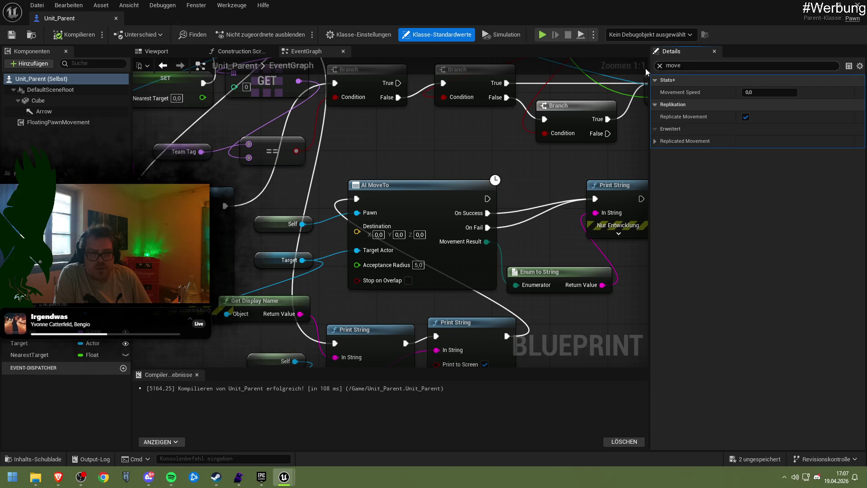
click(359, 34)
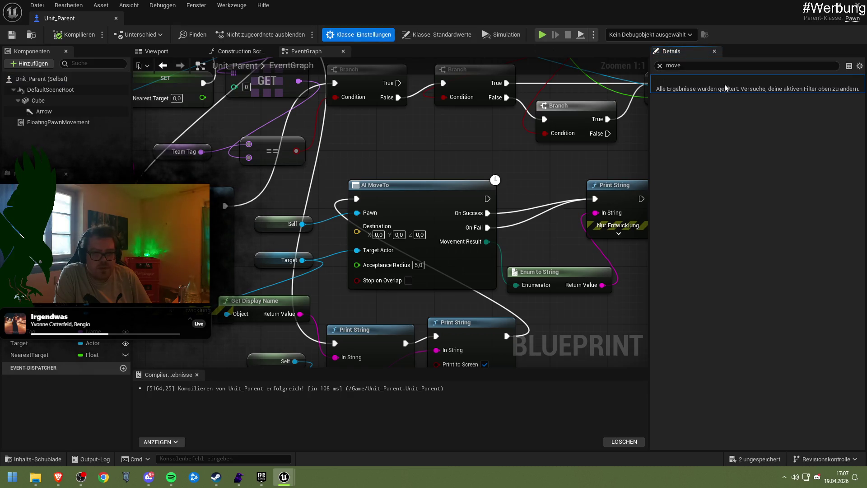
key(ctrl+a)
key(BackSpace)
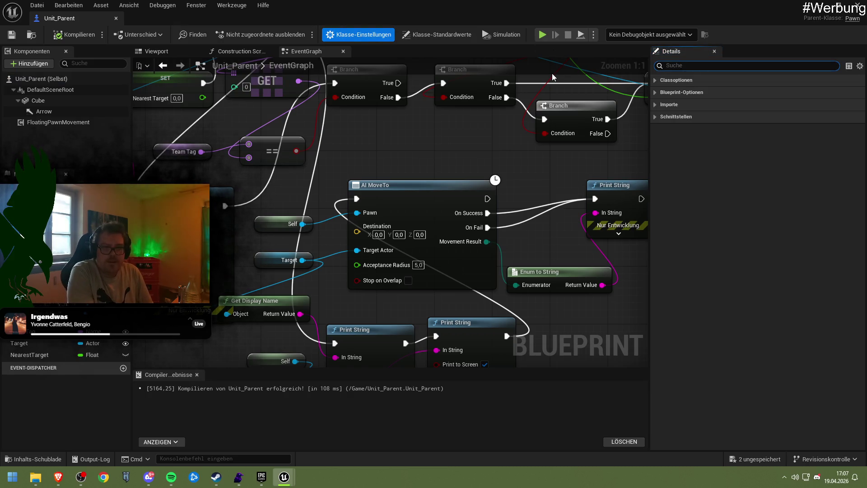
click(653, 83)
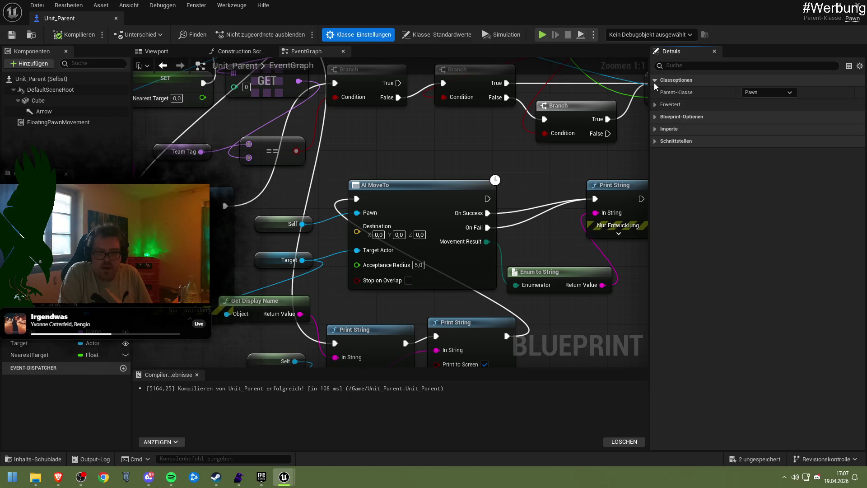
click(654, 82)
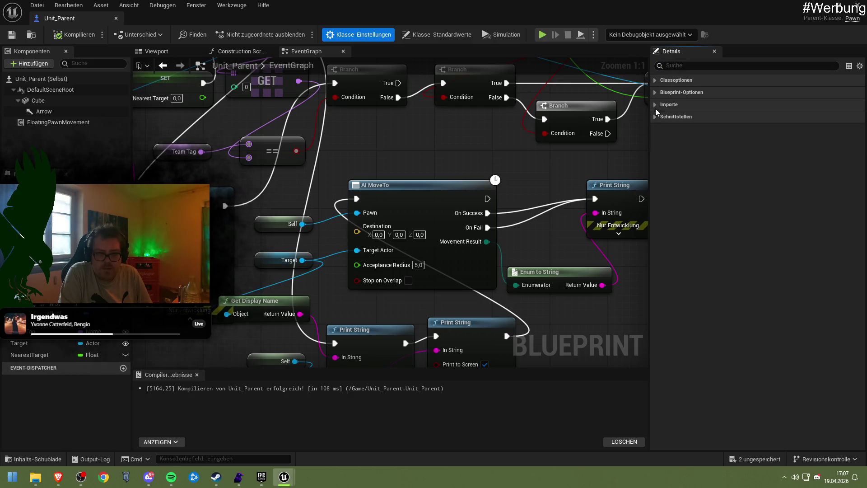
click(656, 91)
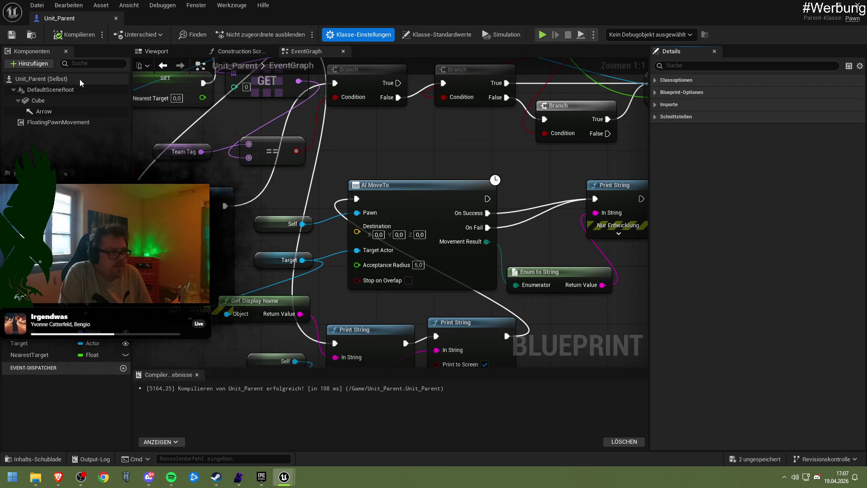
right_click(56, 77)
right_click(41, 90)
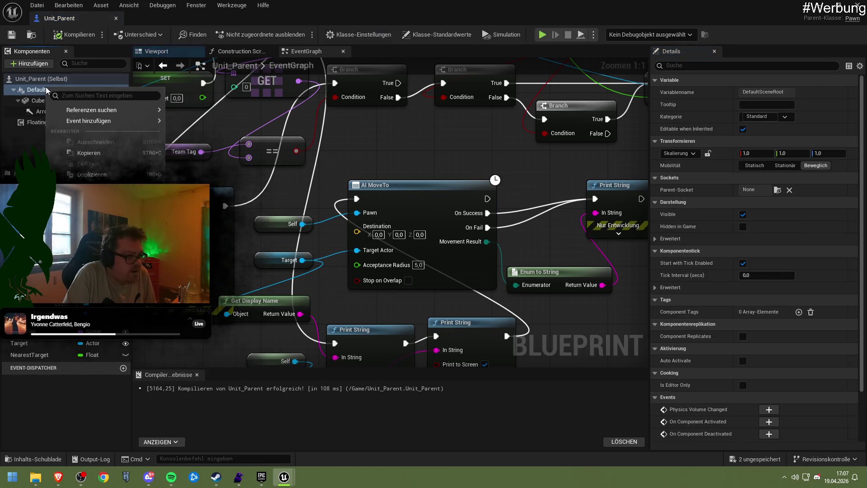
click(29, 53)
click(28, 62)
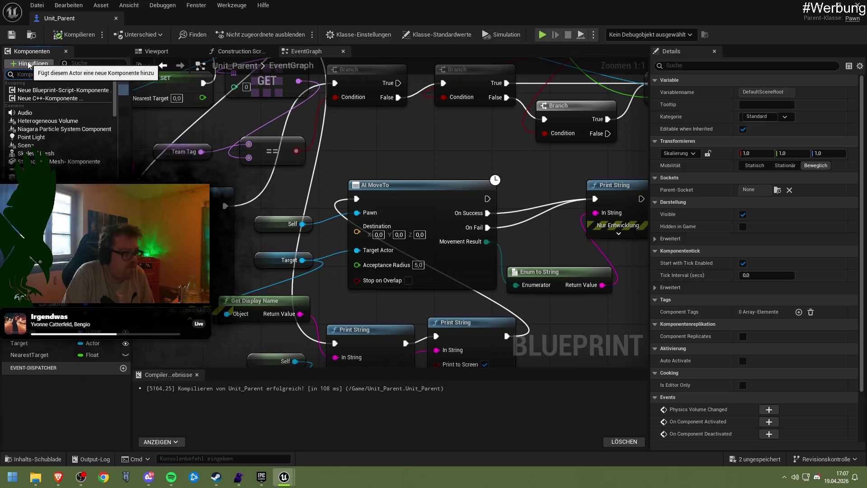
text(Move)
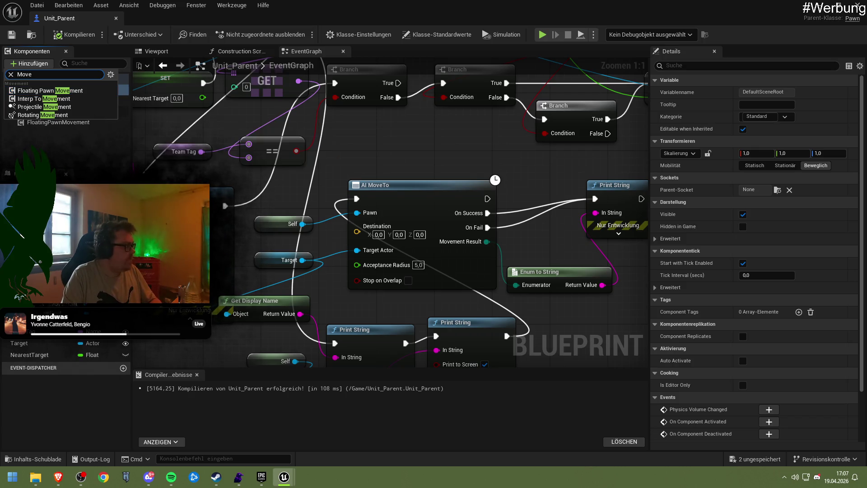
key(alt+Tab)
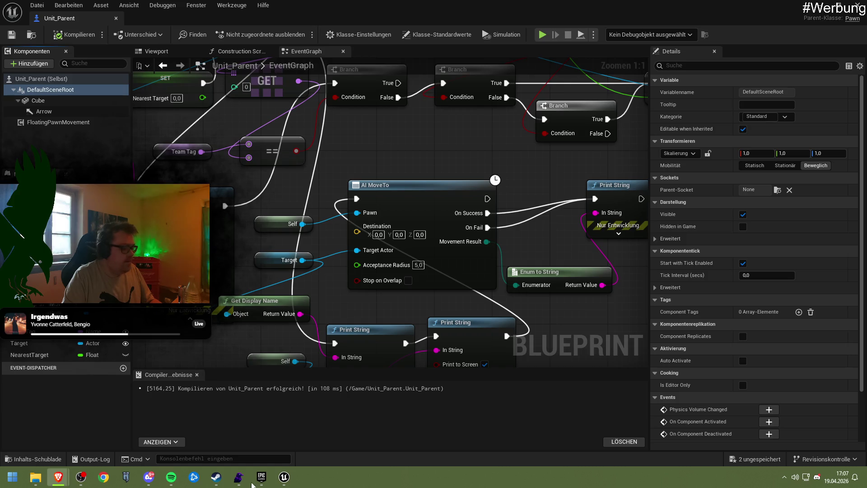
Step: Return to the Google results and open the 'Unreal Engine 5 AI: Move to Blueprint Code' video
mouse_move(56, 486)
click(146, 442)
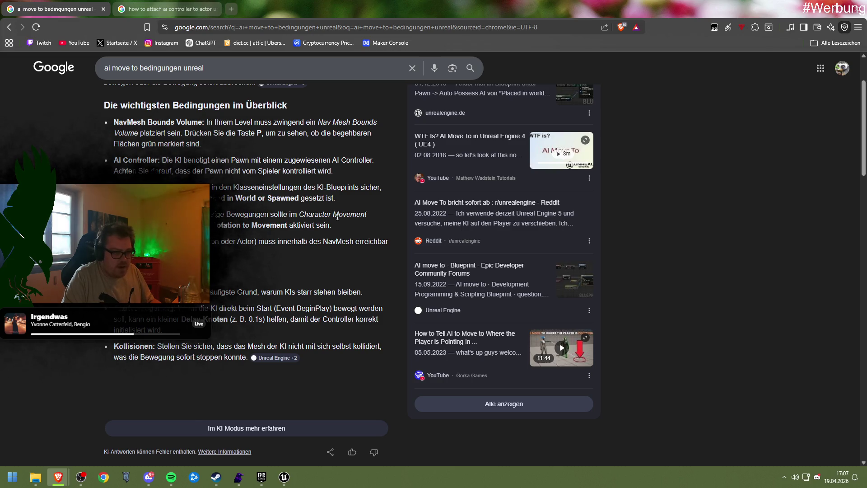
scroll(290, 286, down, 8)
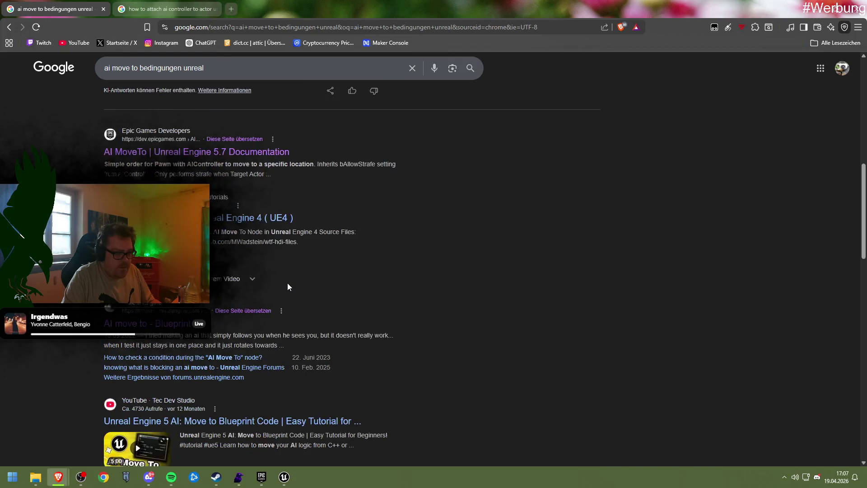
scroll(283, 281, down, 4)
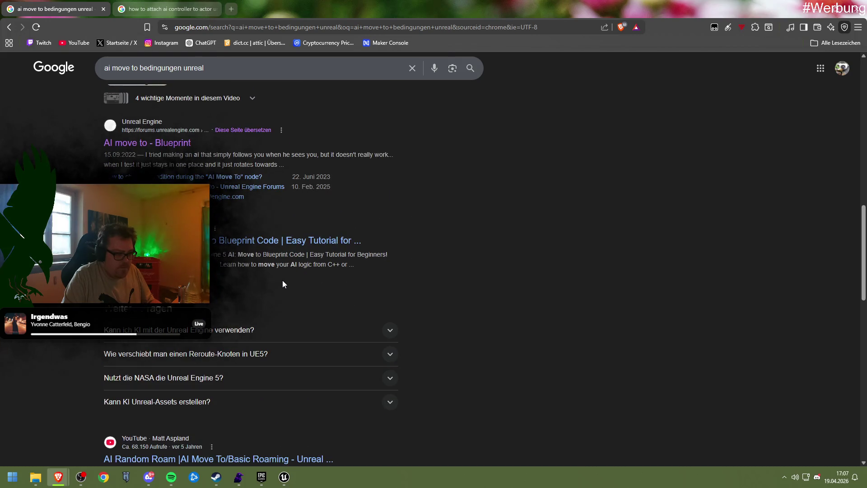
click(240, 242)
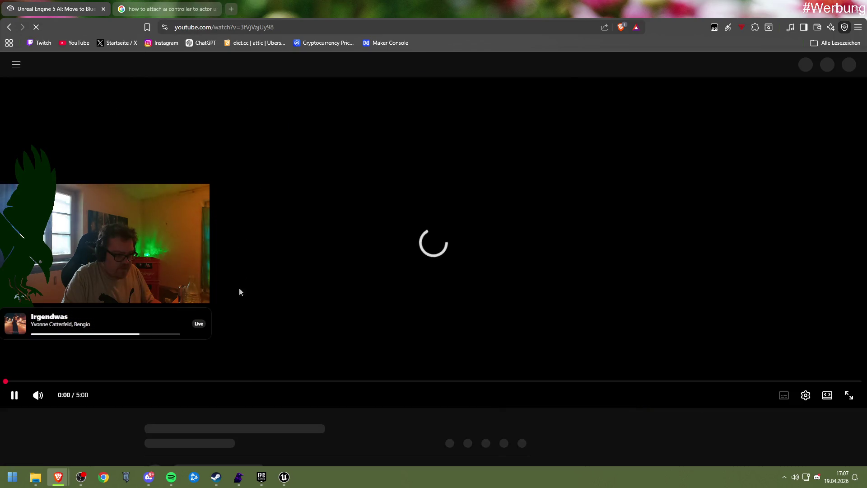
Step: Seek the tutorial from 1:37 to about 2:19 and pause it on the AI MoveTo node
click(285, 383)
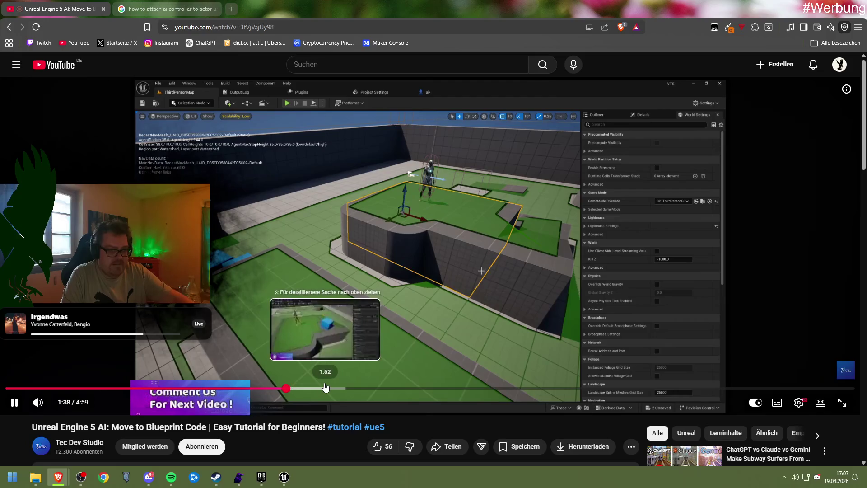
drag(325, 387, 425, 388)
click(315, 318)
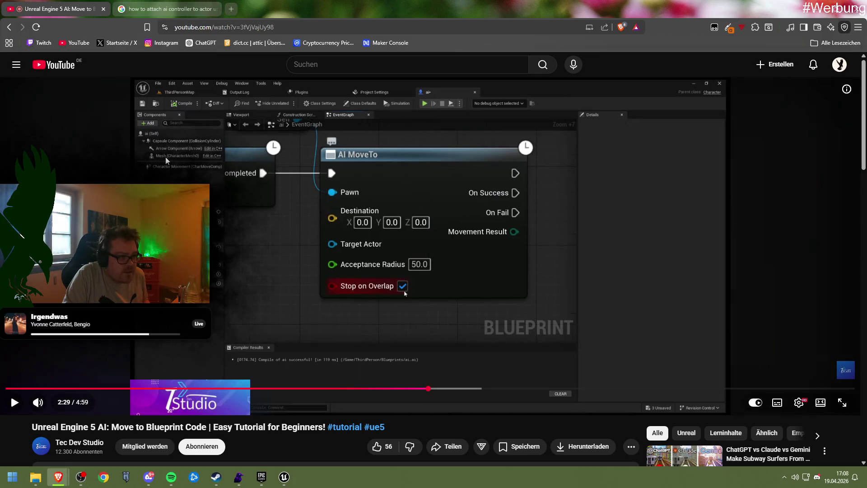
click(261, 476)
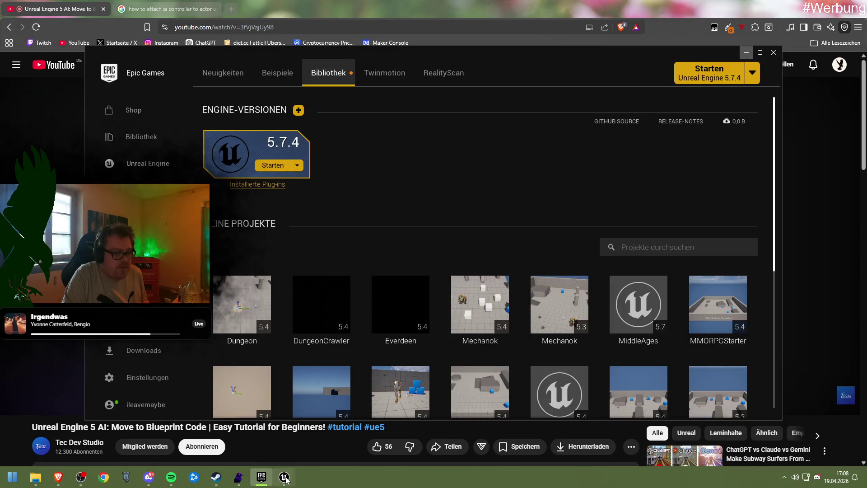
Step: Add a CustomMesh component under the Cube component via a 'mesh' search
mouse_move(283, 476)
click(233, 432)
click(31, 101)
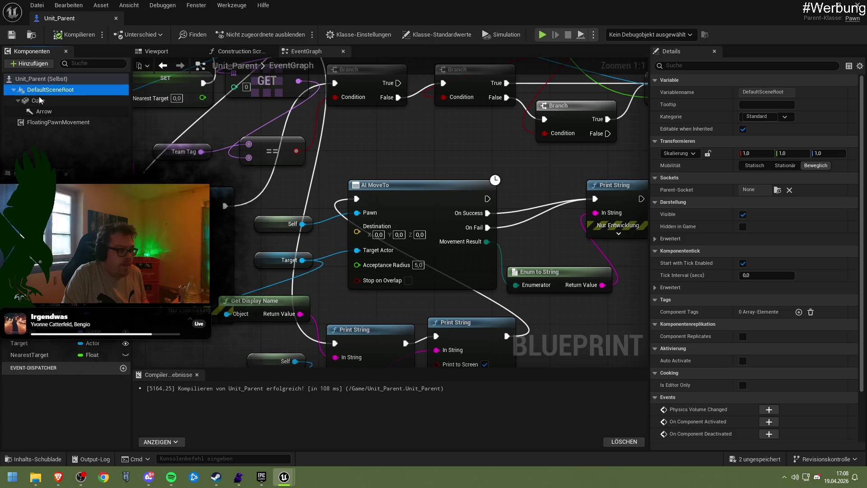
right_click(37, 101)
key(Escape)
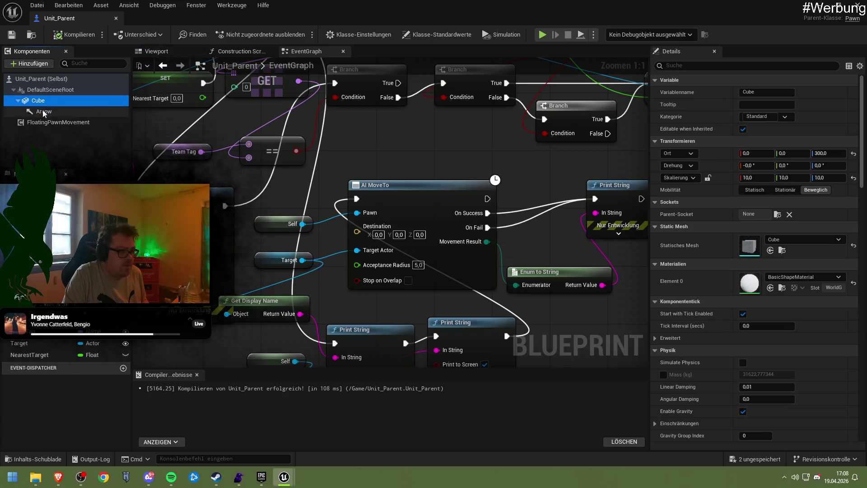
click(32, 63)
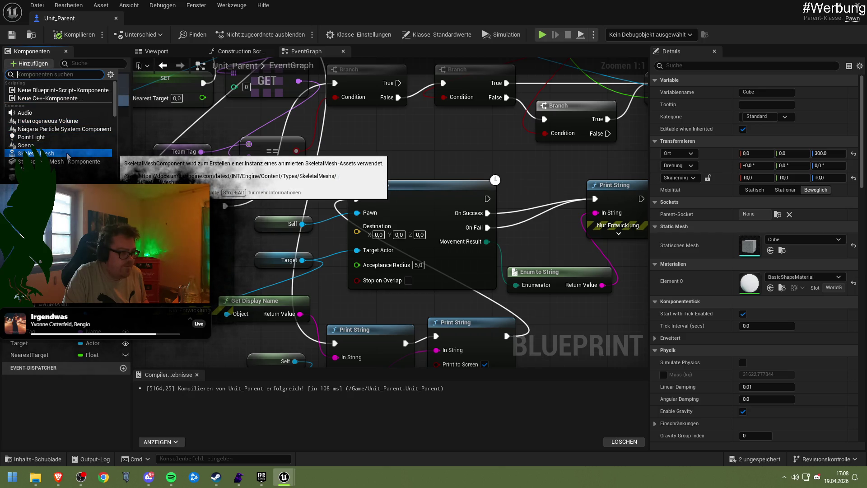
text(mesh)
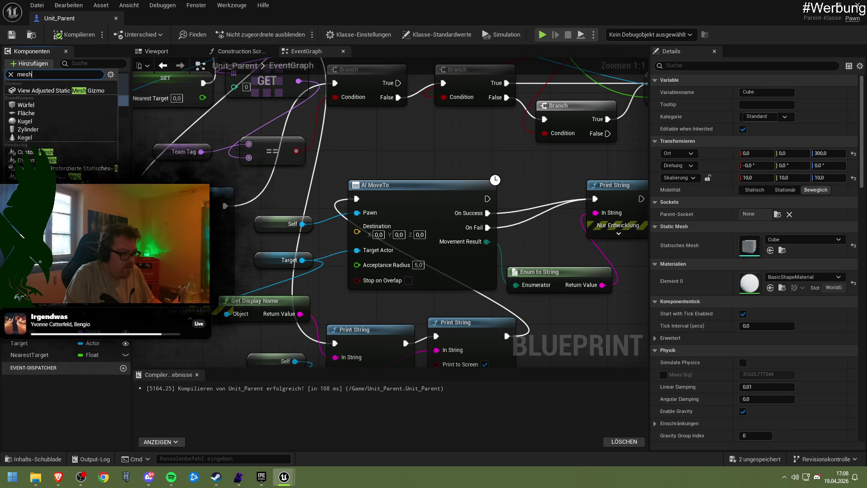
click(58, 152)
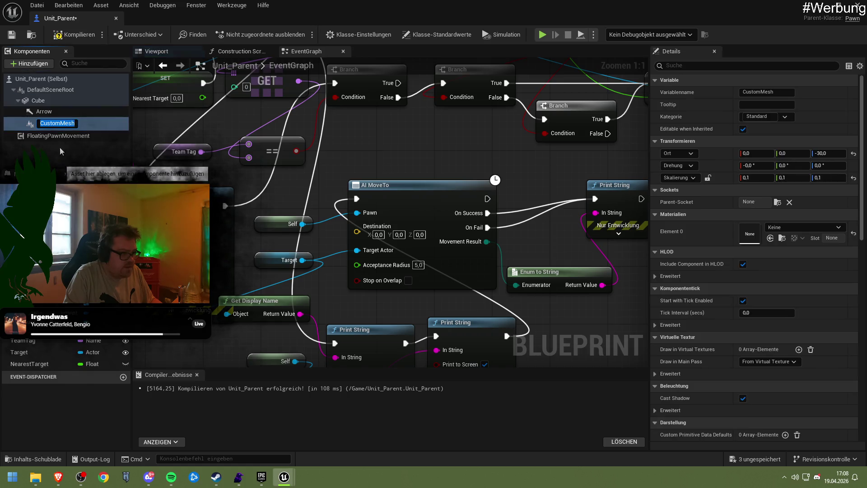
Step: Add a SkeletalMesh component beneath the new CustomMesh
click(70, 123)
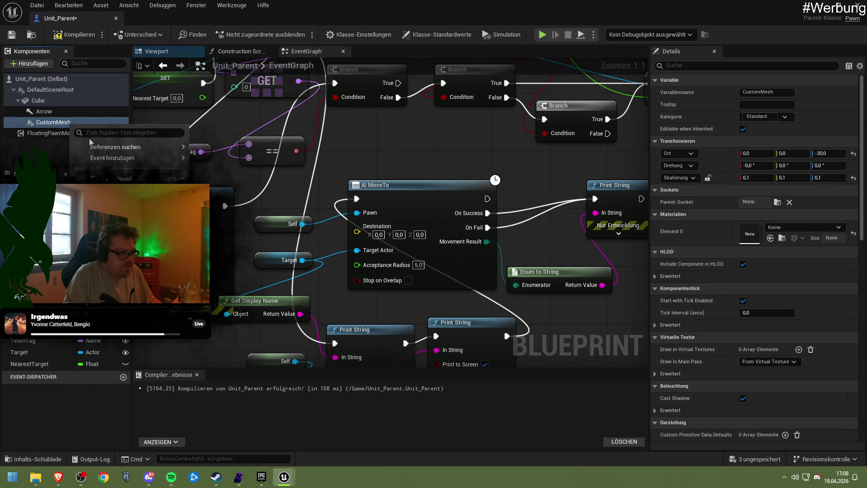
click(40, 63)
text(Movement)
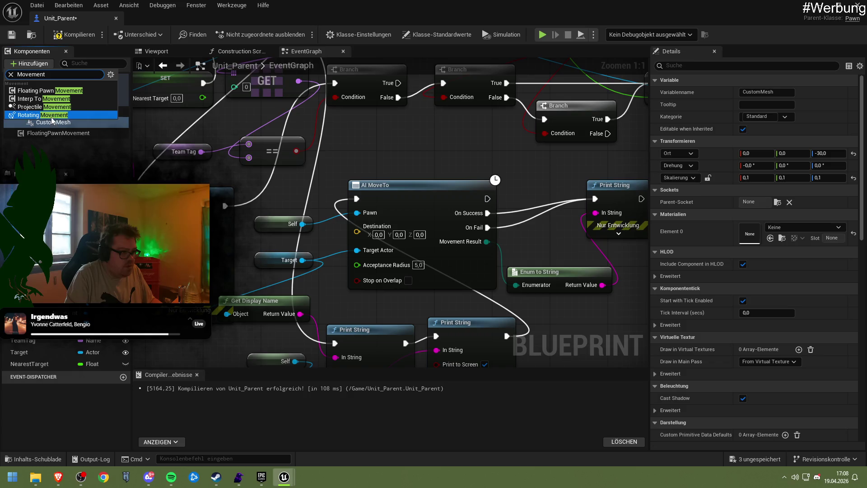
text(Skeletal)
click(60, 141)
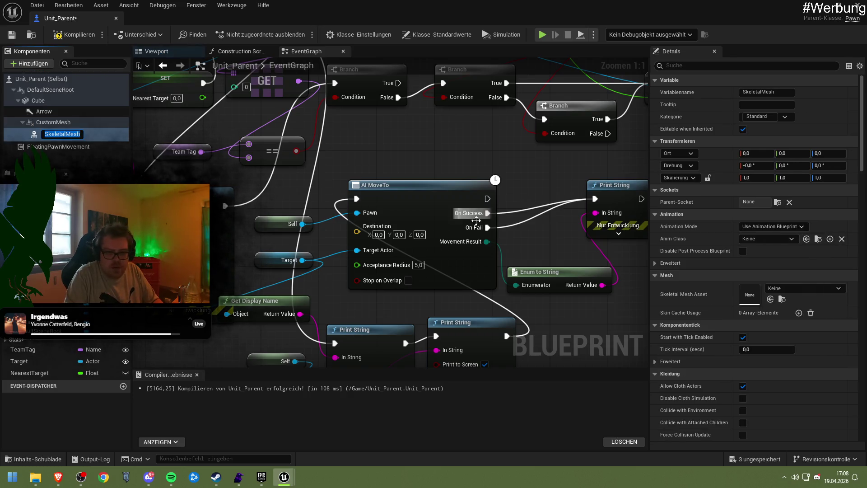
right_click(55, 132)
click(44, 135)
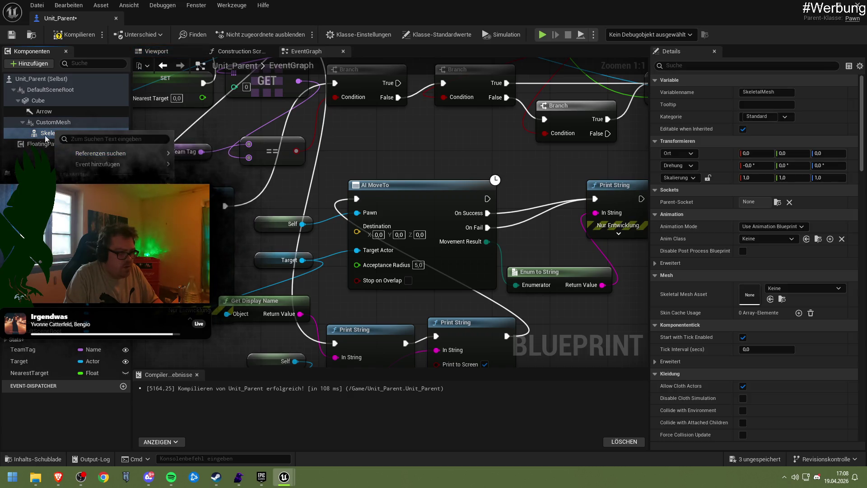
Step: Search the component list for character and movement types, adding nothing, then return to YouTube
click(30, 67)
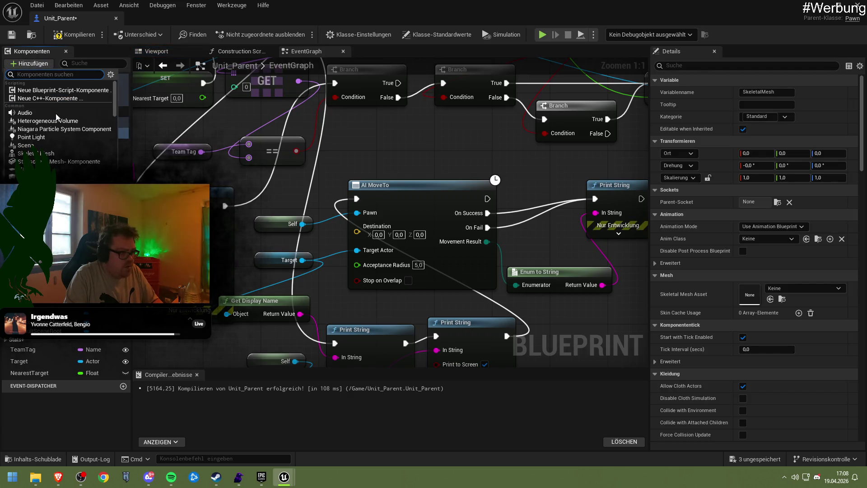
text(cachara)
key(Escape)
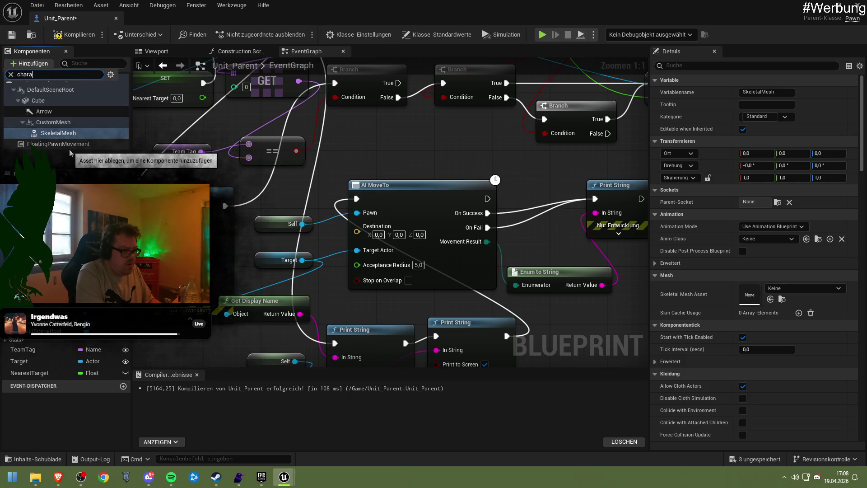
key(BackSpace)
key(BackSpace)
key(BackSpace)
text(movement)
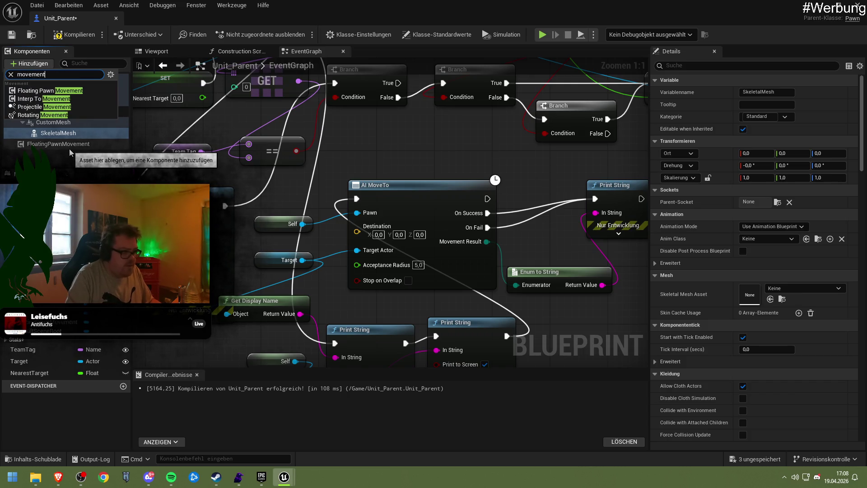
click(53, 152)
mouse_move(58, 477)
click(50, 429)
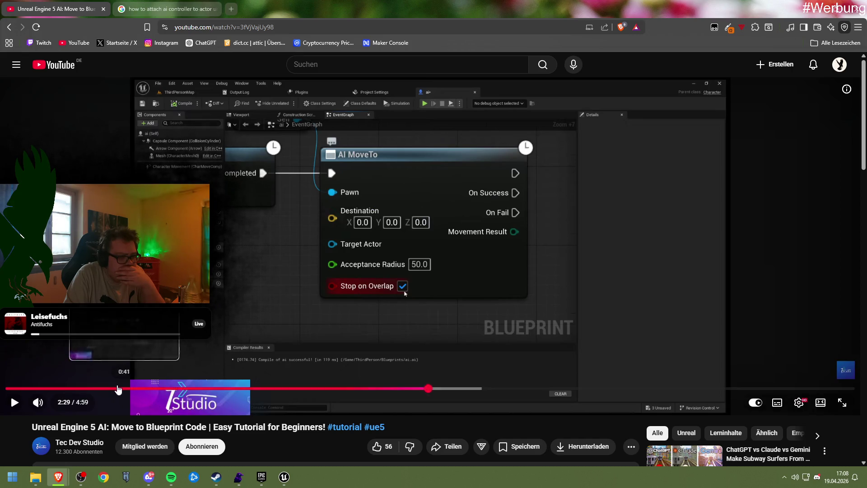
Step: Scrub the tutorial from 0:10 through its event graph setup to 2:06, then return to Unit_Parent
click(113, 388)
drag(113, 388, 35, 389)
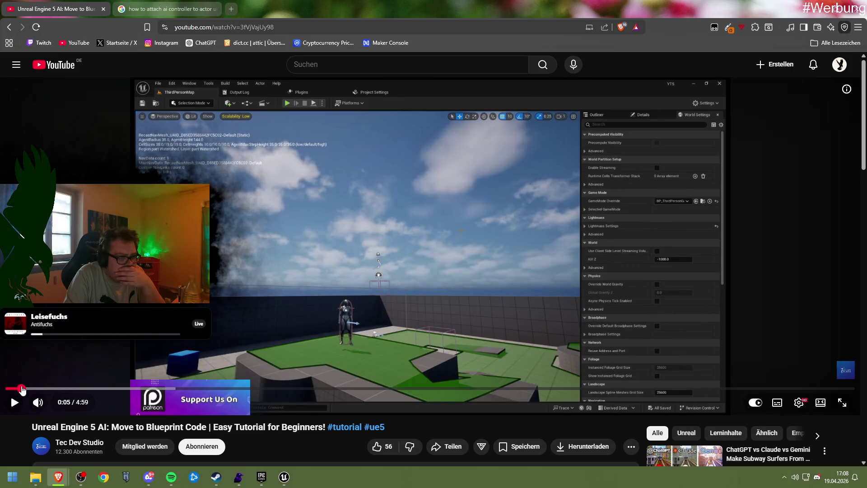
click(59, 389)
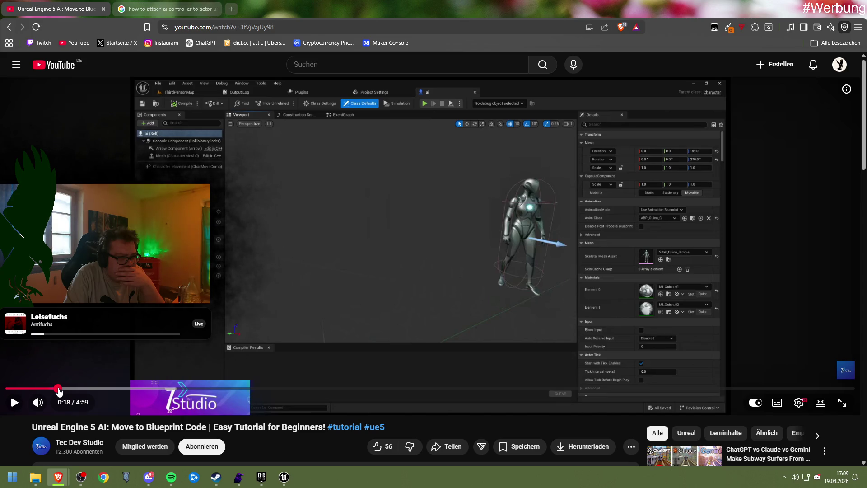
click(74, 388)
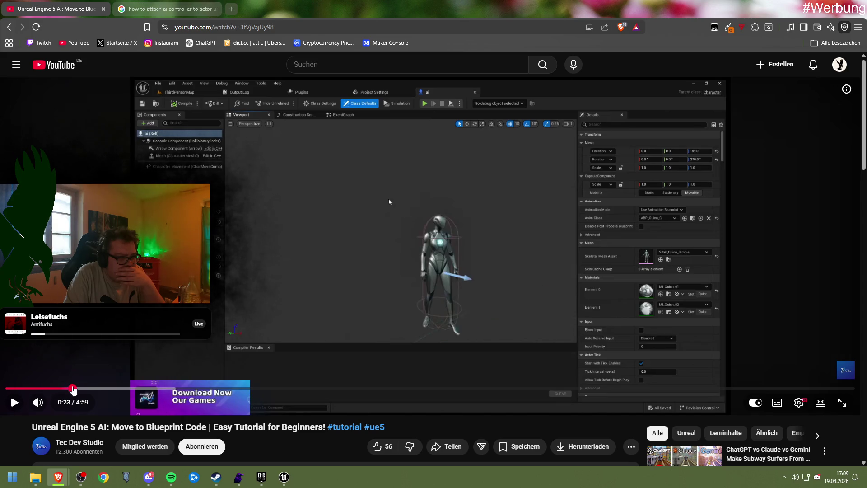
click(91, 389)
click(110, 389)
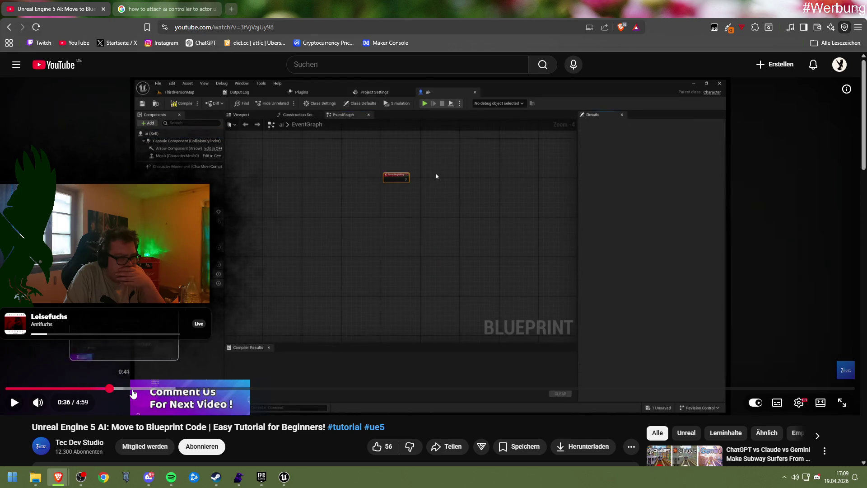
click(132, 393)
right_click(178, 389)
drag(324, 389, 625, 391)
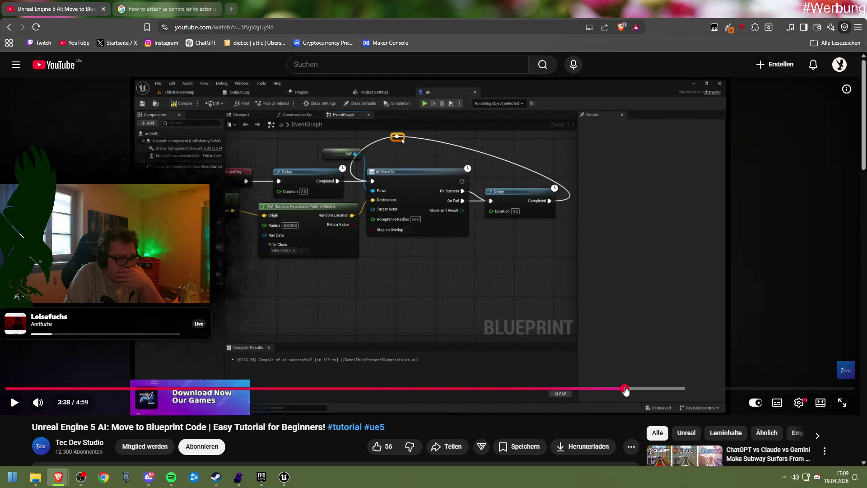
click(284, 476)
click(333, 429)
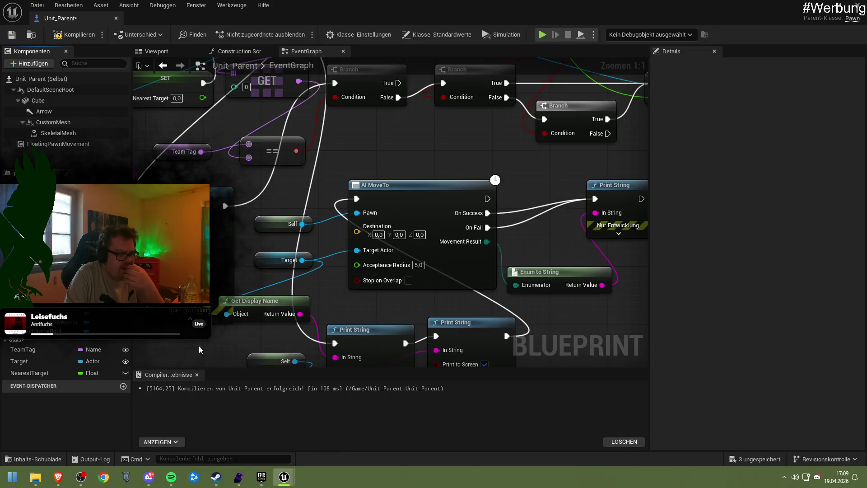
Step: Inspect FloatingPawnMovement and look through the DefaultSceneRoot component's context options
click(49, 144)
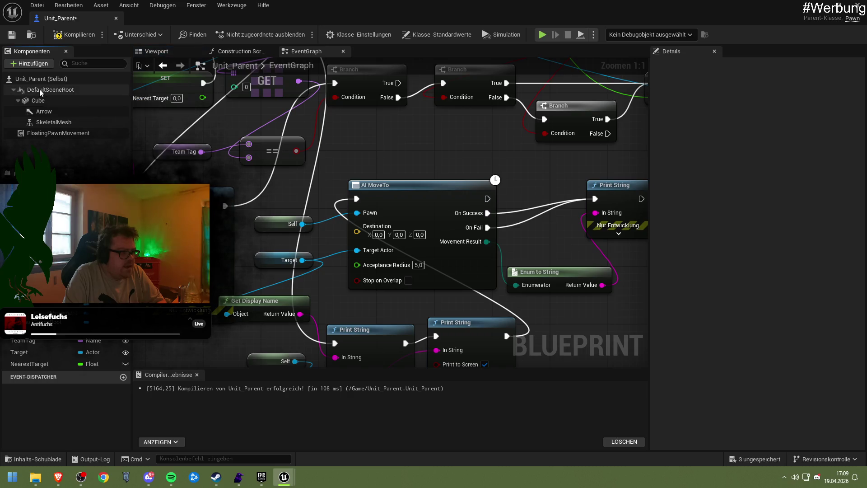
right_click(39, 89)
click(36, 88)
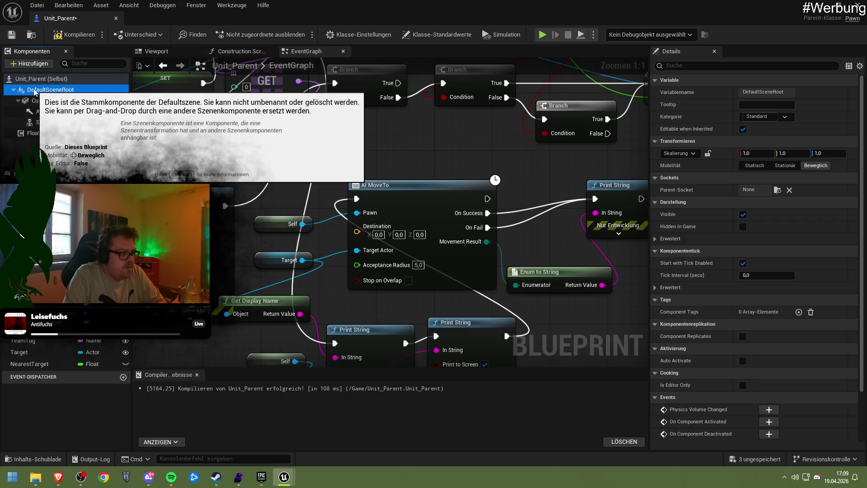
right_click(36, 91)
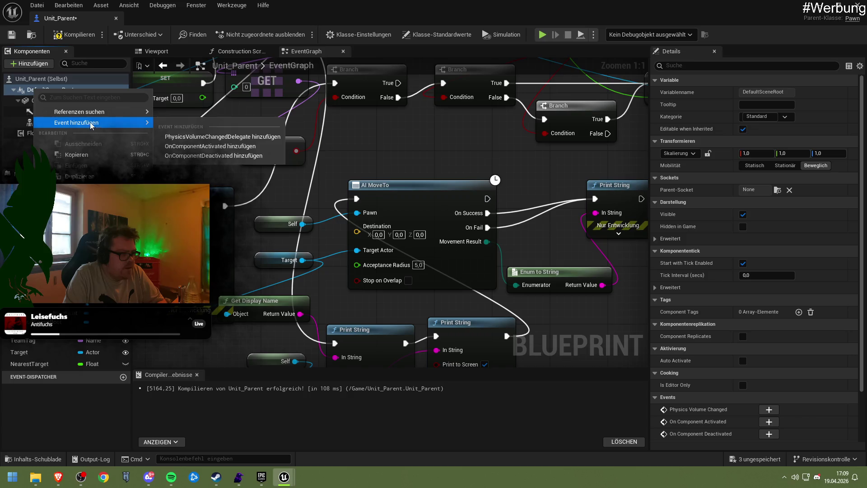
mouse_move(88, 115)
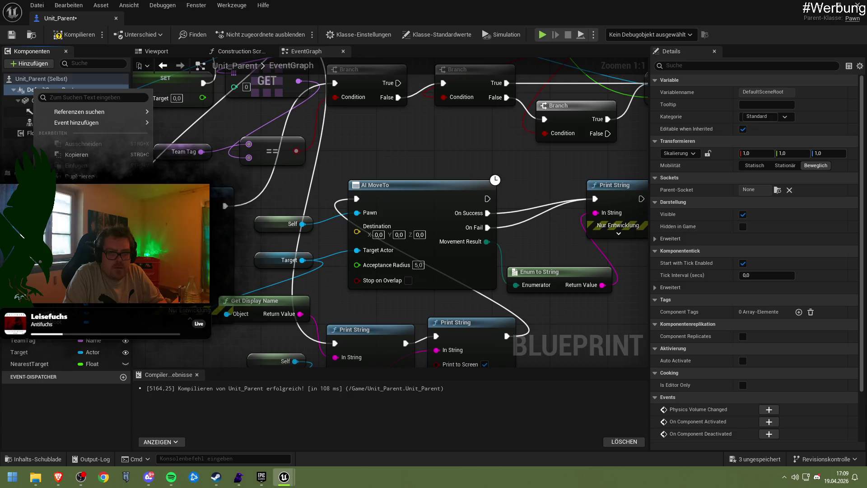
mouse_move(50, 112)
click(28, 100)
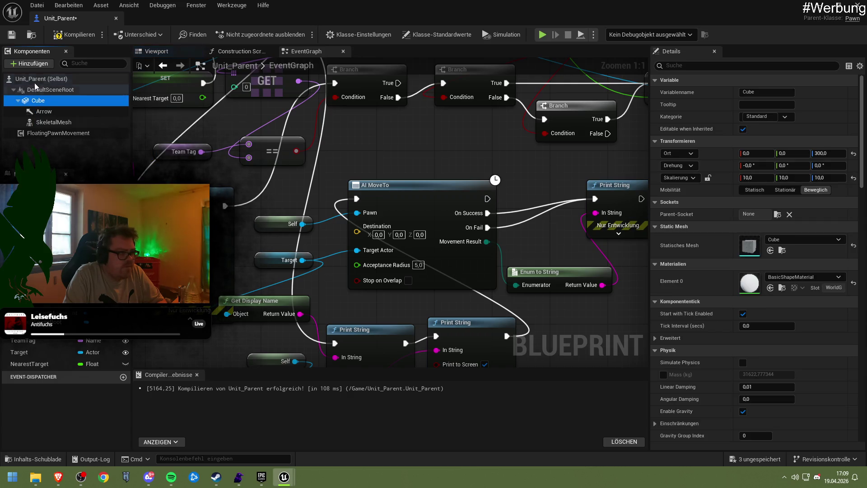
right_click(35, 83)
Step: Add a Capsule Collision component and drag it onto DefaultSceneRoot to make it the root
click(32, 63)
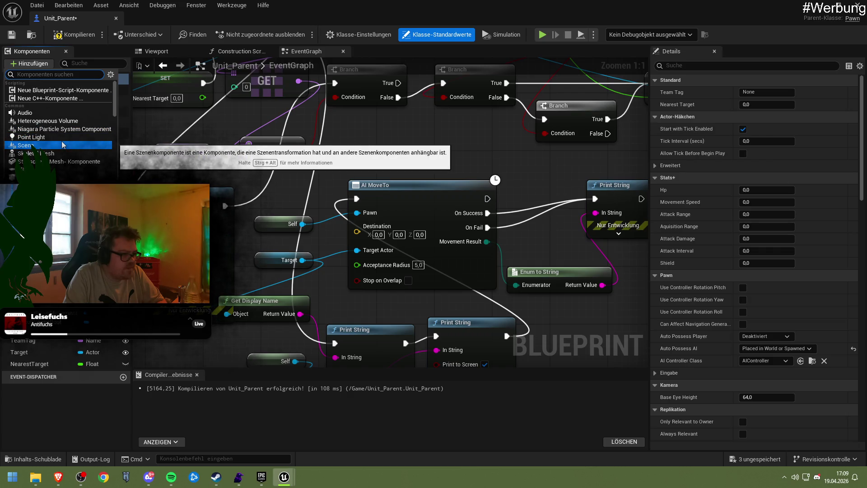
text(capsule)
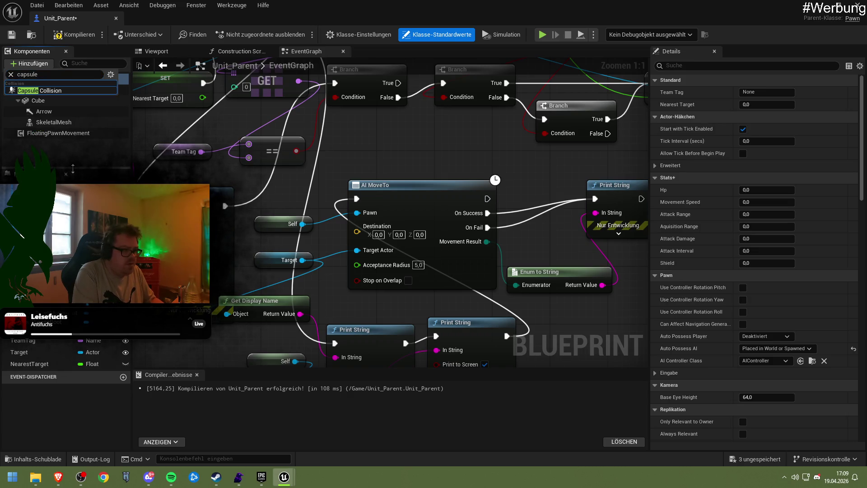
click(50, 91)
drag(45, 101, 53, 91)
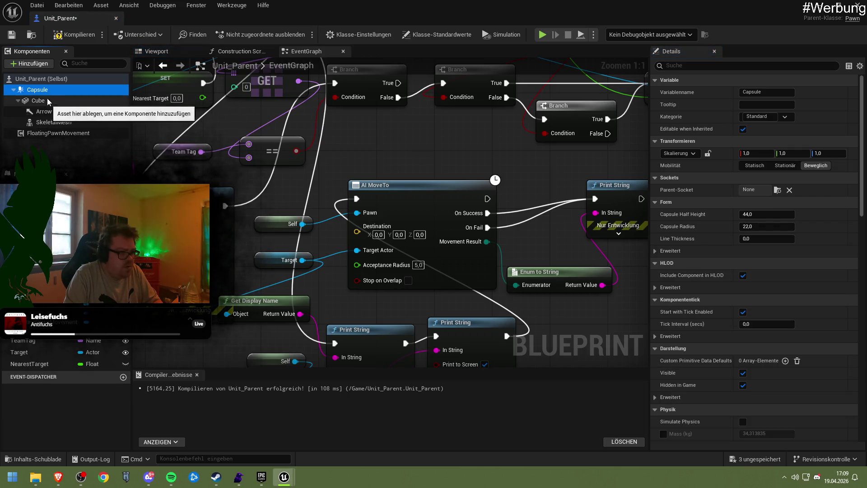
right_click(47, 91)
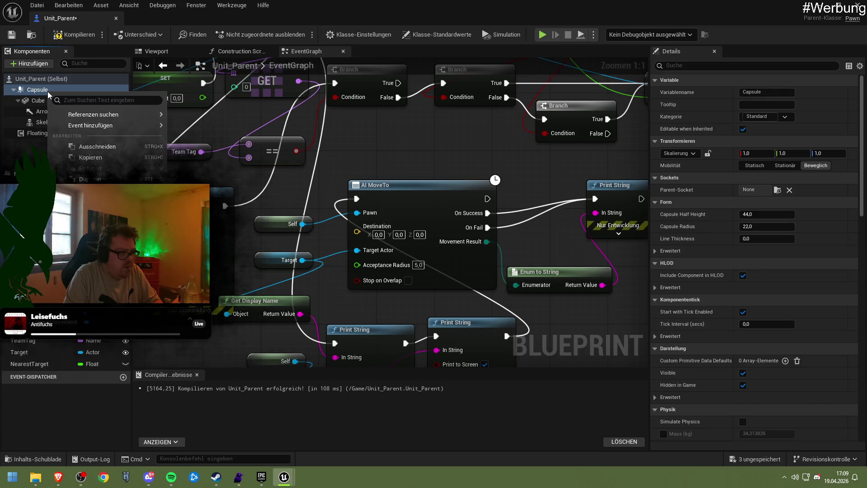
Step: Search the component list for 'movement' without adding anything, then show the Class Defaults
click(44, 64)
text(movement)
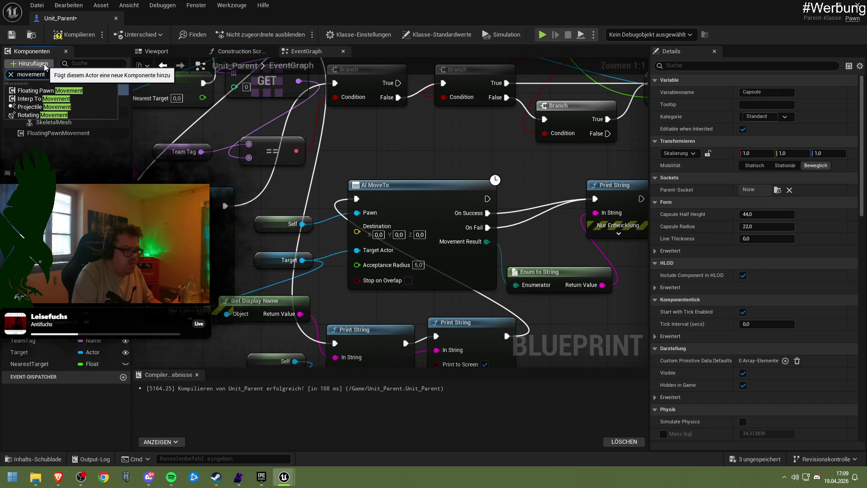
click(75, 149)
click(75, 149)
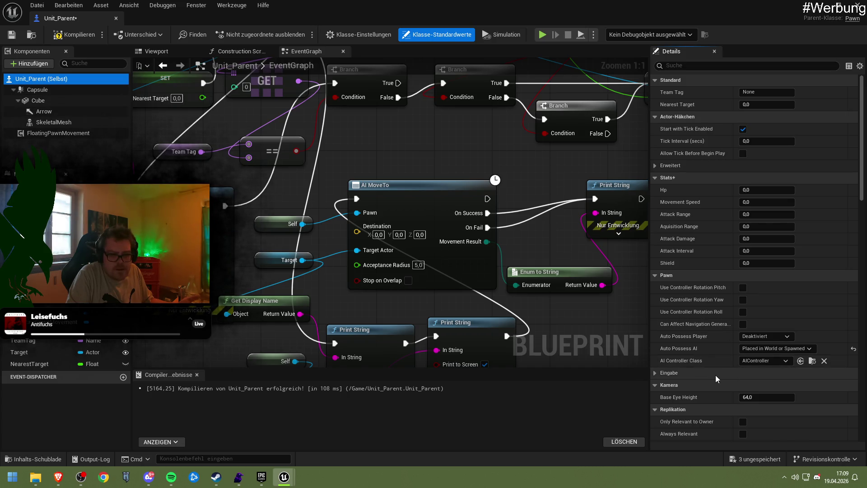
click(266, 477)
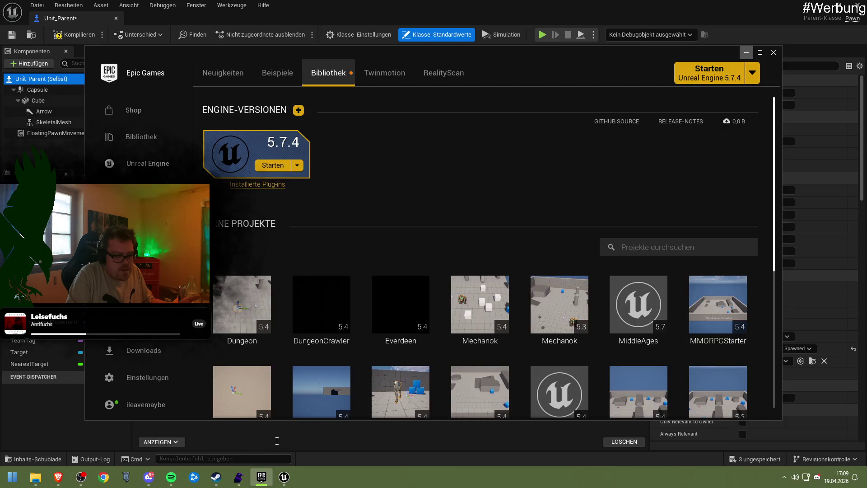
Step: Minimize the launcher, check the tutorial's AI MoveTo graph, and return to Unit_Parent's editor
click(267, 479)
mouse_move(63, 481)
click(158, 444)
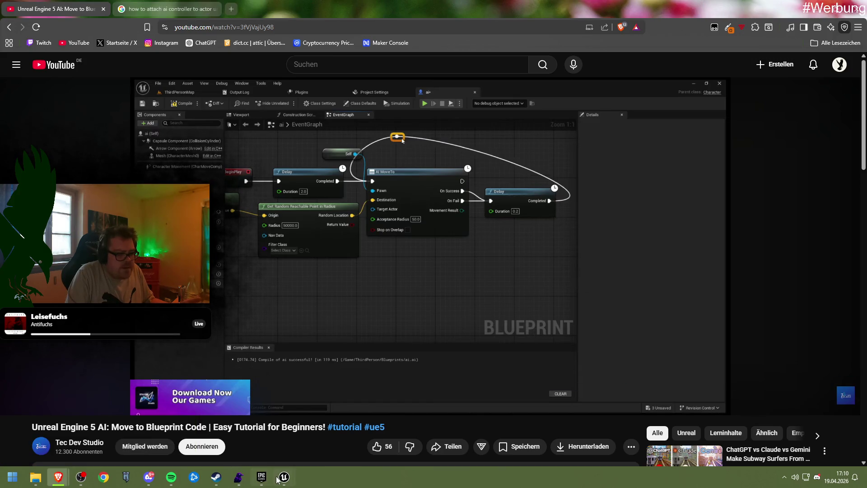
mouse_move(284, 477)
click(317, 433)
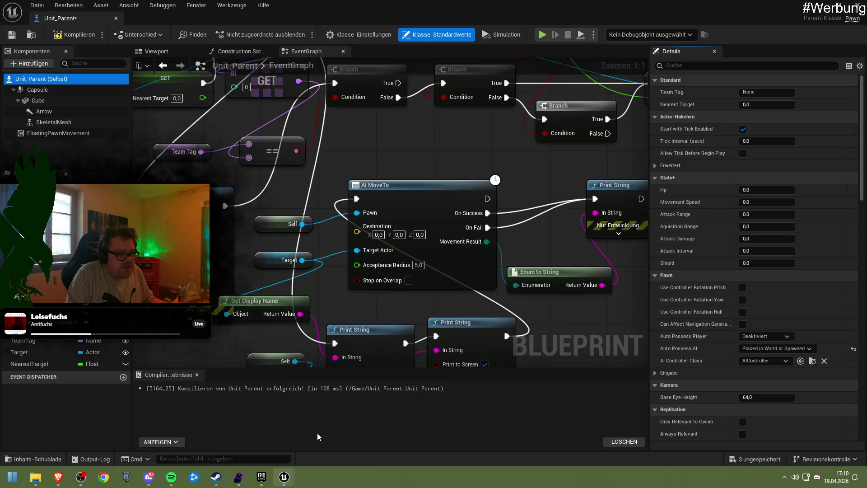
Step: Clear the selection and scroll through the full list of addable component types
click(53, 152)
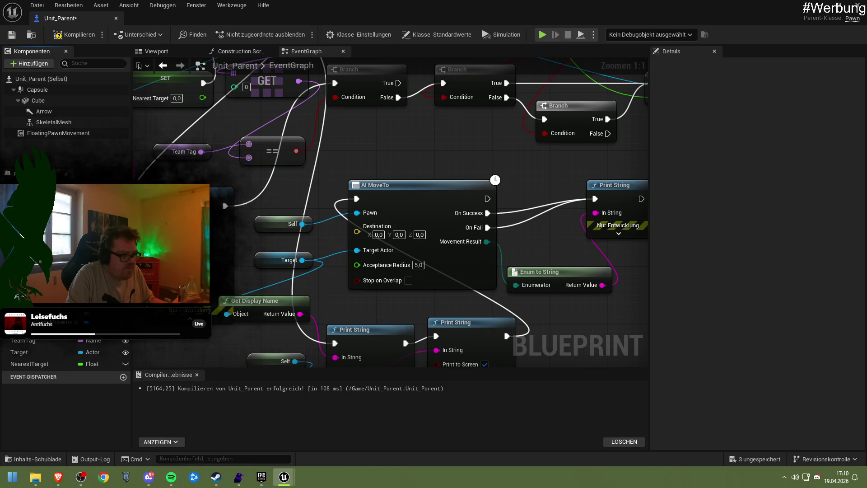
click(38, 66)
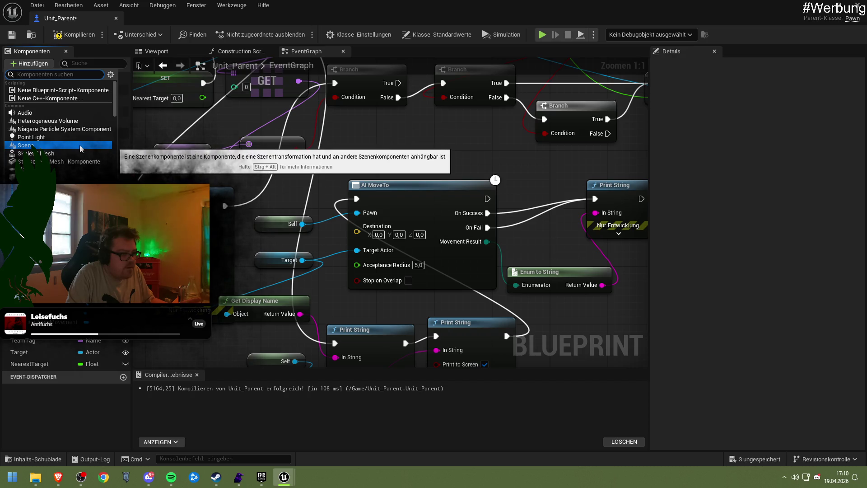
scroll(82, 156, down, 2)
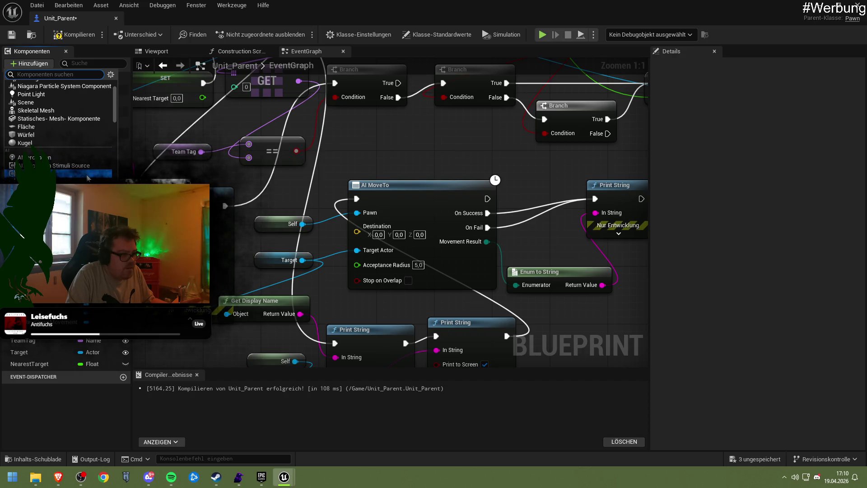
scroll(88, 178, down, 5)
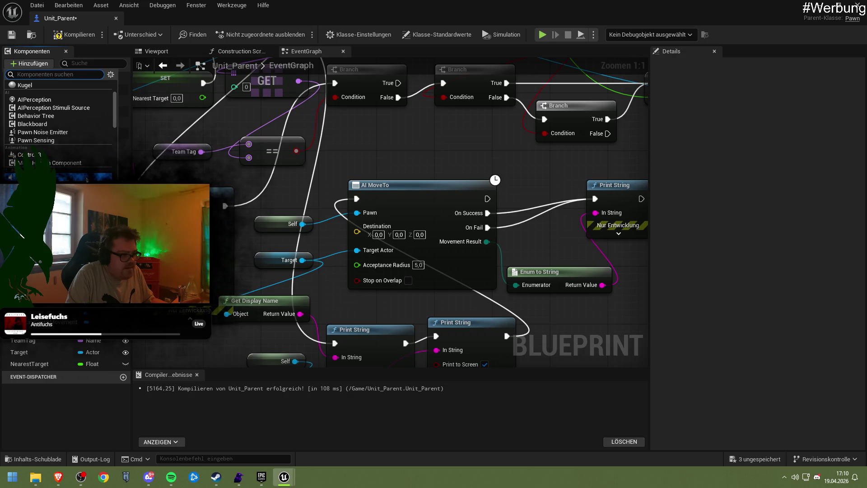
scroll(88, 179, down, 5)
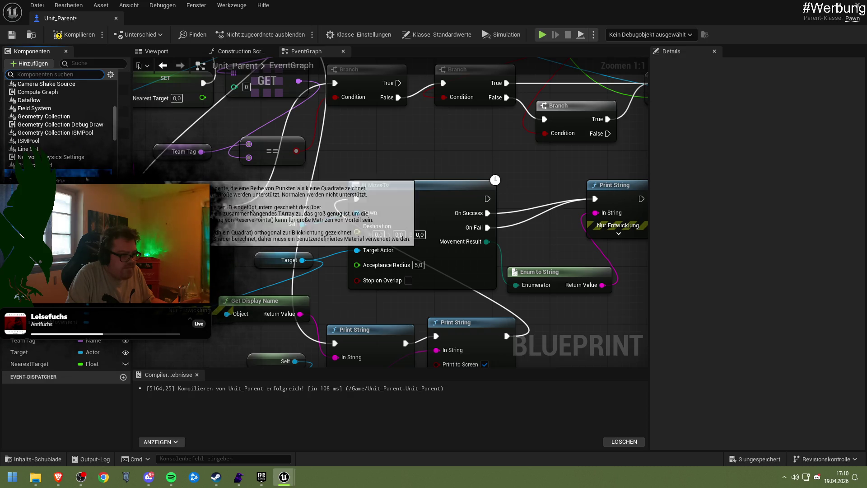
scroll(88, 179, down, 5)
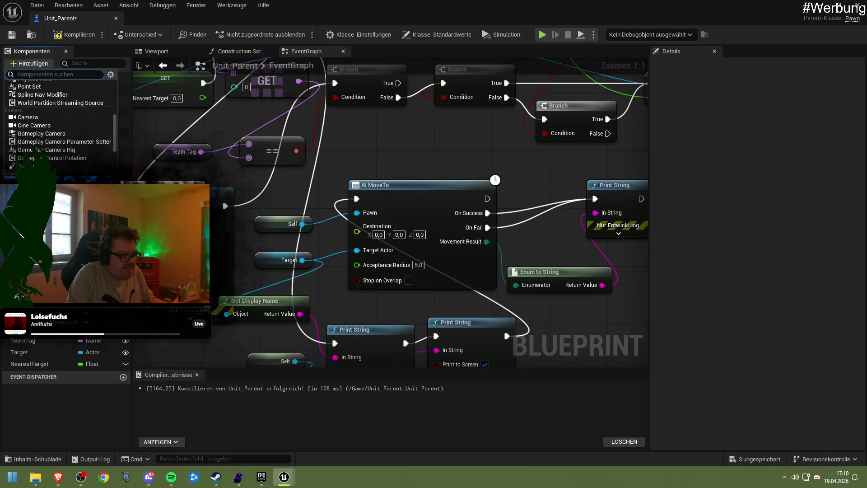
scroll(87, 178, down, 5)
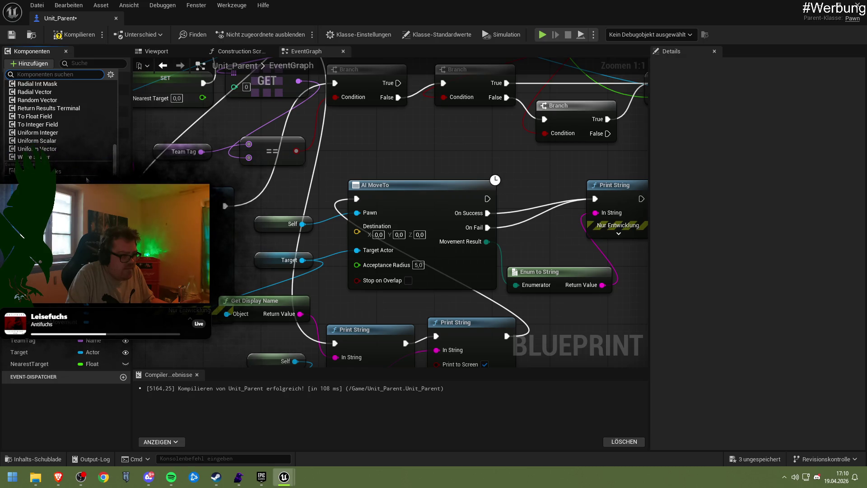
scroll(87, 180, down, 5)
scroll(87, 180, down, 5)
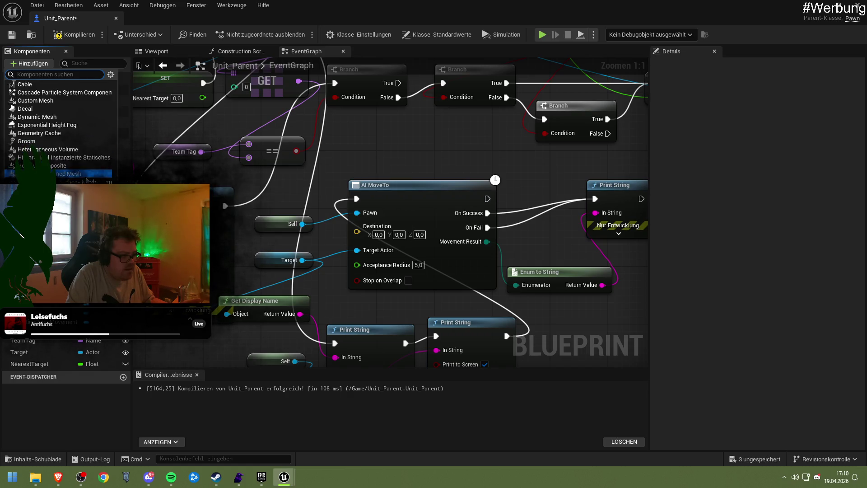
scroll(87, 180, down, 1)
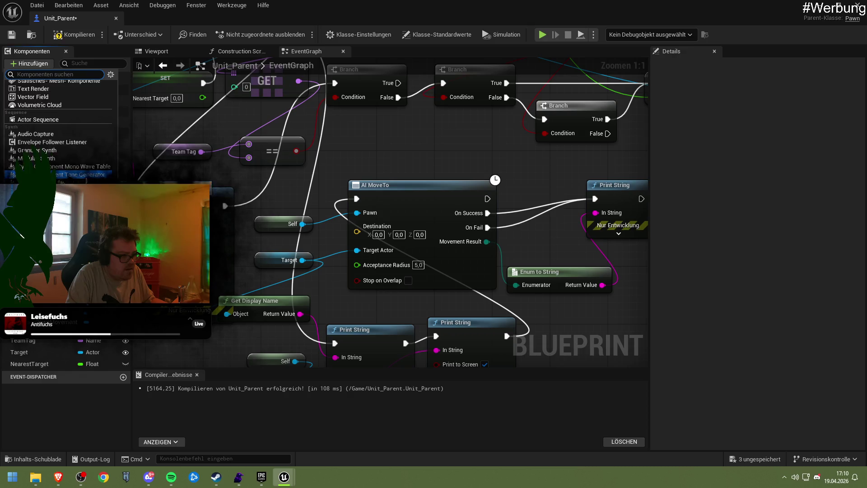
Step: Inspect the SkeletalMesh and Capsule components, check the tutorial, then open Class Settings
click(109, 154)
click(41, 89)
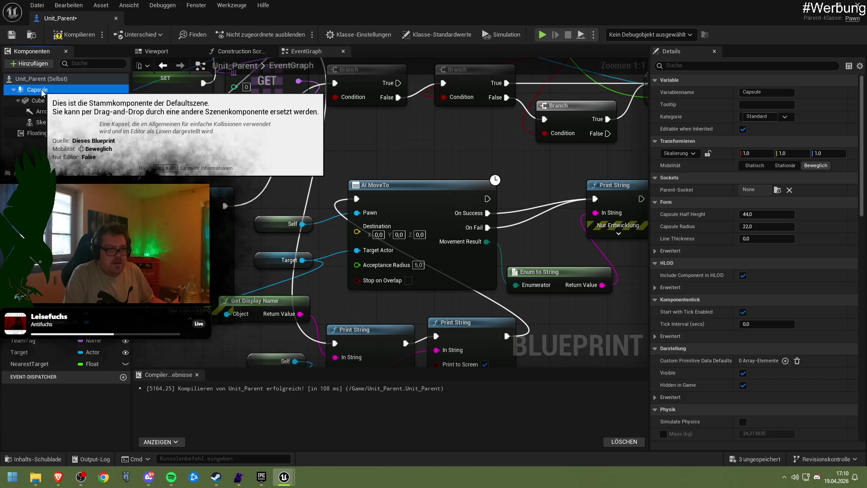
click(58, 477)
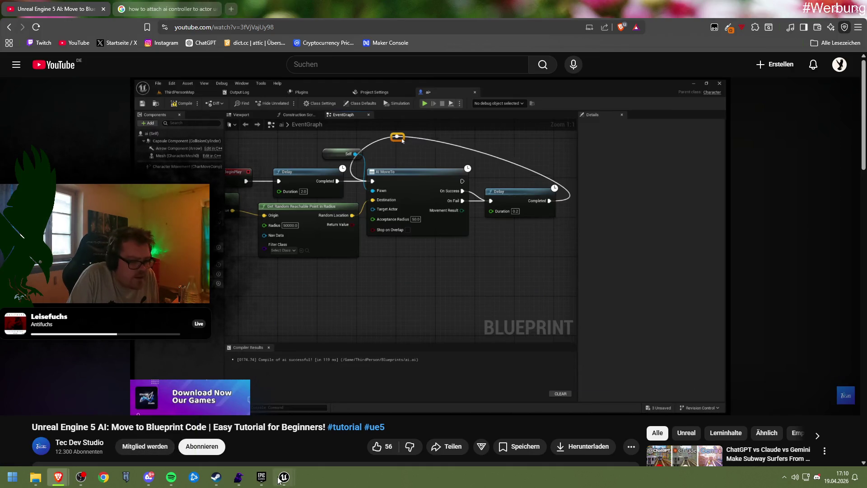
mouse_move(279, 480)
click(332, 431)
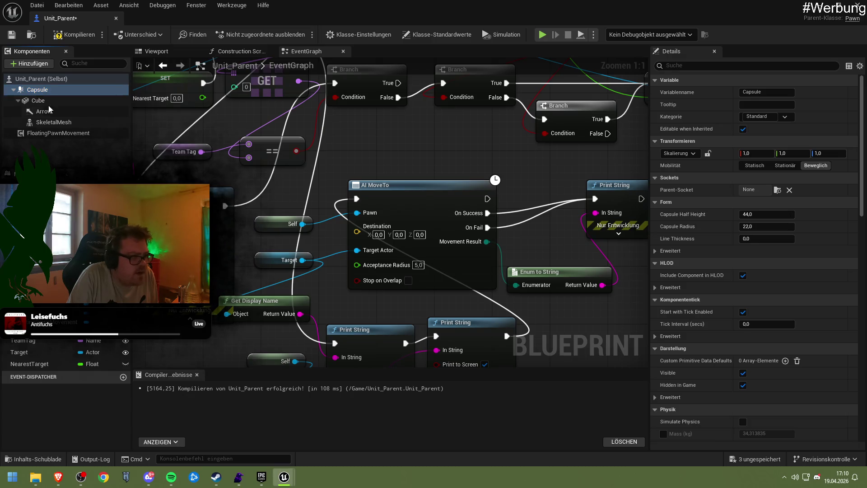
click(40, 78)
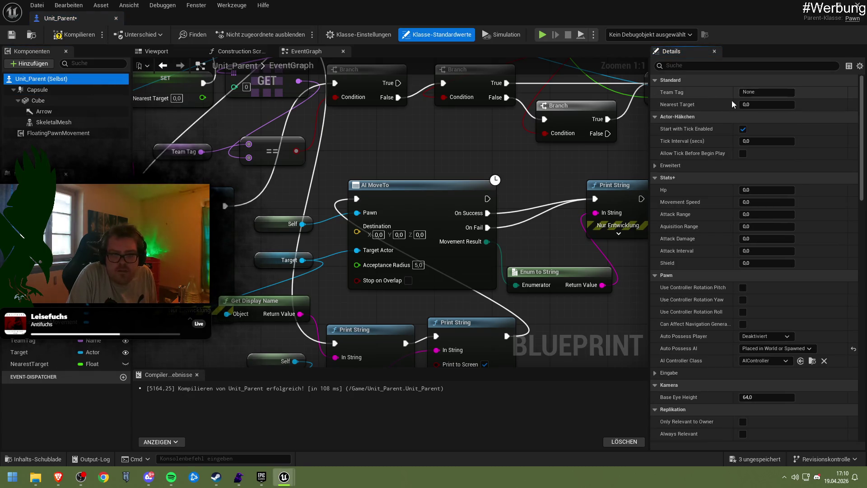
click(359, 34)
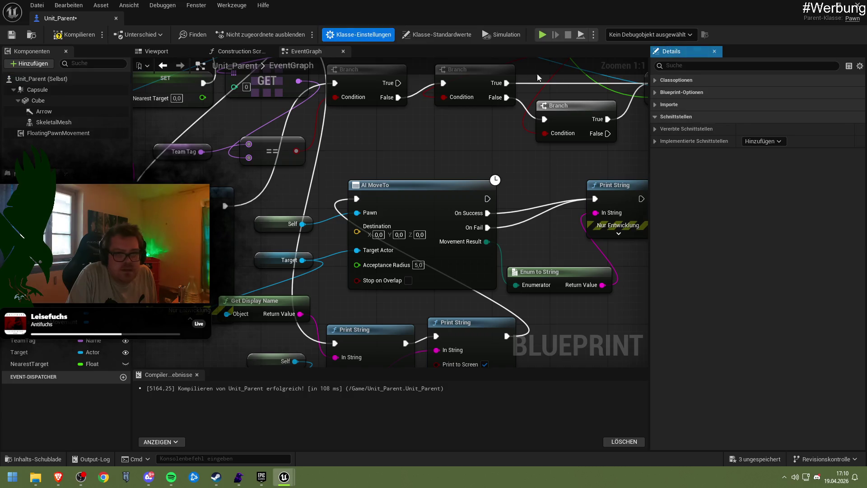
Step: Reparent Unit_Parent to Character by searching 'Chara' under Parent Class, then compile
click(759, 93)
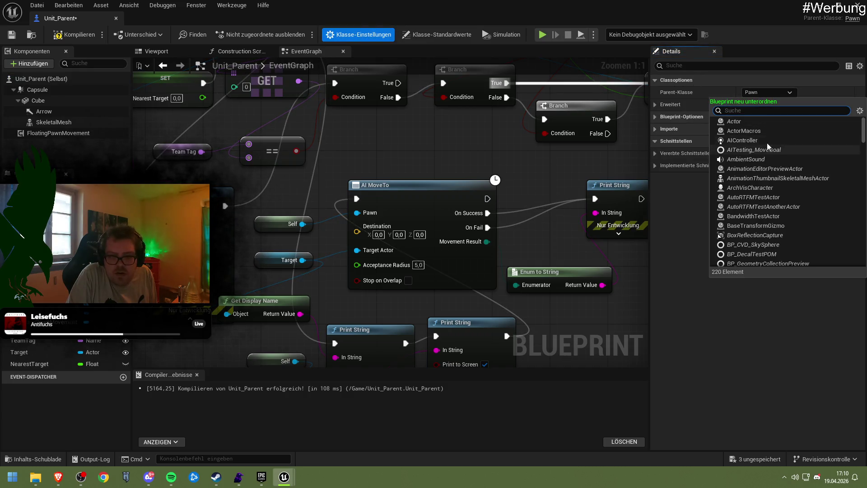
text(Chara)
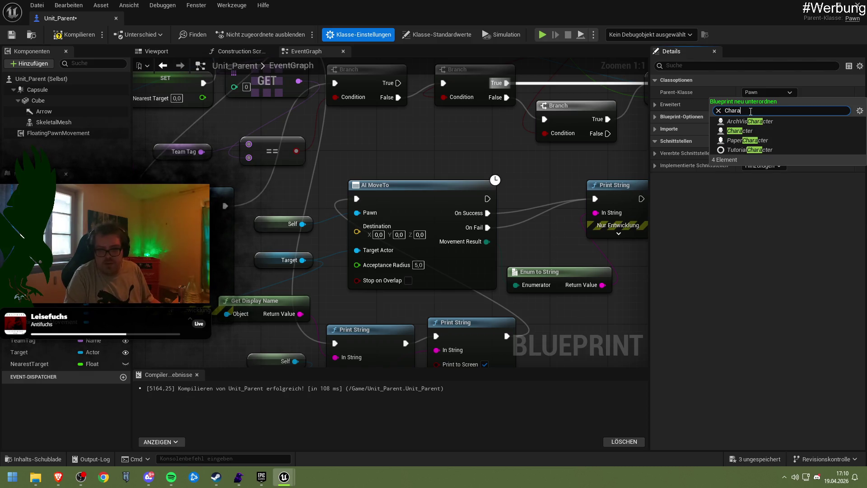
click(739, 130)
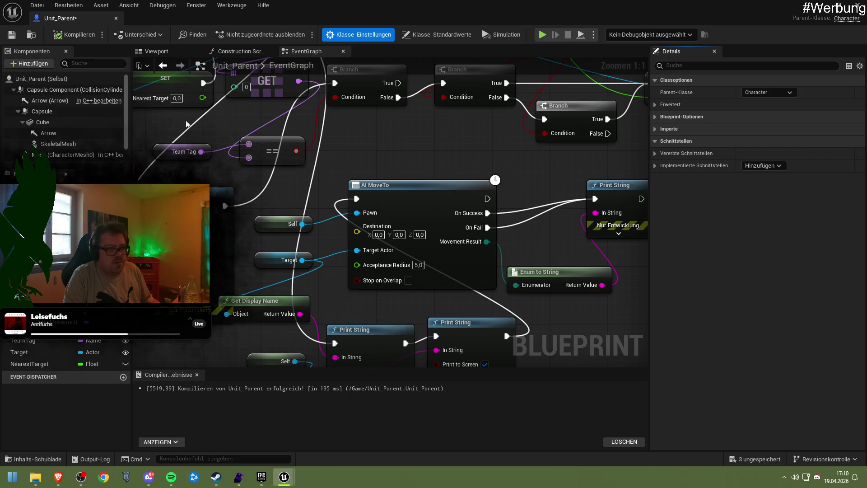
click(69, 37)
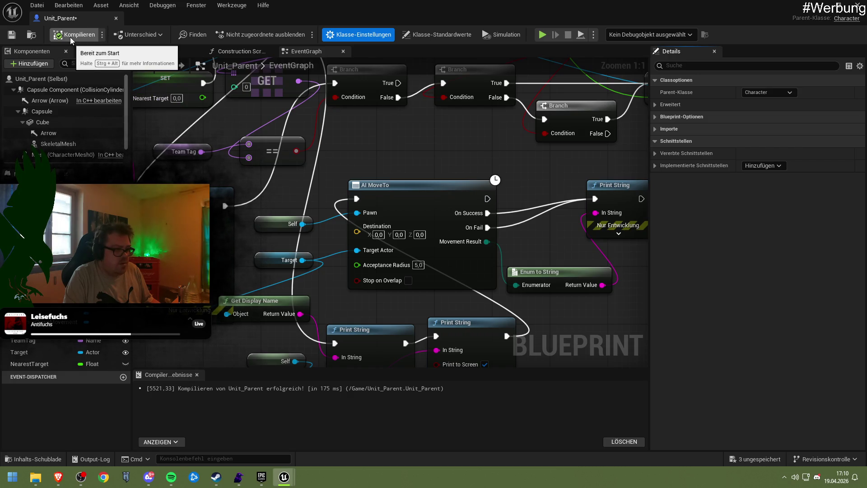
Step: Review the SkeletalMesh, the old Arrow under Cube, and the inherited Arrow component
scroll(74, 103, down, 2)
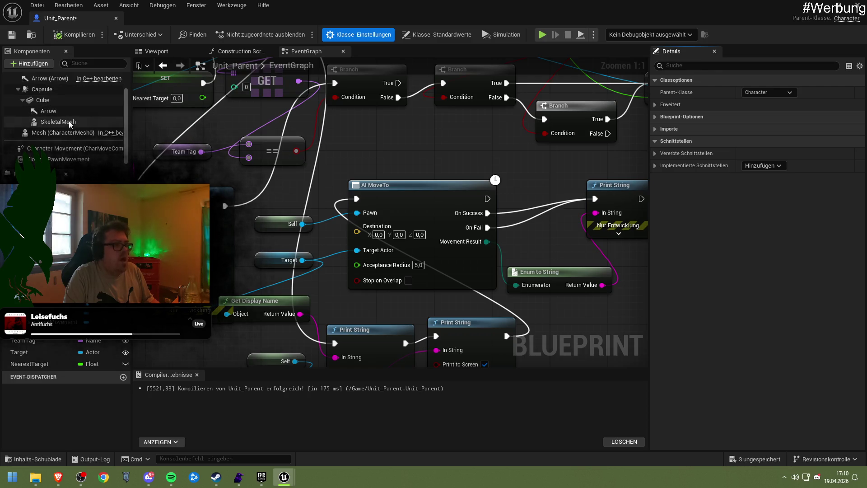
scroll(57, 134, up, 2)
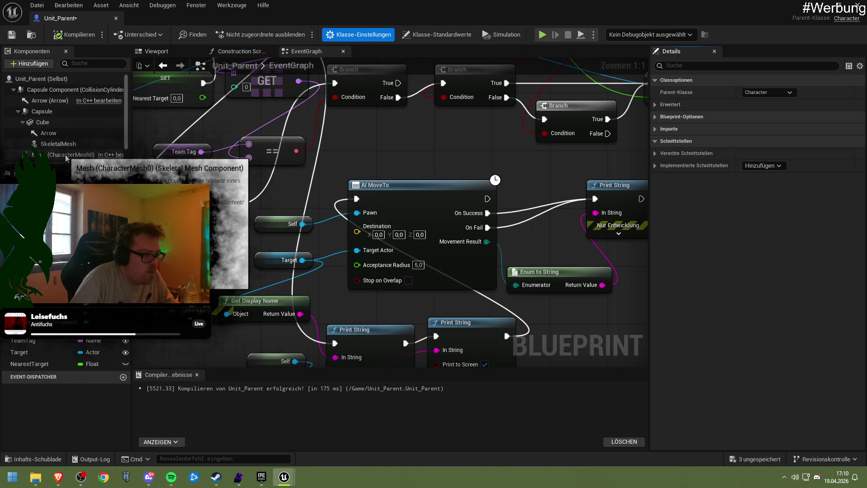
click(61, 153)
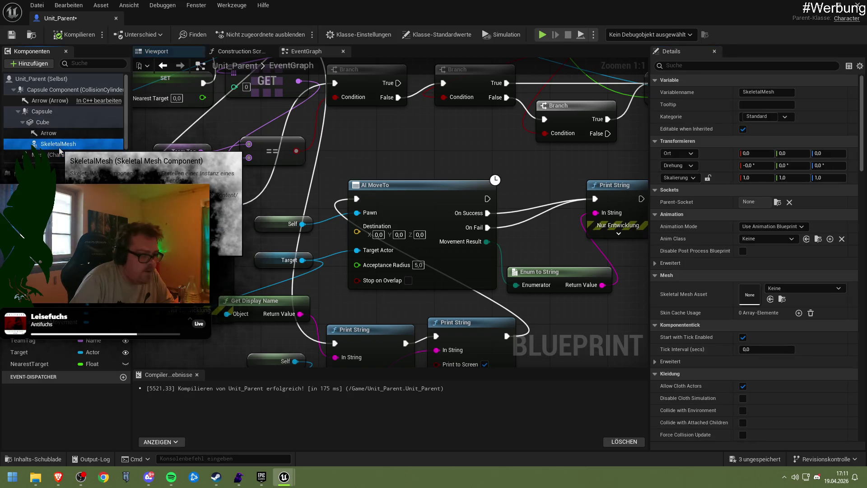
click(58, 135)
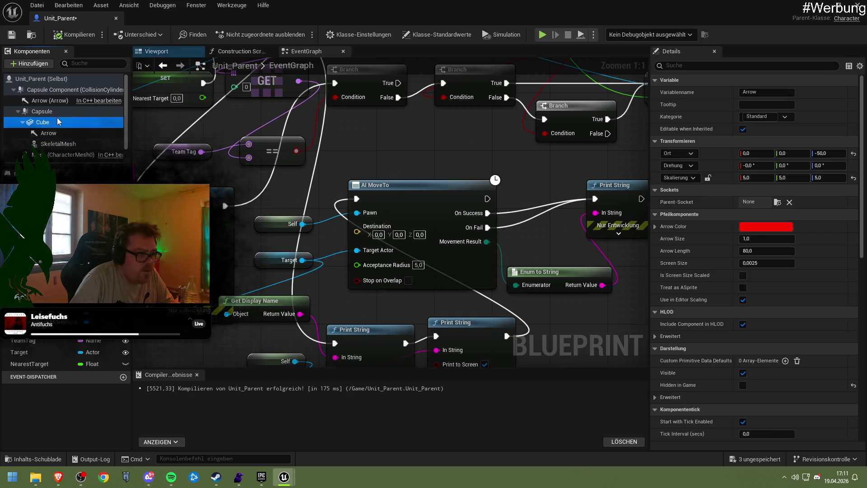
click(56, 103)
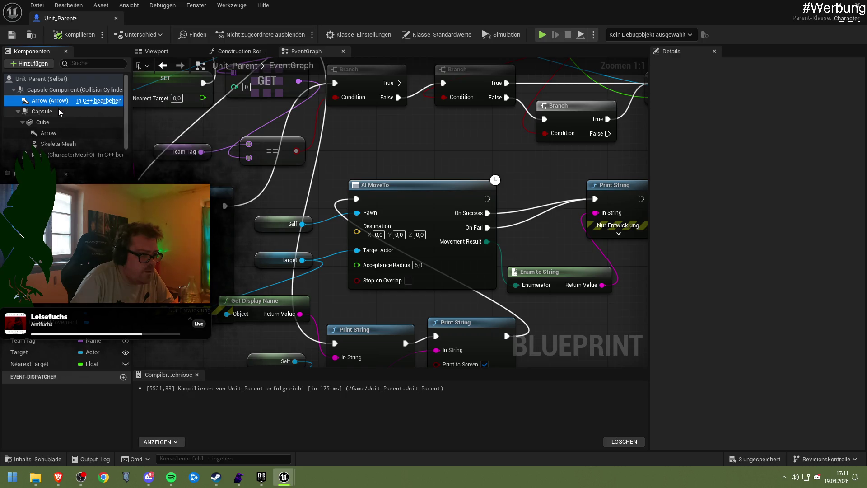
Step: Delete the old Arrow under Cube, then the old Cube with its SkeletalMesh
mouse_move(50, 120)
mouse_down()
mouse_move(46, 101)
mouse_move(36, 113)
mouse_move(38, 120)
mouse_move(46, 90)
mouse_move(37, 137)
mouse_move(43, 112)
mouse_move(56, 115)
mouse_up()
click(53, 101)
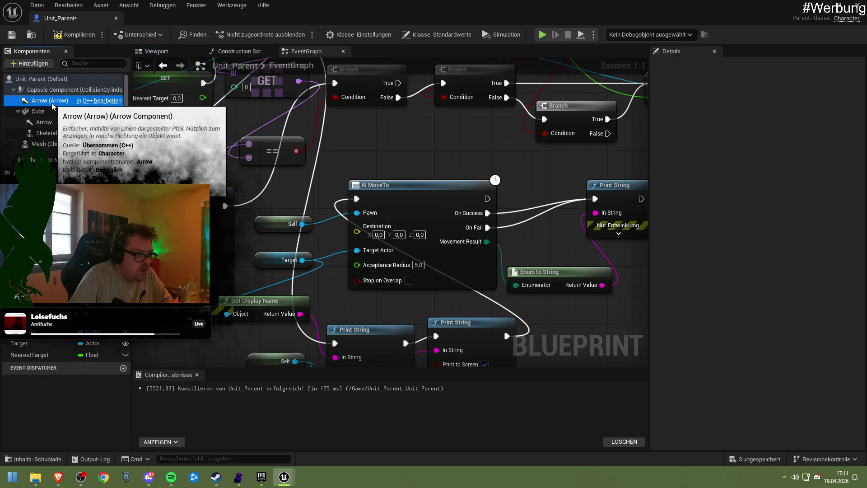
click(53, 122)
key(Delete)
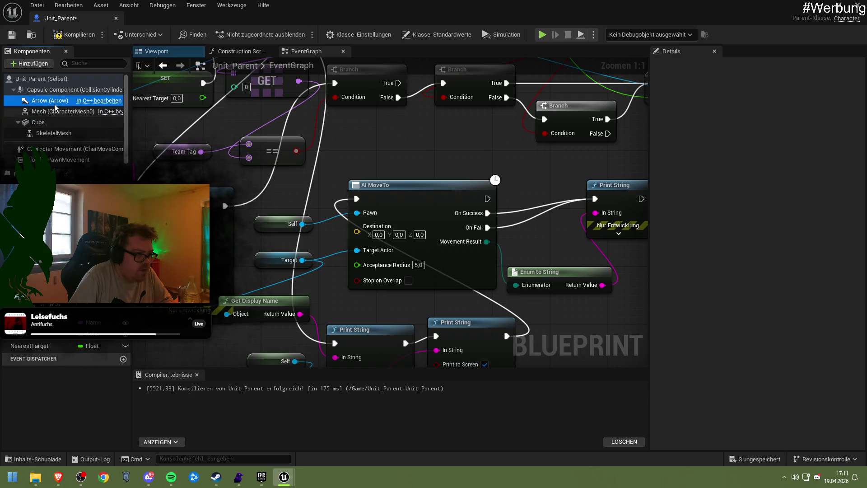
click(54, 112)
click(50, 120)
click(49, 124)
key(Delete)
Step: Inspect the inherited Mesh component's skeletal mesh options, then switch to the Viewport
click(48, 113)
click(53, 123)
click(51, 112)
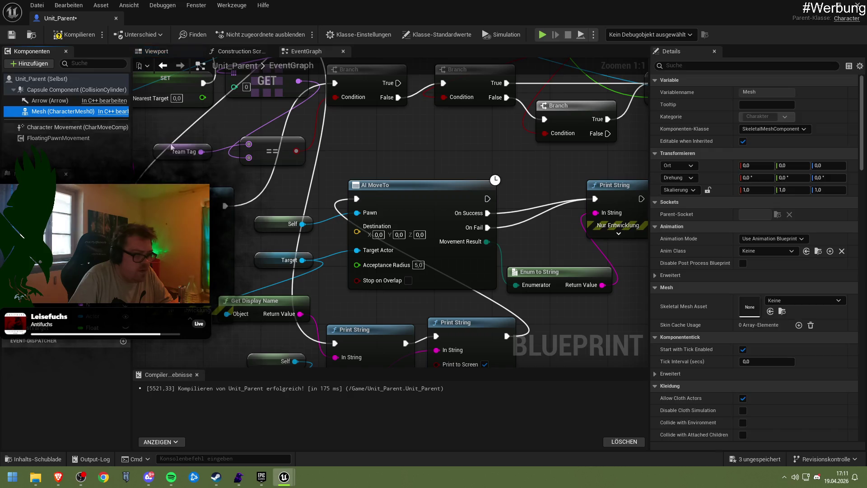
click(773, 300)
click(773, 300)
scroll(794, 340, down, 12)
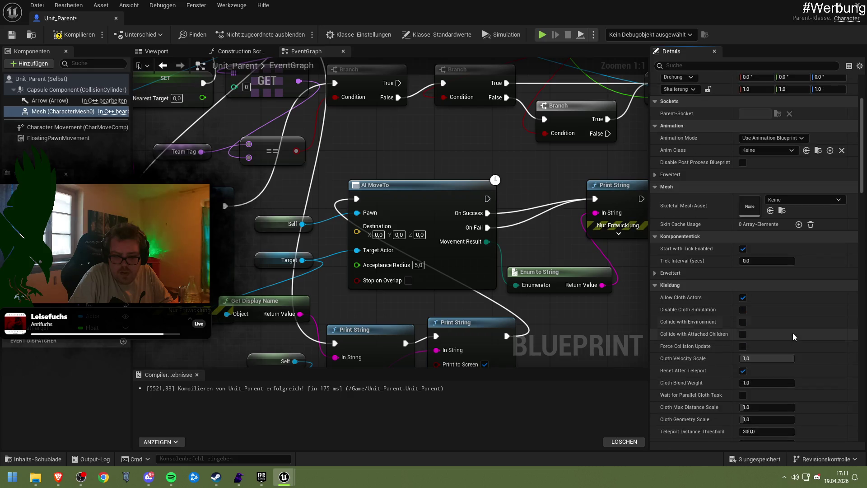
scroll(791, 332, down, 8)
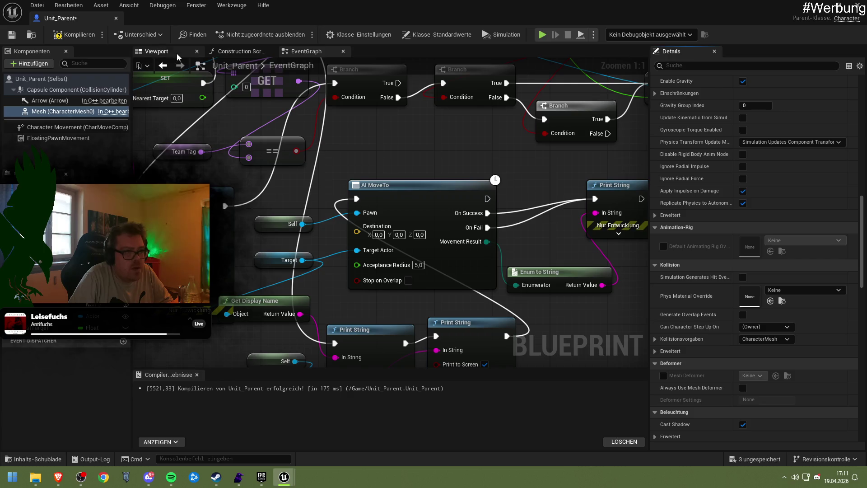
click(157, 52)
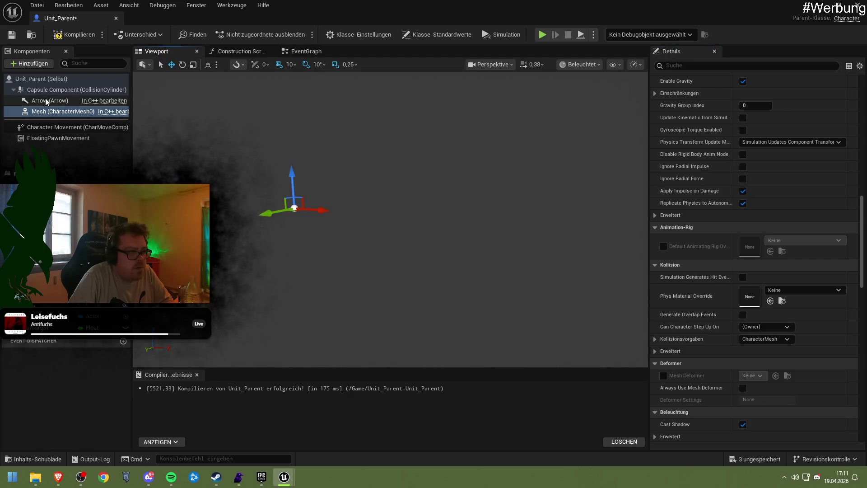
Step: With the Capsule Component selected, add a Cube component and keep the name Cube
right_click(36, 90)
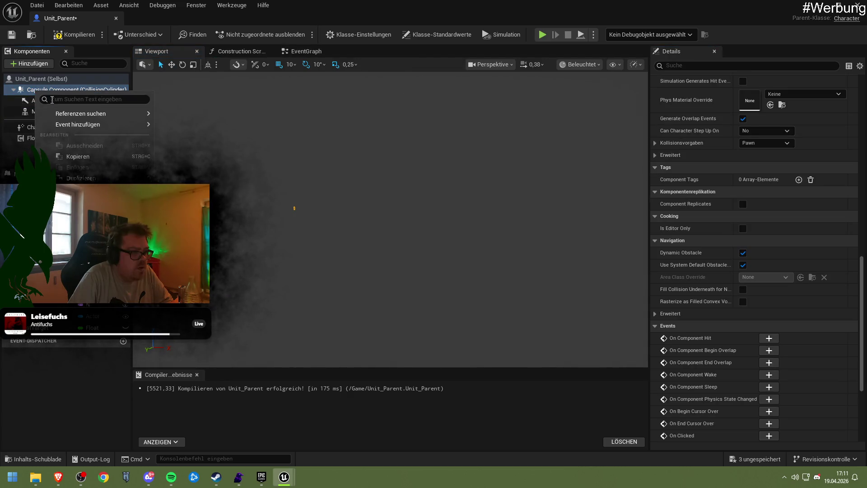
click(34, 69)
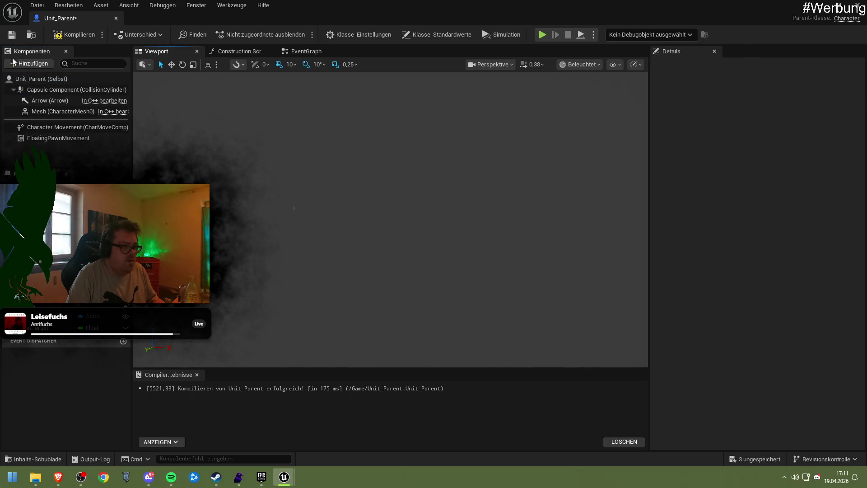
click(55, 89)
mouse_move(28, 51)
mouse_down()
mouse_move(31, 66)
mouse_move(67, 61)
mouse_move(47, 48)
mouse_move(40, 60)
mouse_up()
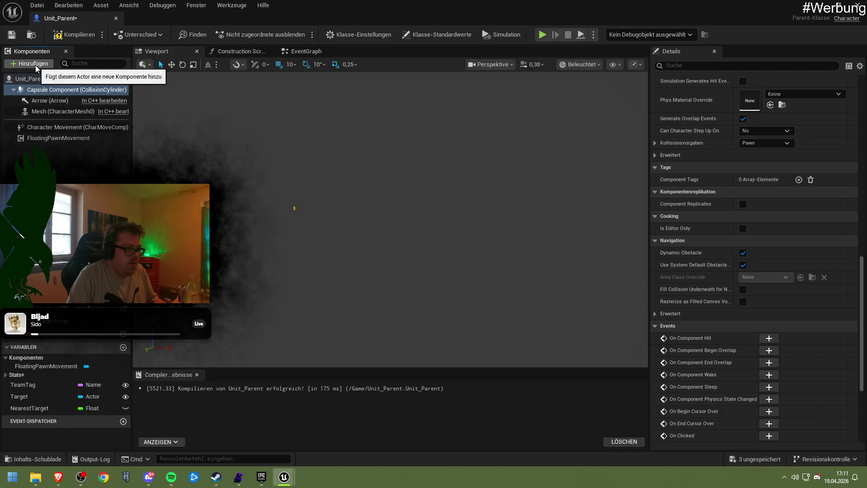
click(35, 63)
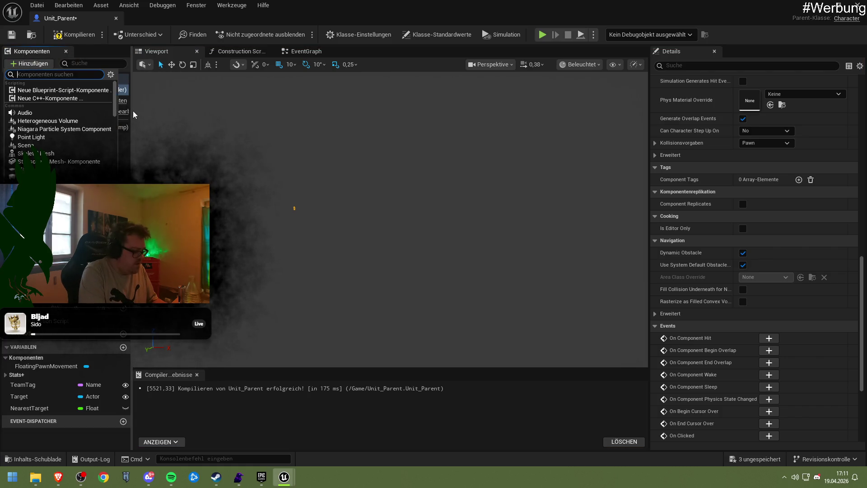
text(cube)
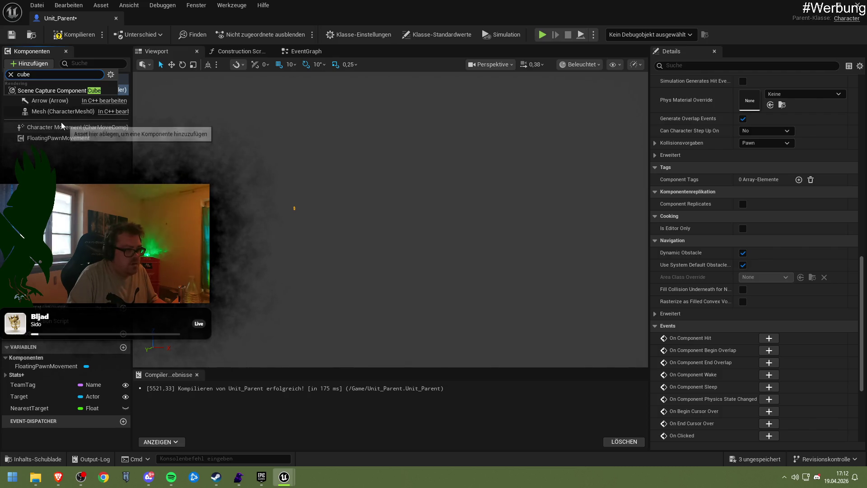
click(34, 64)
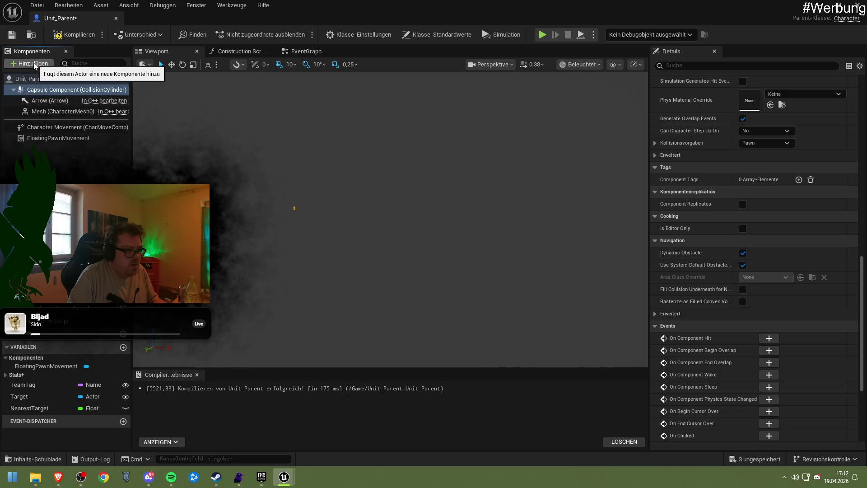
click(34, 66)
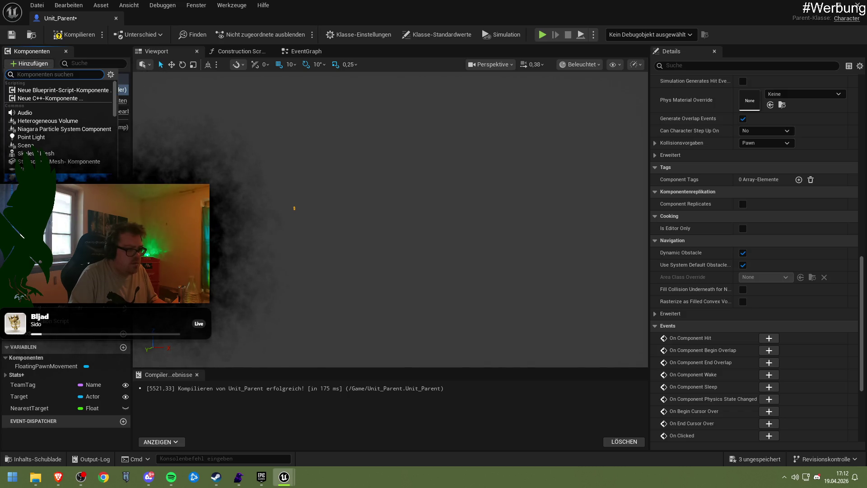
click(32, 177)
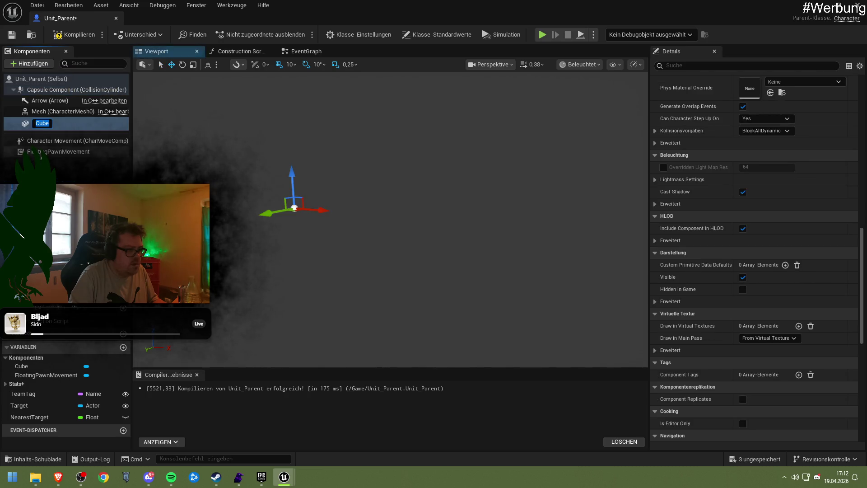
click(58, 123)
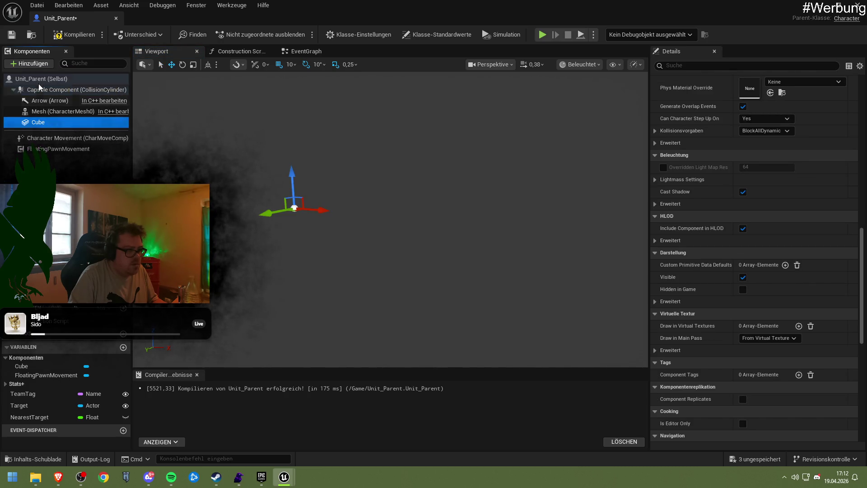
Step: Scroll the component list without adding anything, then reselect the new Cube
click(36, 64)
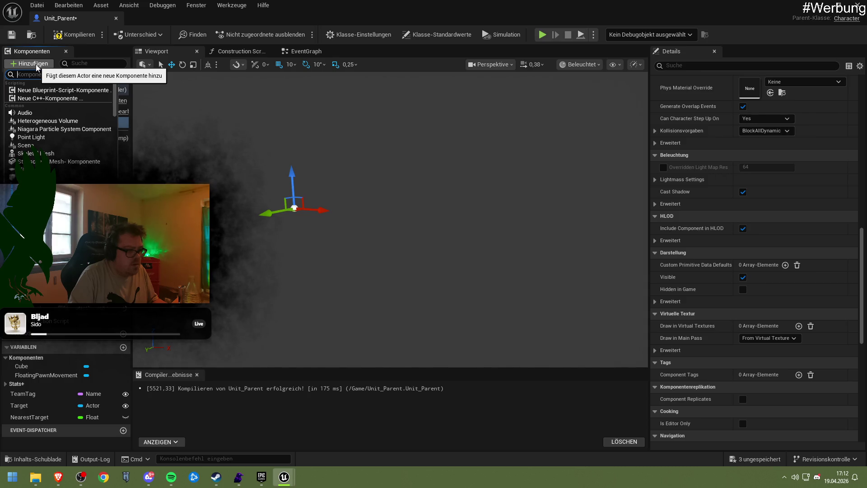
scroll(70, 165, down, 1)
scroll(72, 166, down, 5)
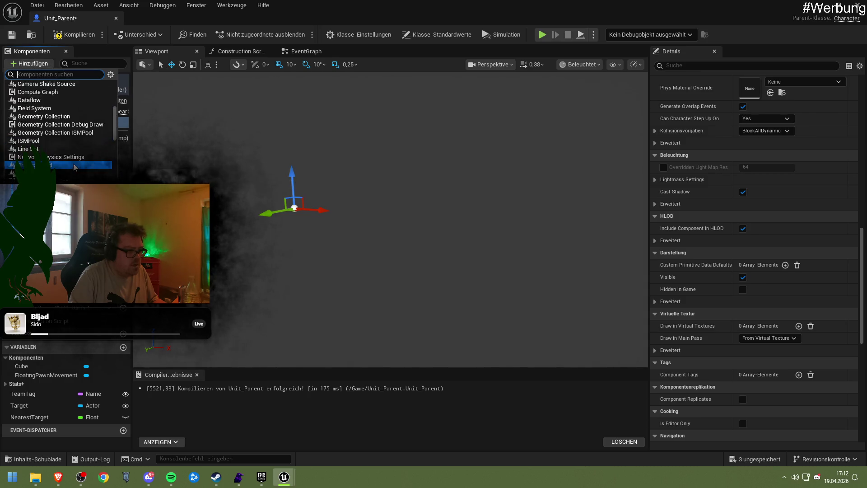
click(93, 153)
click(48, 124)
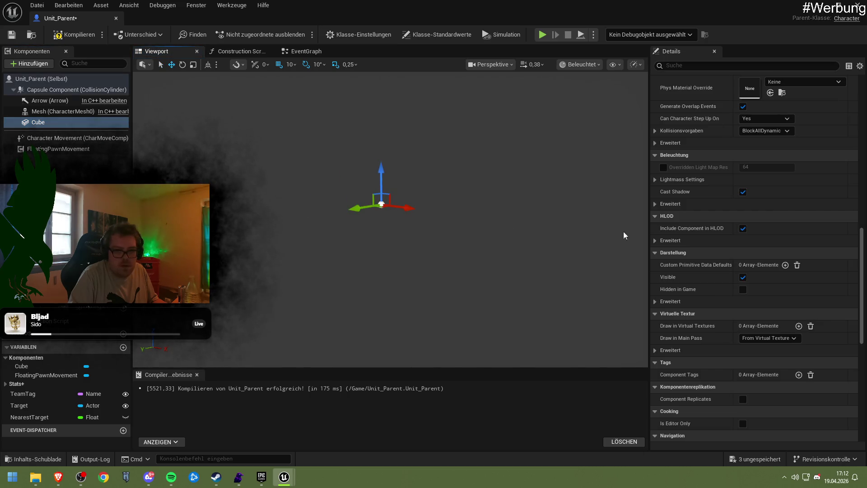
scroll(774, 183, up, 10)
scroll(778, 179, up, 8)
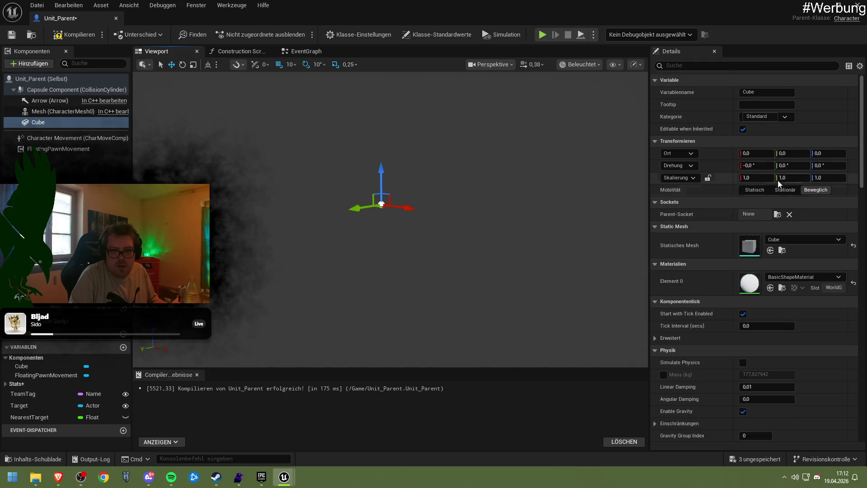
click(759, 178)
text(10)
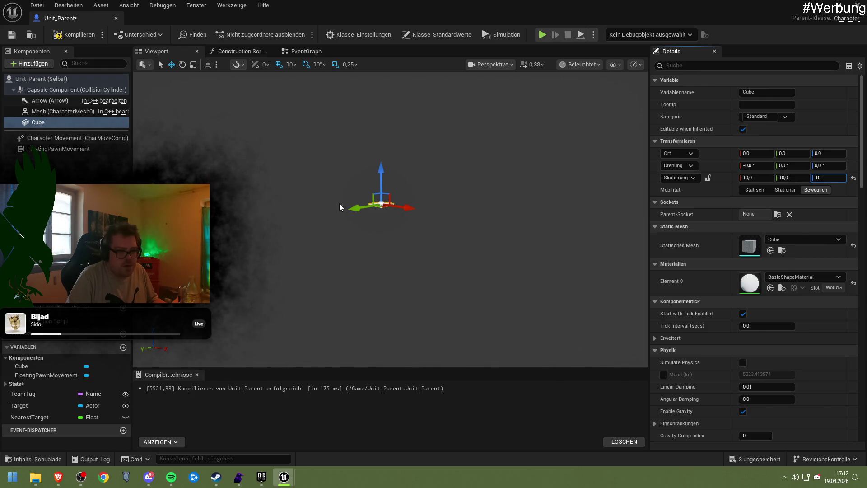
drag(371, 201, 401, 199)
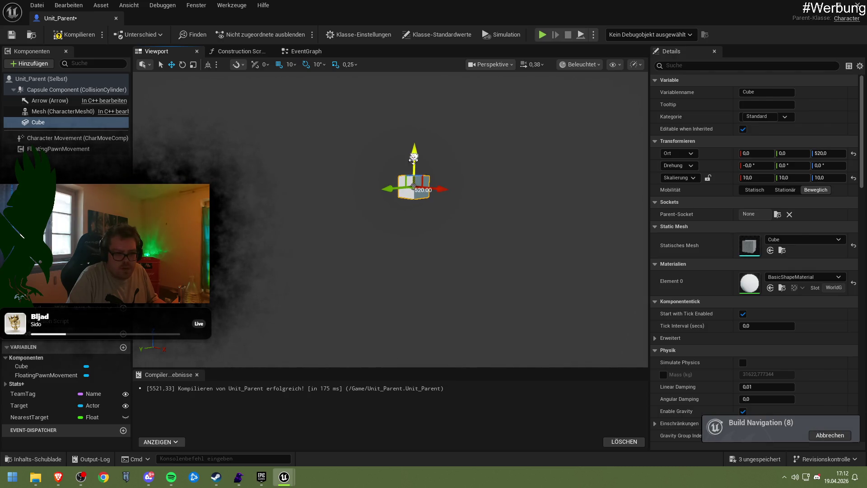
click(408, 216)
mouse_move(408, 217)
mouse_down()
mouse_move(408, 194)
mouse_move(408, 243)
mouse_move(408, 217)
mouse_up()
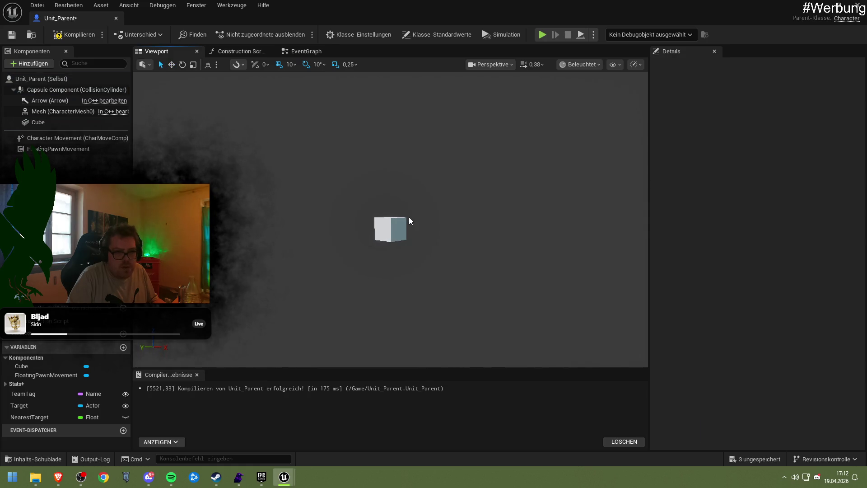
click(399, 214)
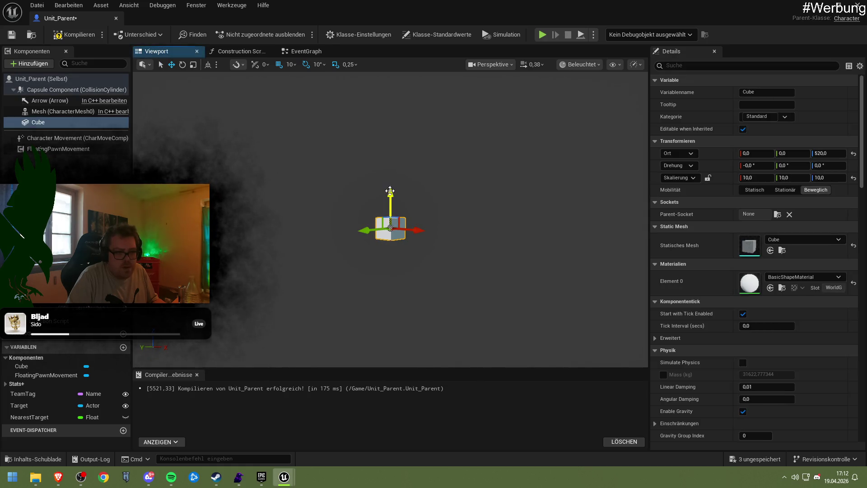
click(73, 100)
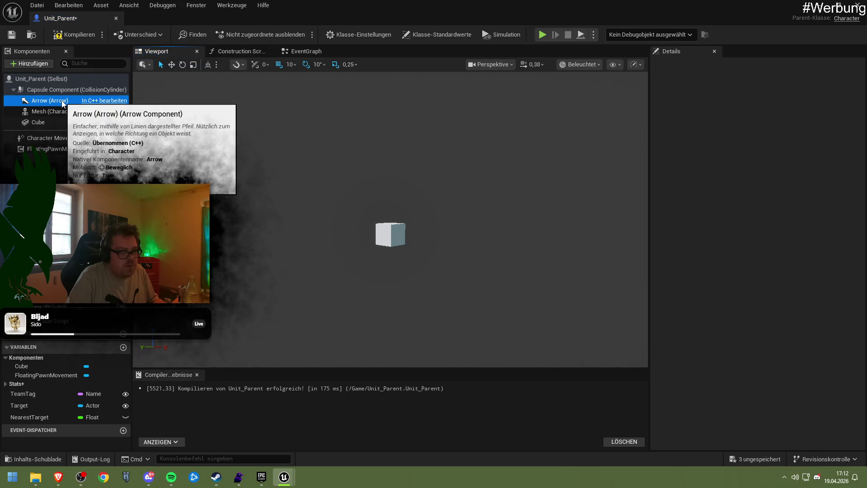
click(61, 122)
Step: Add an Arrow component named Arrow1 under the Capsule and uncheck Hidden in Game
right_click(48, 90)
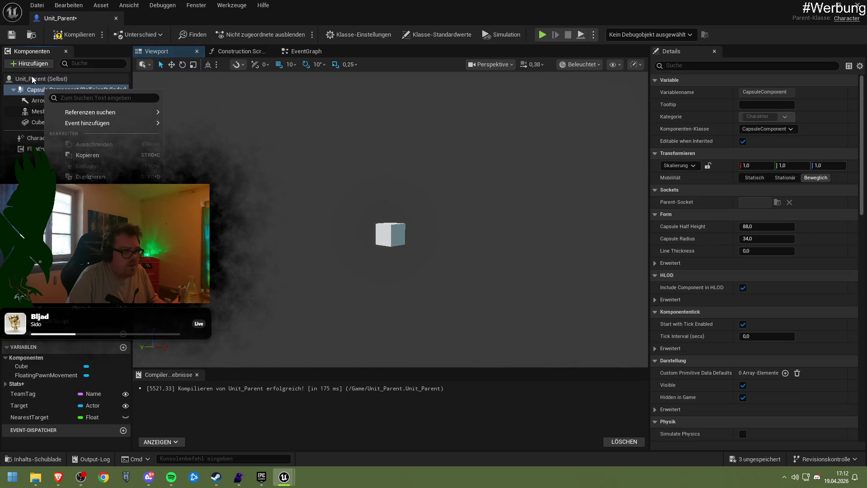
click(31, 64)
text(arrow)
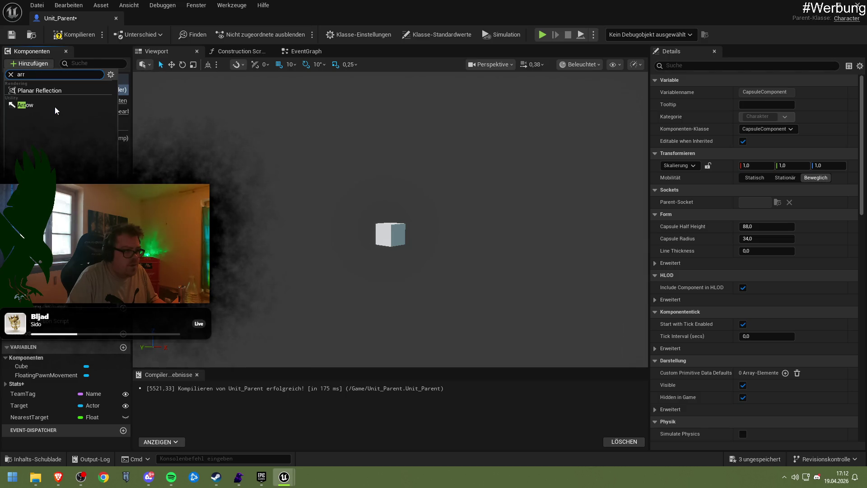
click(53, 106)
key(Return)
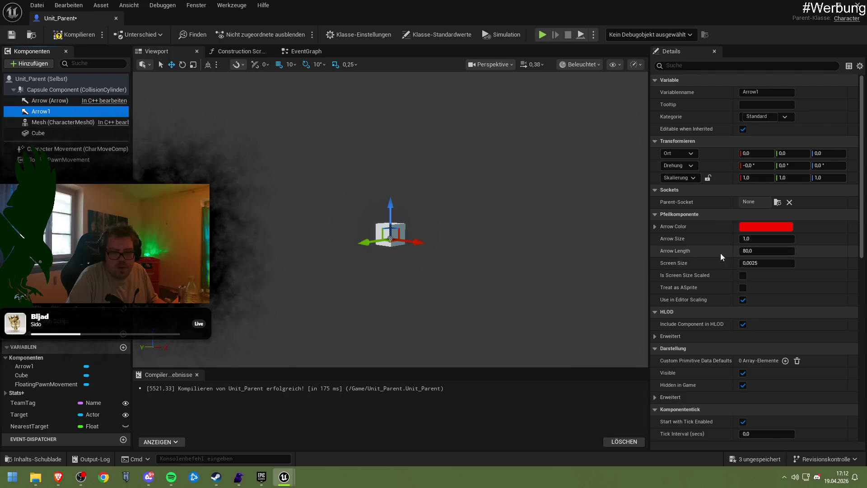
scroll(721, 288, down, 2)
scroll(720, 288, down, 1)
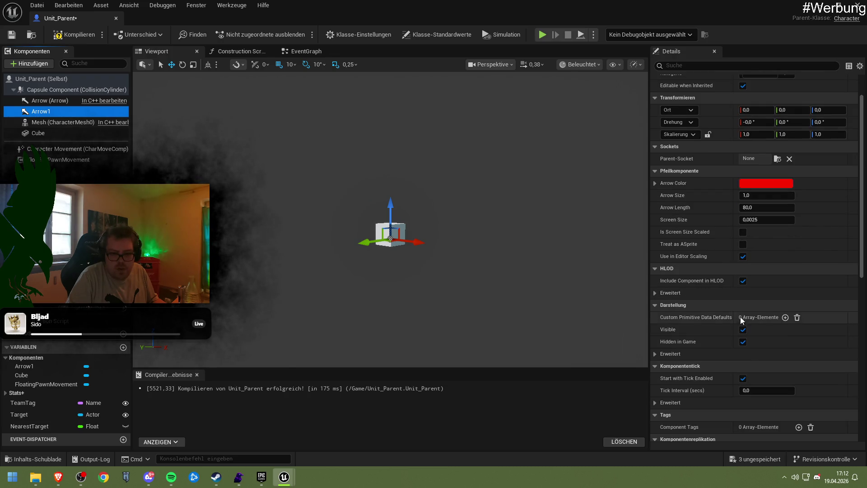
click(745, 341)
Step: Set Arrow1's scale to 10, 10, 10 and location to 480, -40, 0, then compile
mouse_move(621, 315)
mouse_down()
mouse_move(621, 270)
mouse_move(587, 239)
mouse_move(612, 190)
mouse_up()
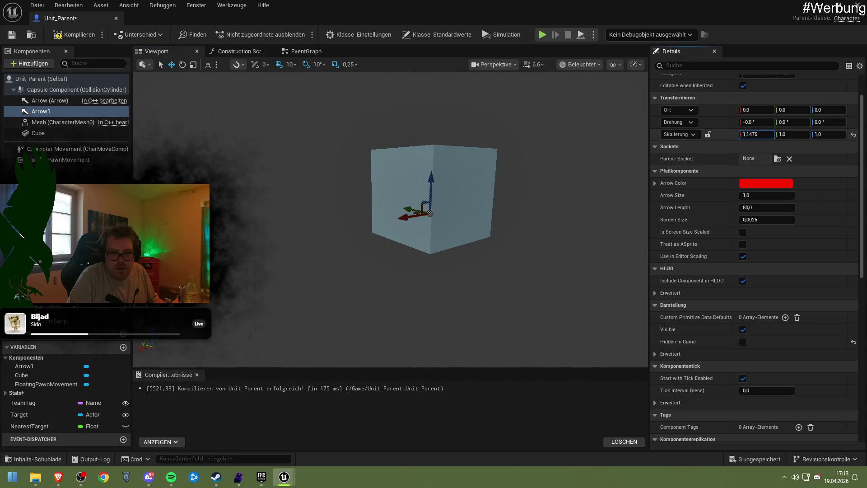
click(749, 134)
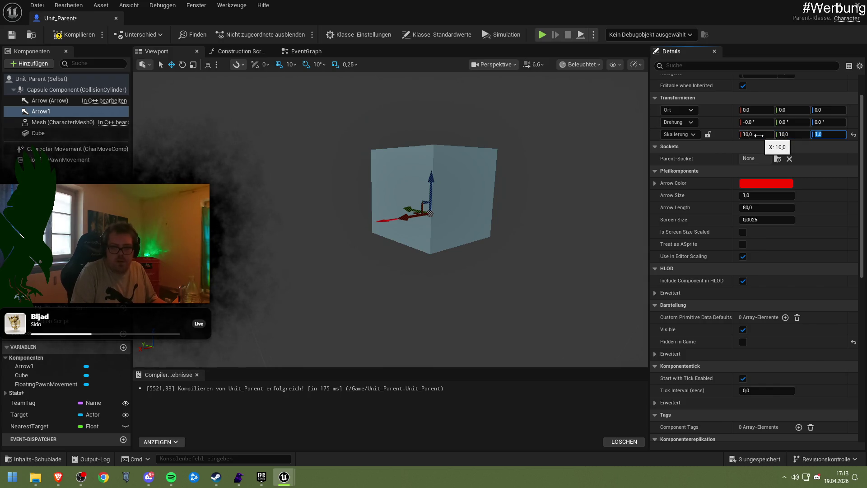
click(829, 134)
text(10)
click(379, 231)
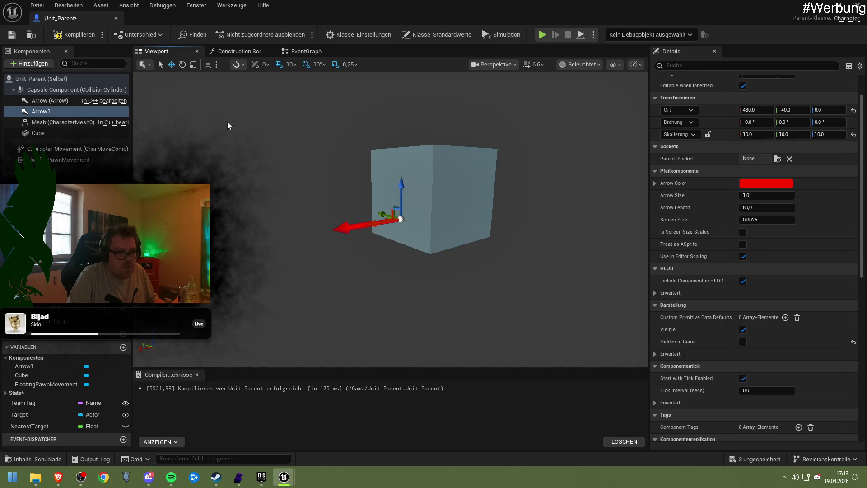
click(57, 37)
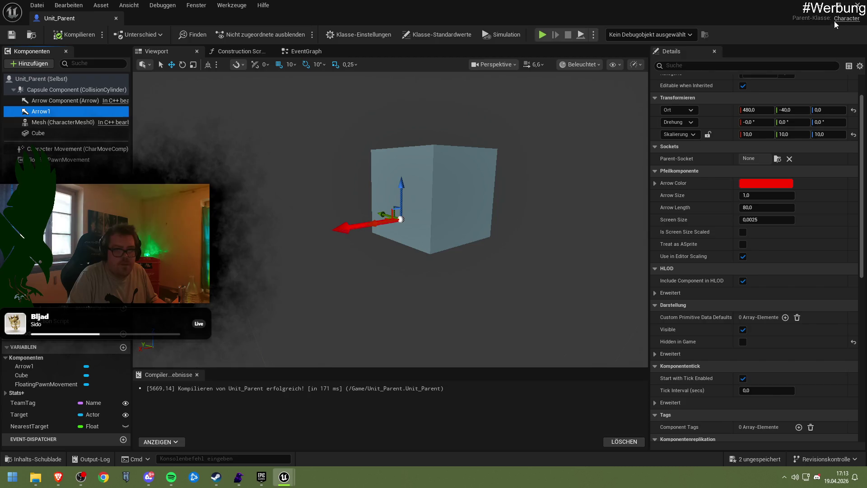
Step: Play-test NewMap to see the cube with its red arrow, then reopen Unit_Parent
double_click(833, 23)
click(229, 36)
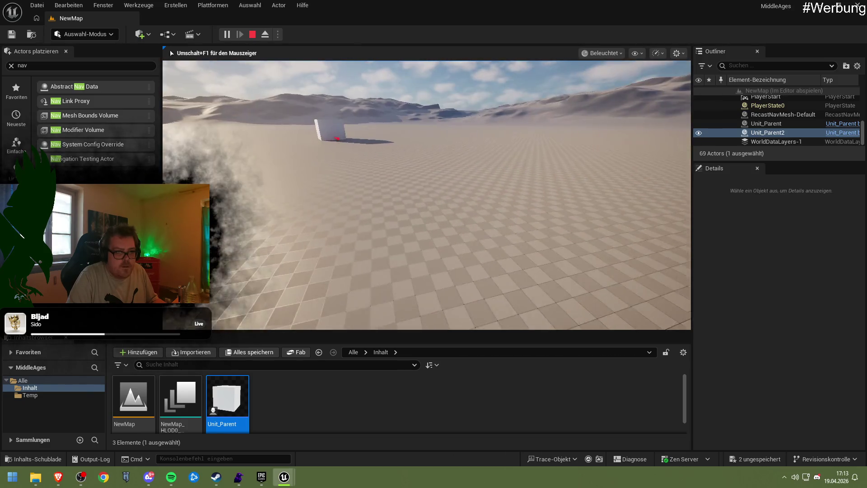
key(Escape)
double_click(227, 397)
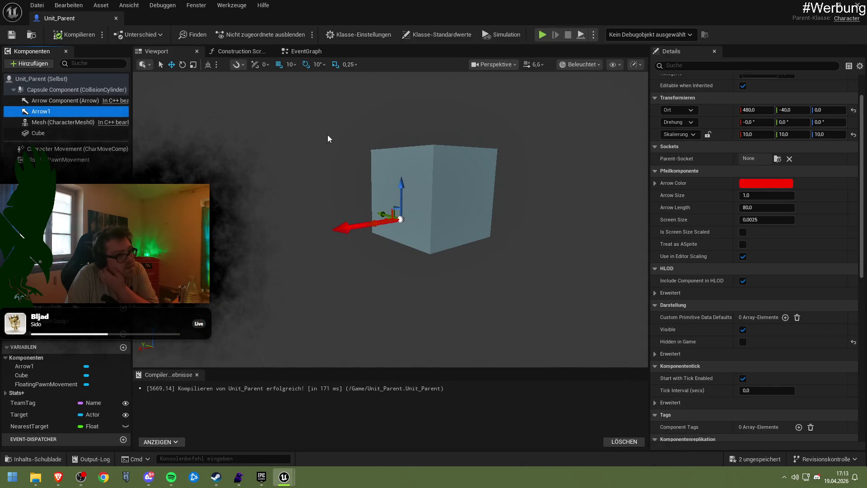
Step: Search the Class Defaults for 'posses' and keep Auto Possess AI at Placed in World or Spawned
click(360, 35)
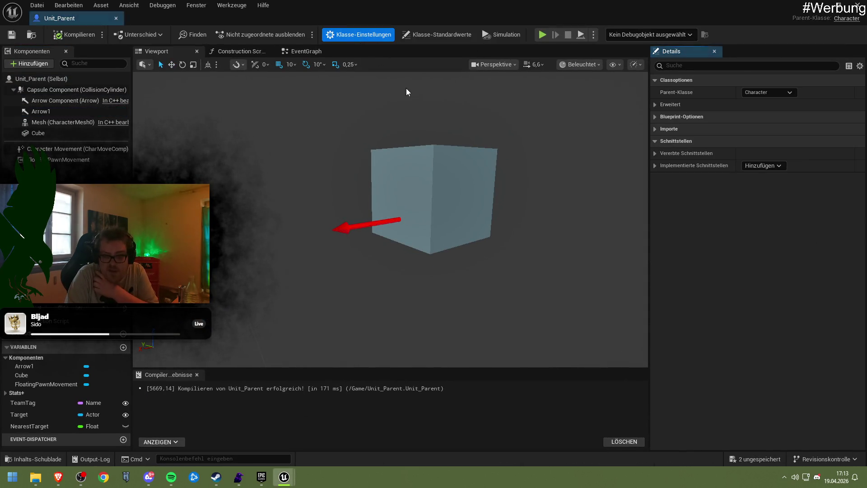
click(418, 36)
scroll(696, 270, down, 5)
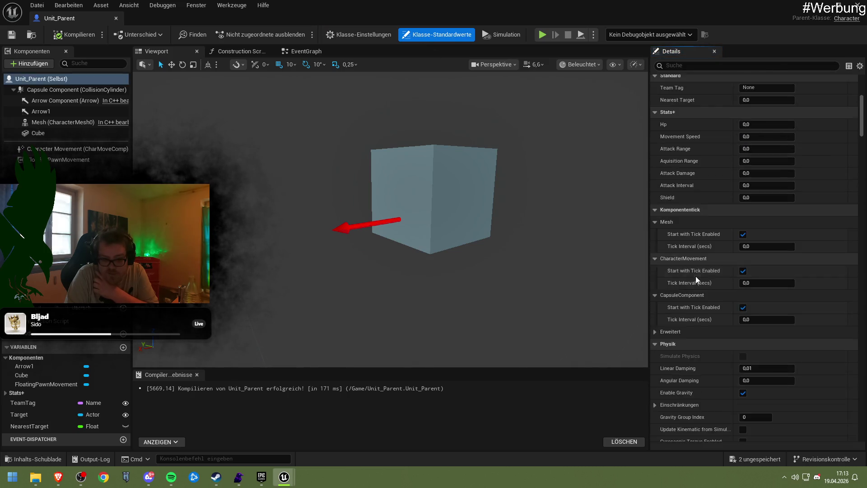
scroll(695, 275, down, 2)
click(694, 66)
text(posses)
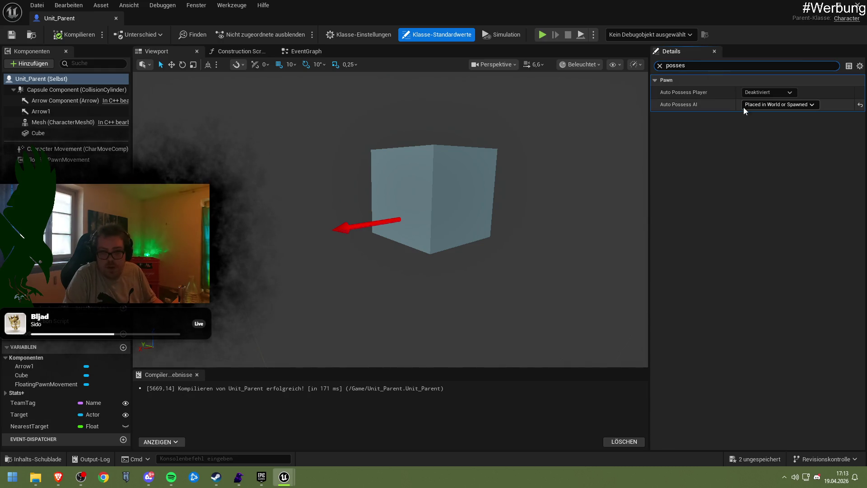
click(771, 104)
click(768, 141)
key(BackSpace)
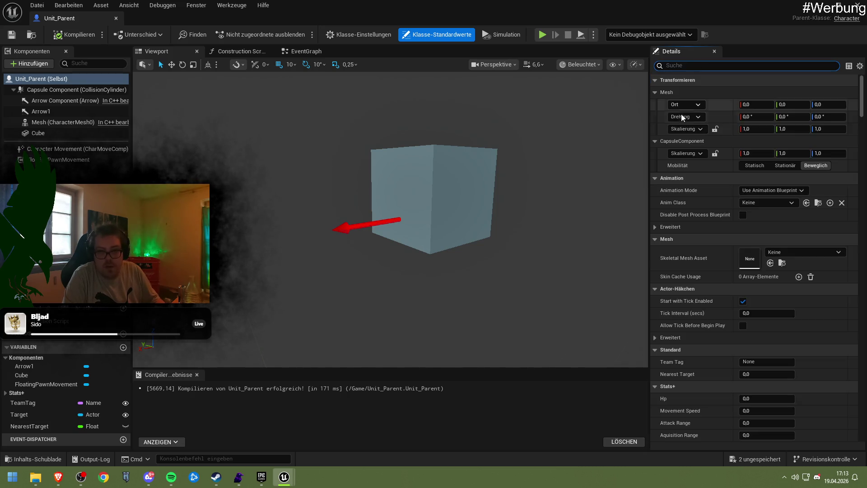
scroll(721, 237, down, 10)
scroll(722, 239, down, 12)
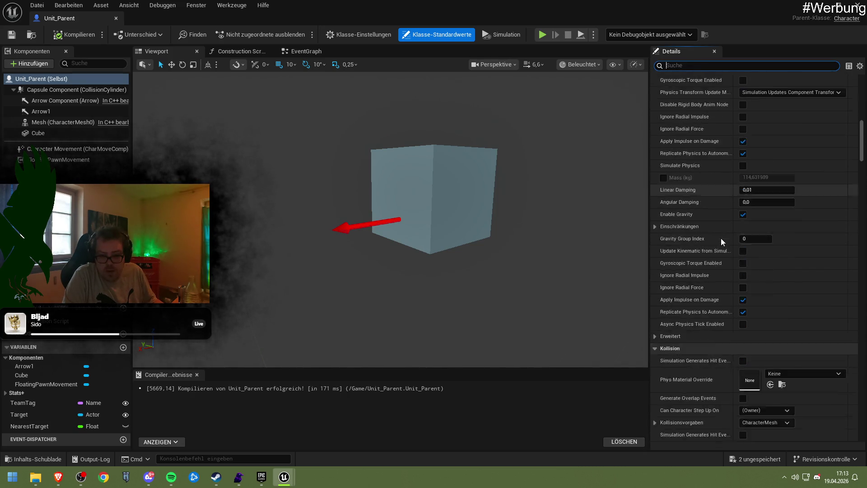
Step: Scroll through Character Movement's details, then switch back to the YouTube tutorial
click(50, 149)
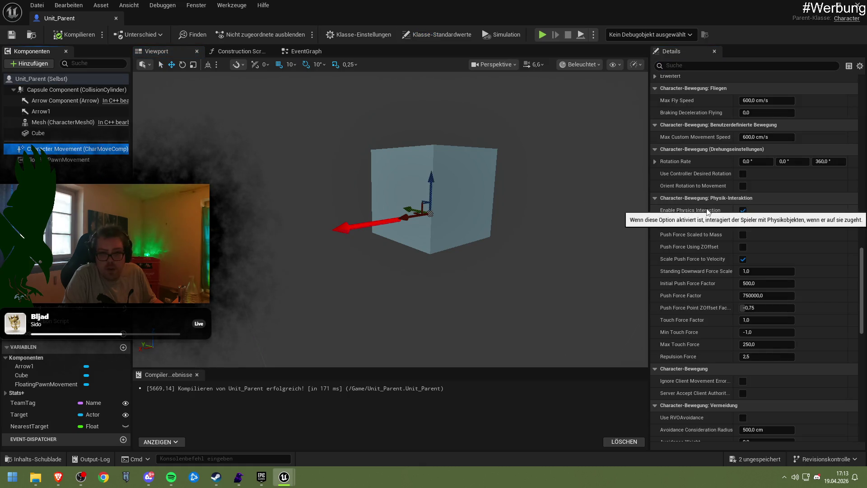
scroll(707, 211, up, 10)
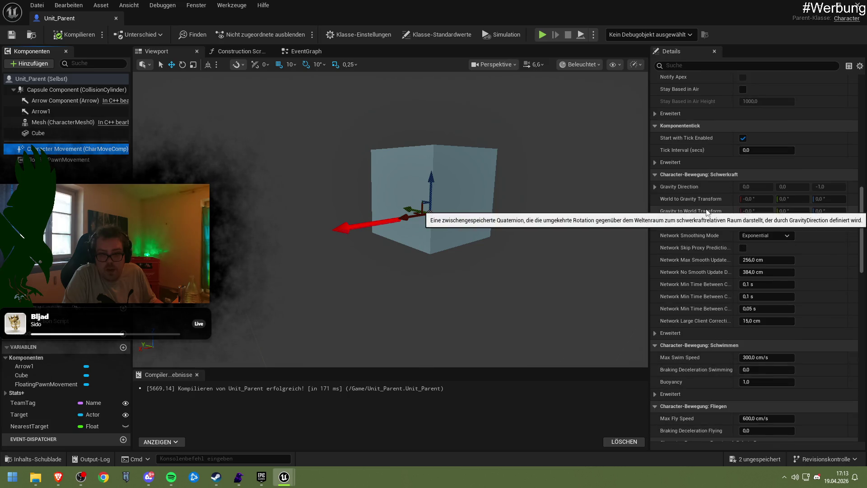
scroll(704, 212, up, 8)
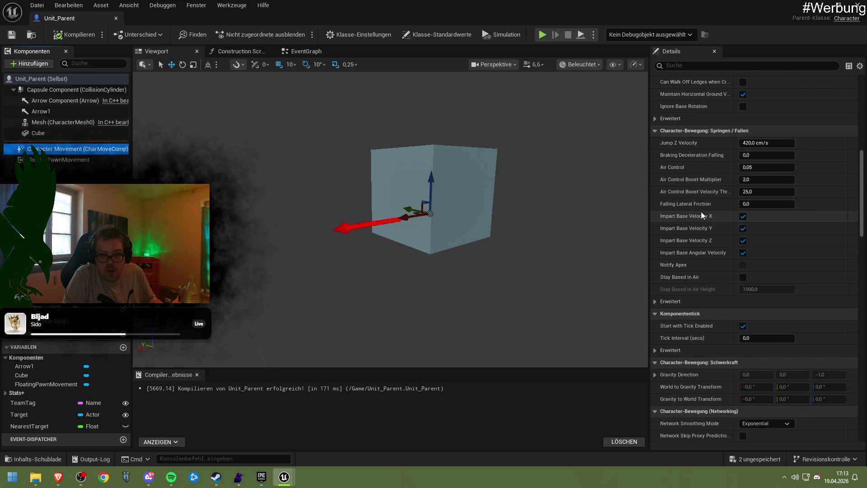
scroll(704, 212, up, 11)
scroll(703, 212, up, 2)
scroll(756, 215, up, 1)
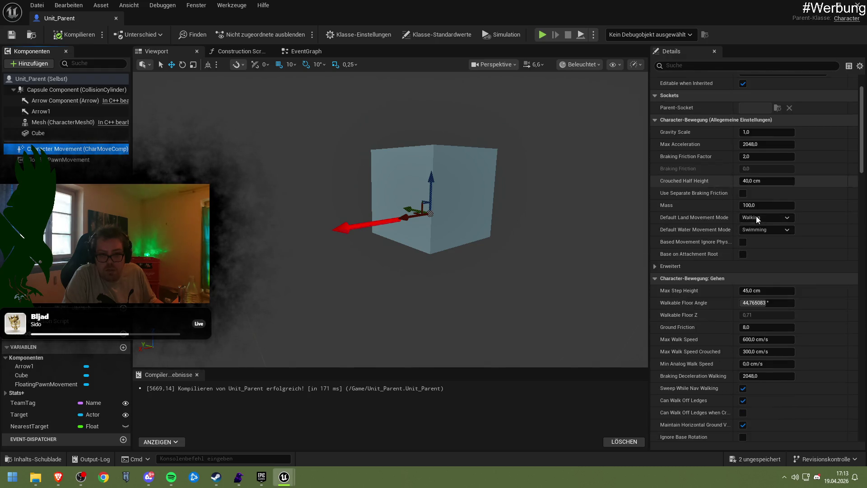
mouse_move(861, 155)
mouse_down()
mouse_move(857, 359)
mouse_move(843, 405)
mouse_up()
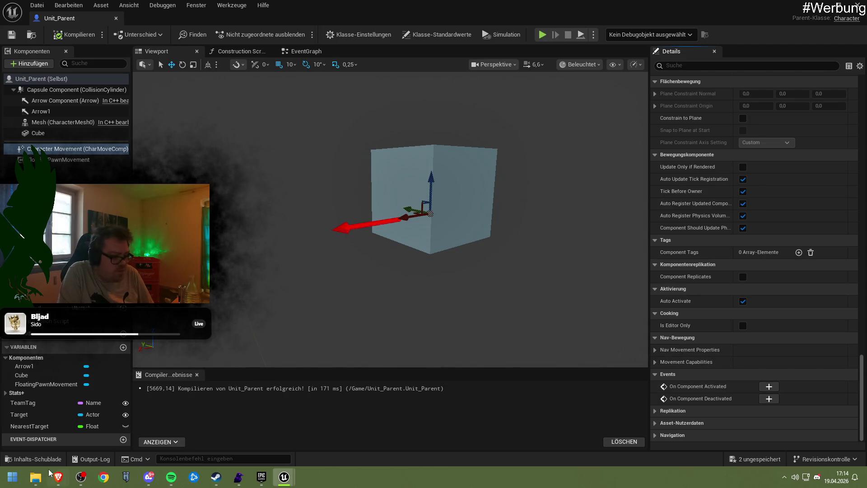
mouse_move(58, 476)
click(129, 455)
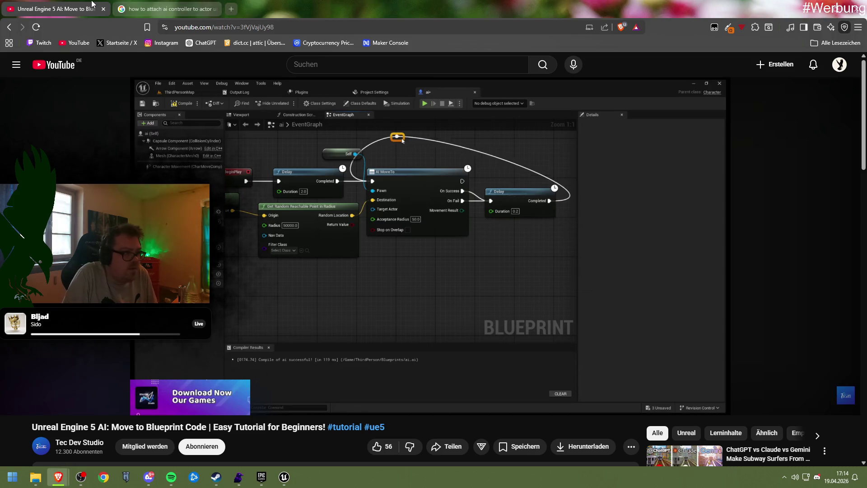
Step: Bring up the 'how to attach ai controller to actor unreal' results and expand the full AI overview
click(154, 8)
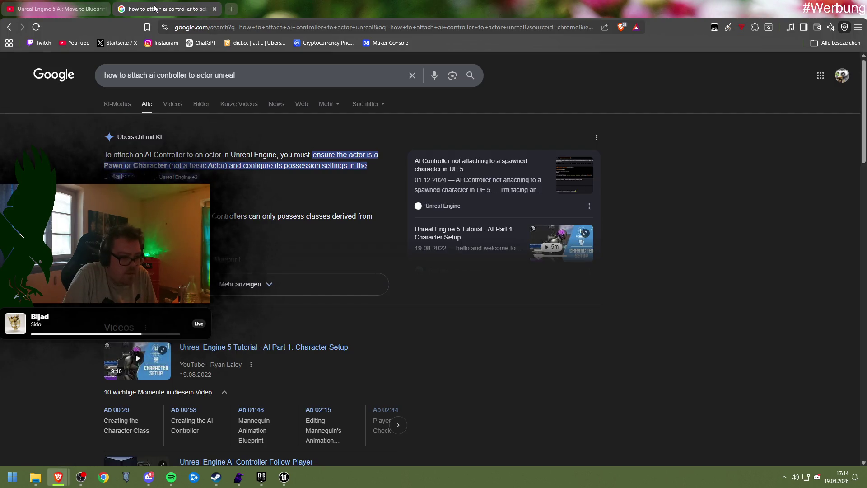
click(253, 283)
scroll(253, 257, down, 3)
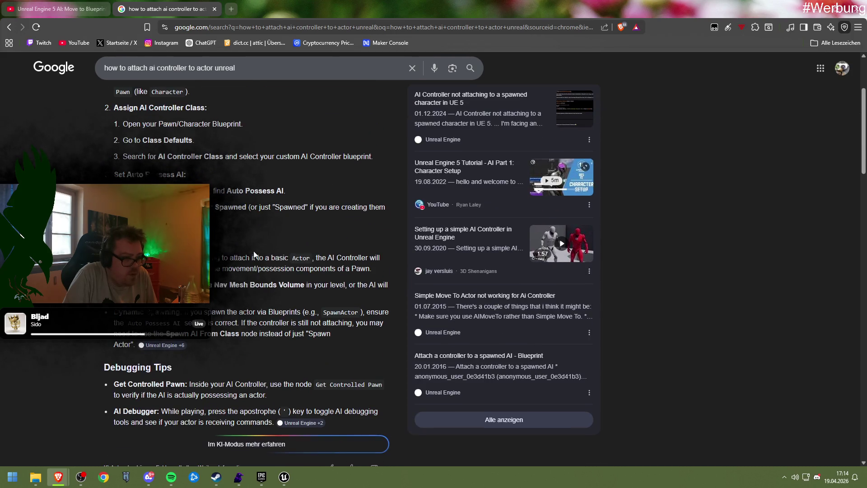
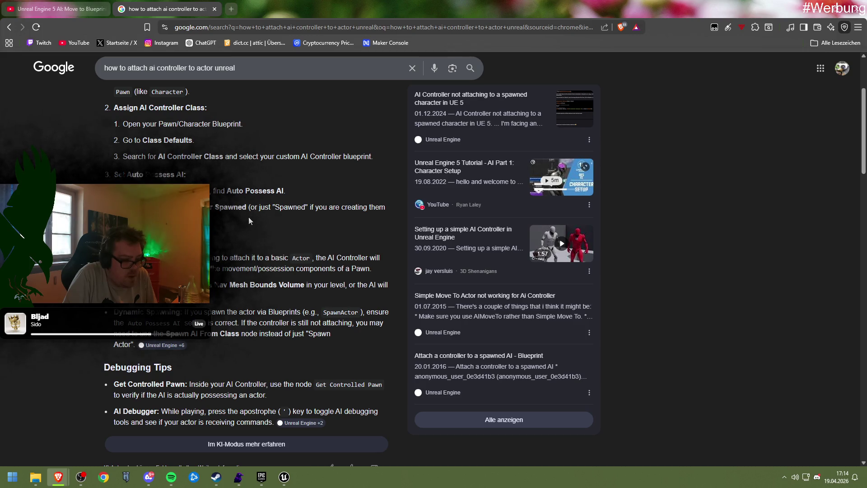
Step: Bring the Unit_Parent Blueprint editor back to the front and recompile it
scroll(249, 220, down, 1)
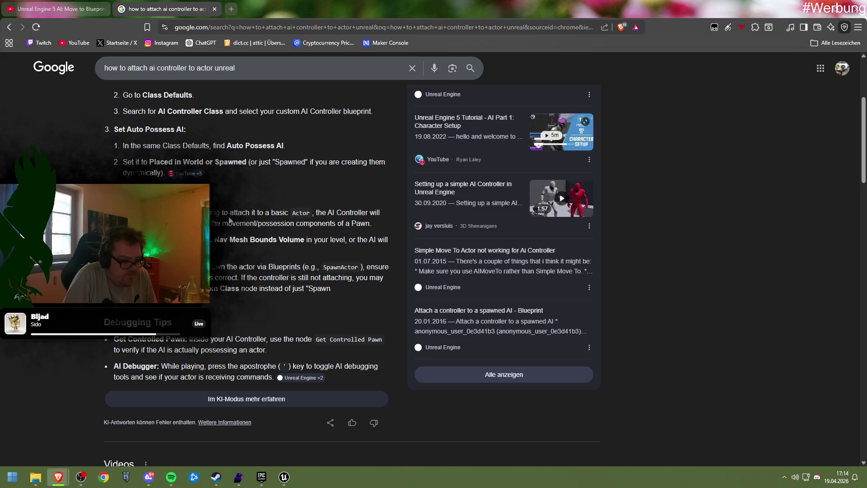
right_click(229, 220)
click(223, 220)
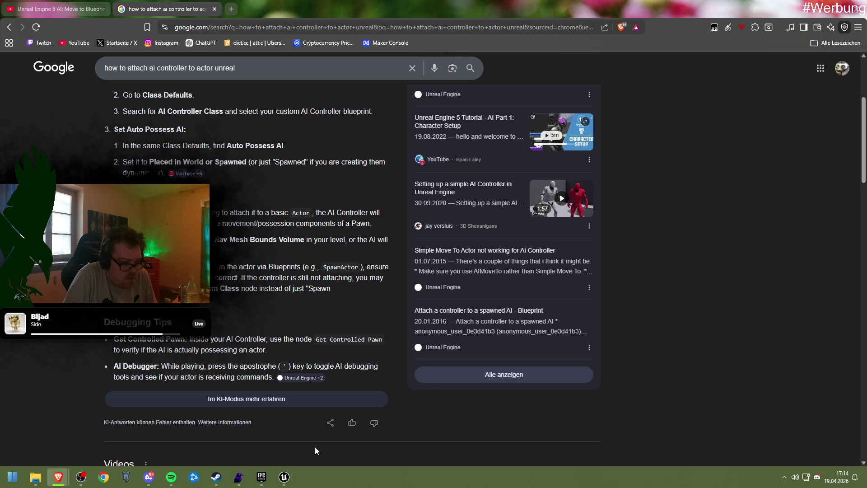
mouse_move(284, 477)
click(243, 433)
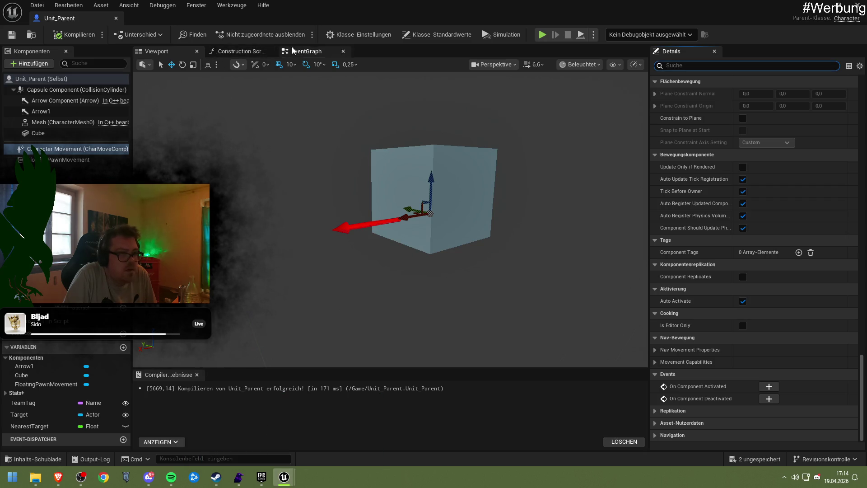
click(74, 34)
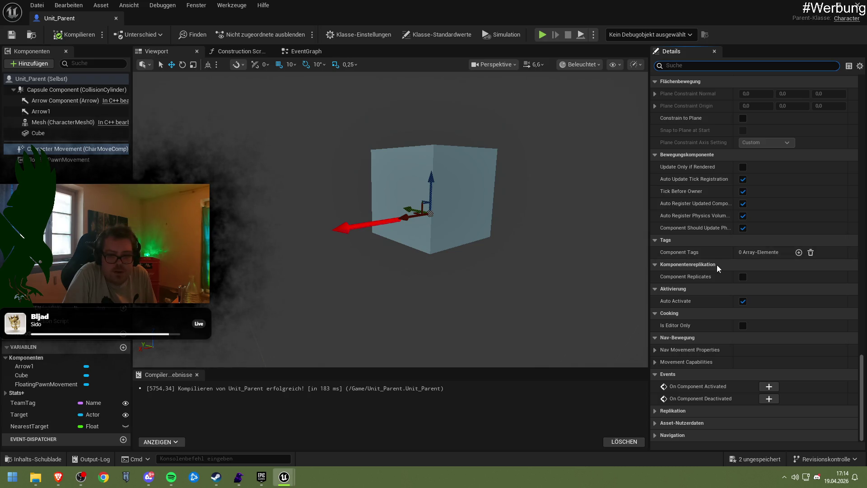
Step: Review the Character Movement walking settings, expanding and collapsing the advanced options, then recompile
scroll(718, 263, up, 7)
scroll(718, 261, up, 2)
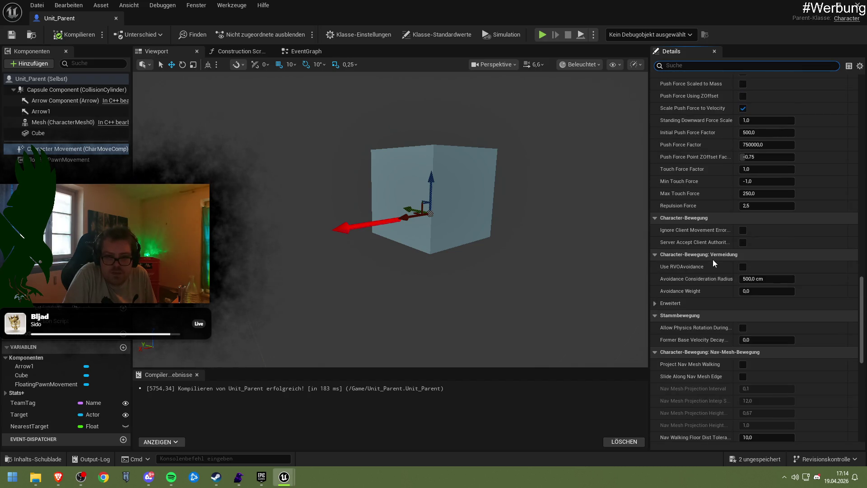
scroll(710, 259, up, 4)
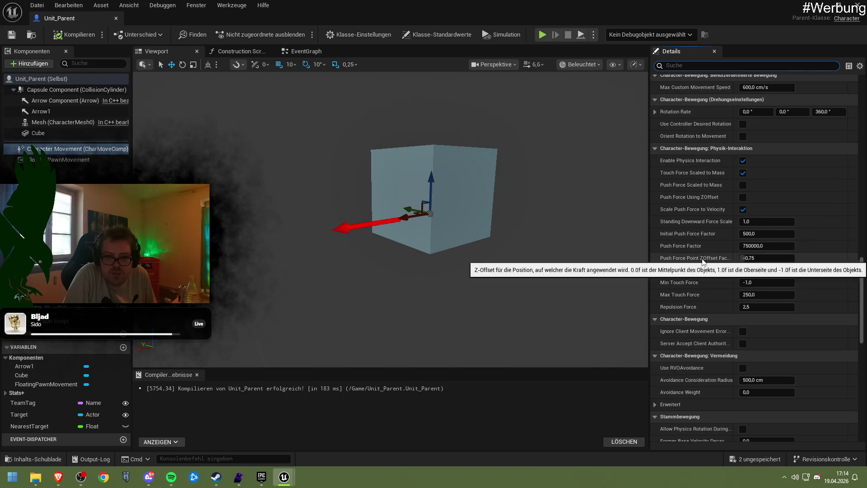
scroll(702, 261, up, 2)
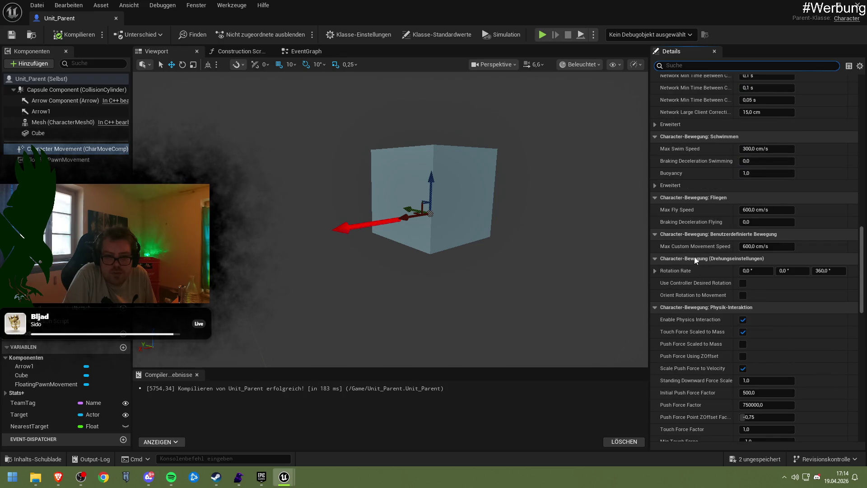
scroll(690, 260, up, 2)
scroll(690, 256, up, 2)
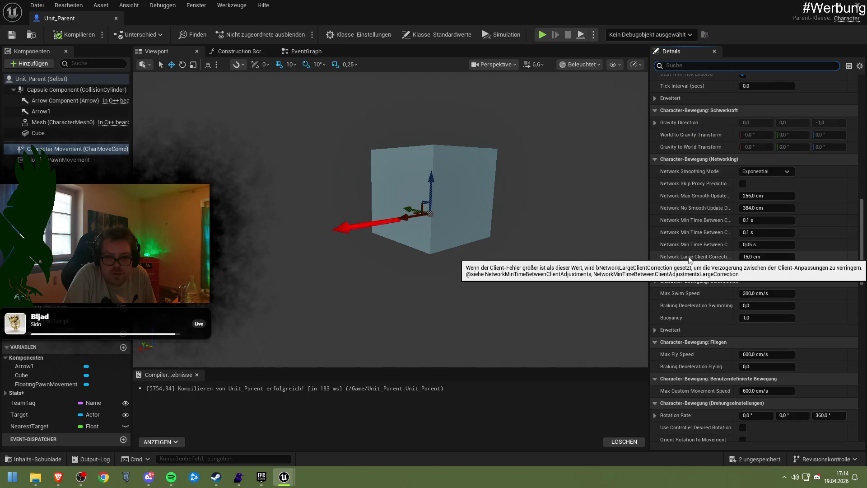
scroll(690, 253, up, 1)
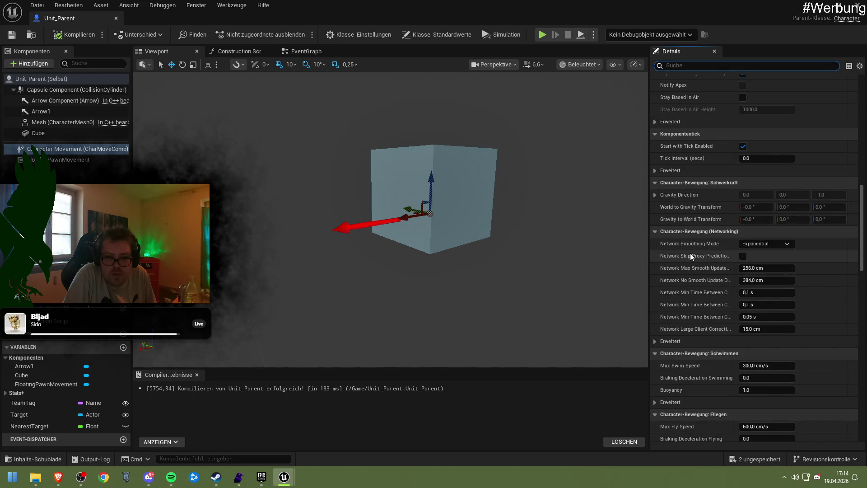
scroll(688, 252, up, 2)
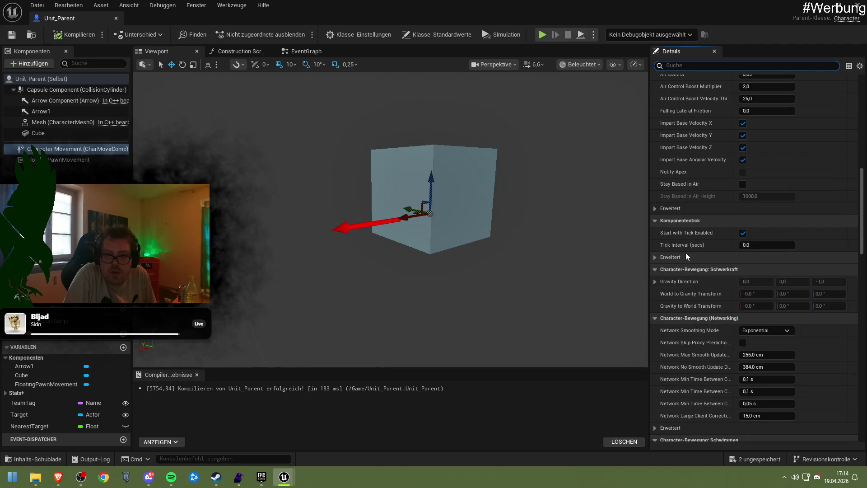
scroll(685, 252, up, 1)
scroll(683, 253, up, 2)
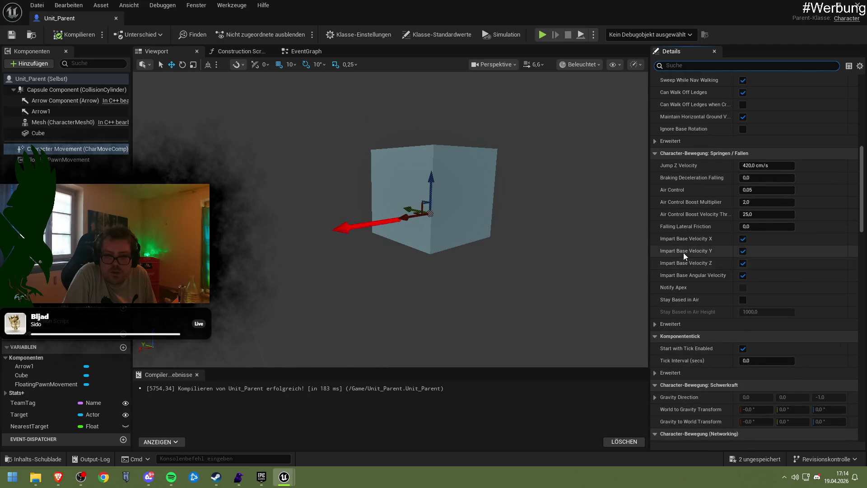
scroll(679, 254, up, 1)
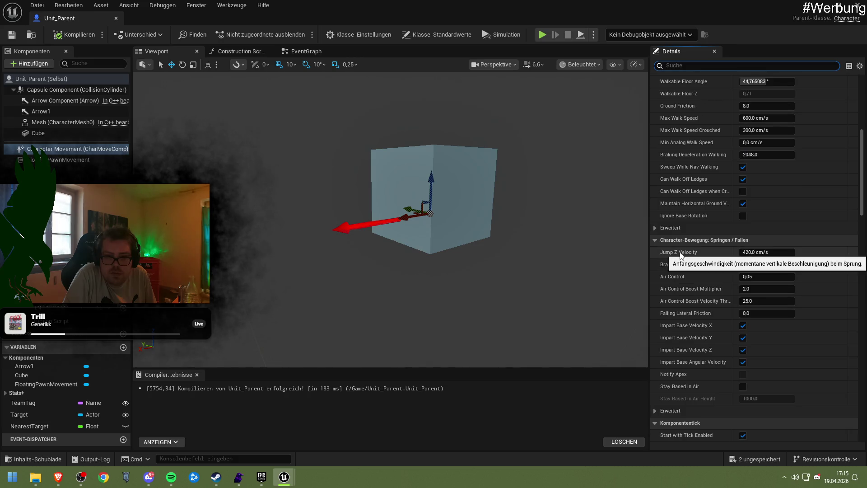
scroll(680, 255, up, 1)
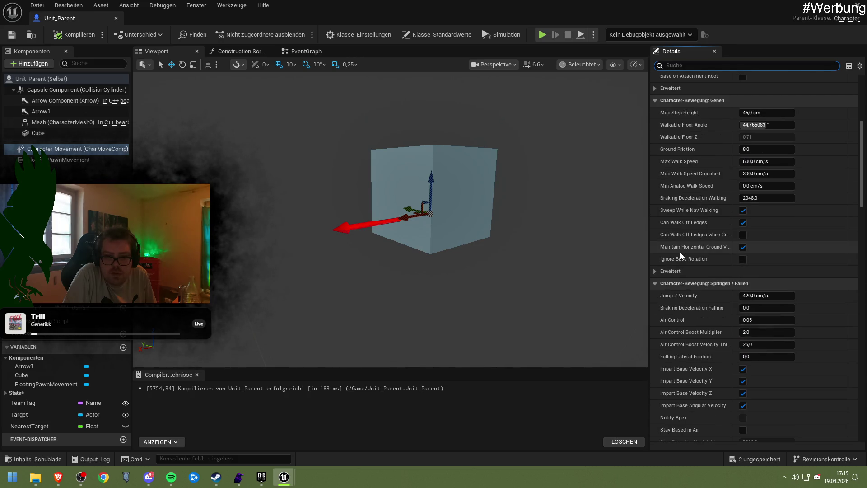
click(655, 271)
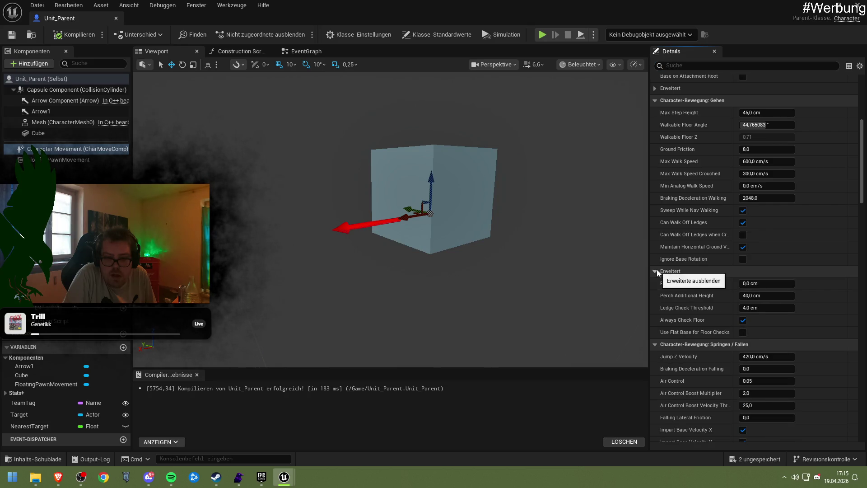
click(656, 269)
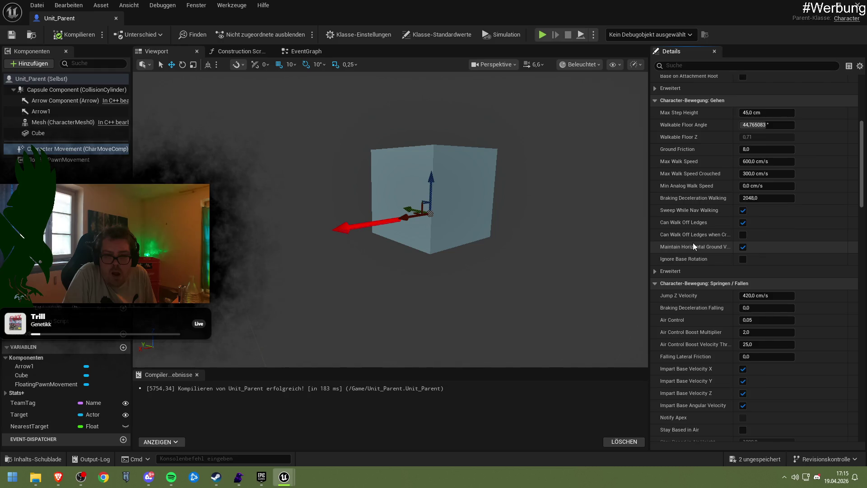
scroll(694, 246, up, 2)
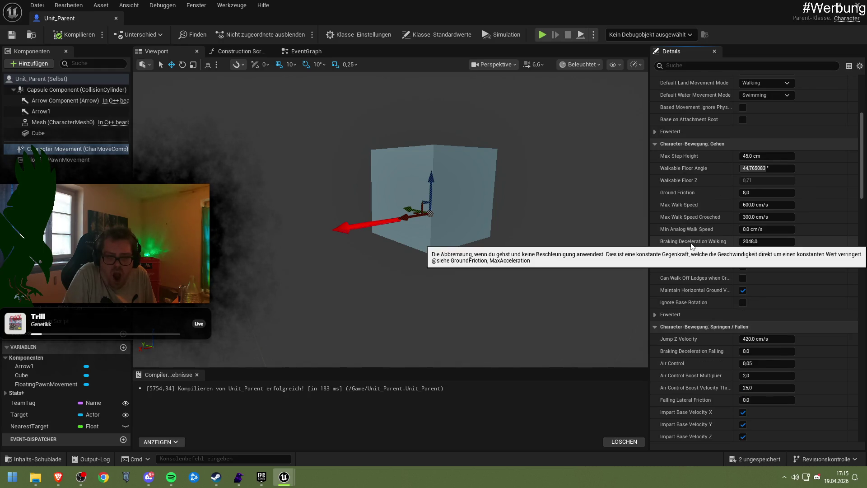
click(74, 34)
Step: Resume the Move to Blueprint tutorial video in the browser
click(53, 481)
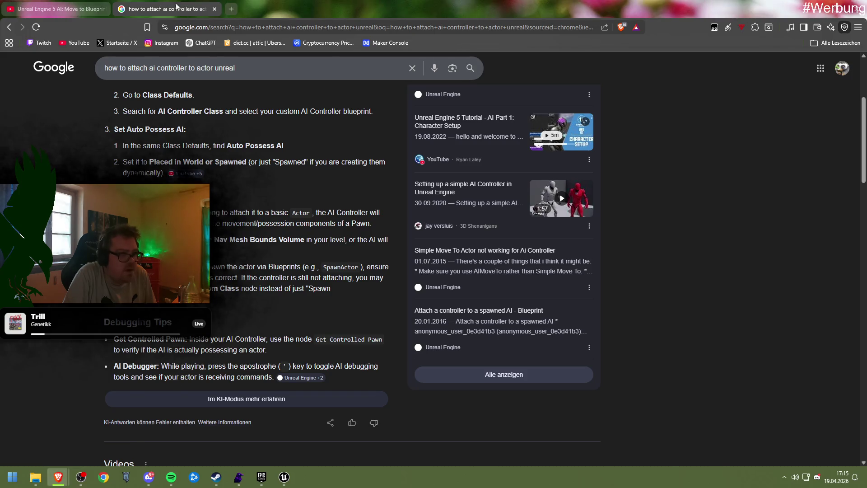
click(90, 9)
click(441, 306)
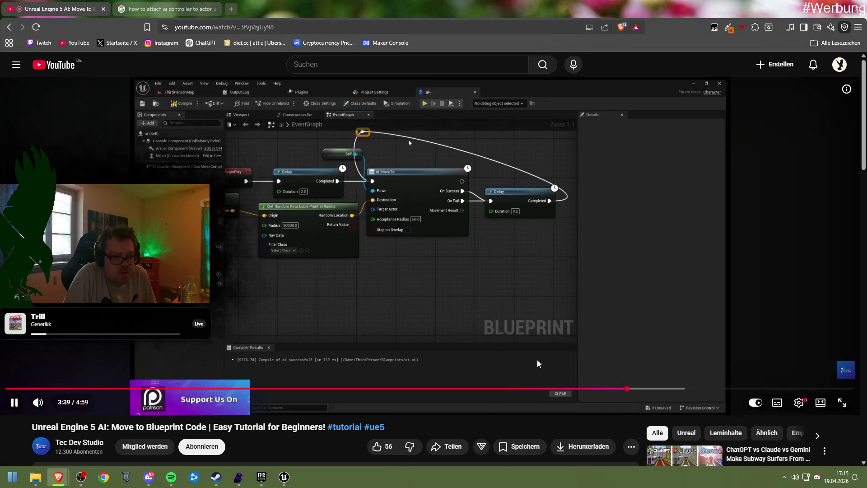
Step: Scrub the tutorial back to about 1:21 and pause on the AI MoveTo node
mouse_move(594, 389)
mouse_down()
mouse_move(648, 393)
mouse_move(529, 390)
mouse_up()
click(486, 389)
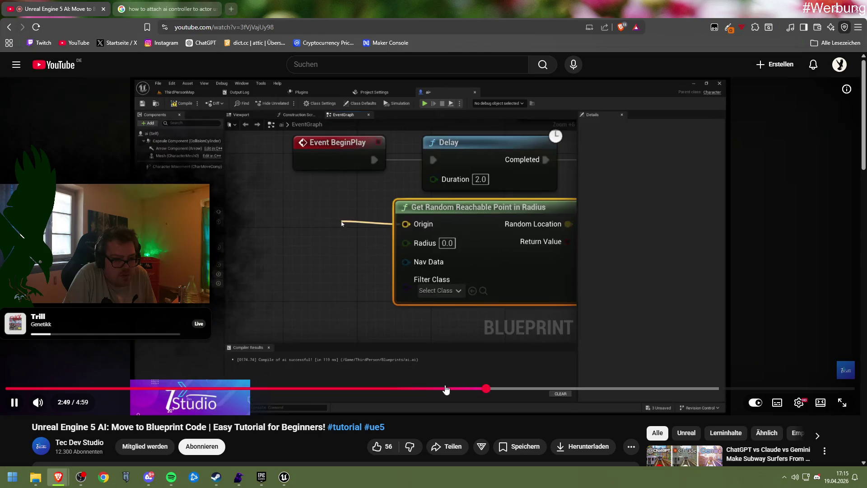
click(430, 390)
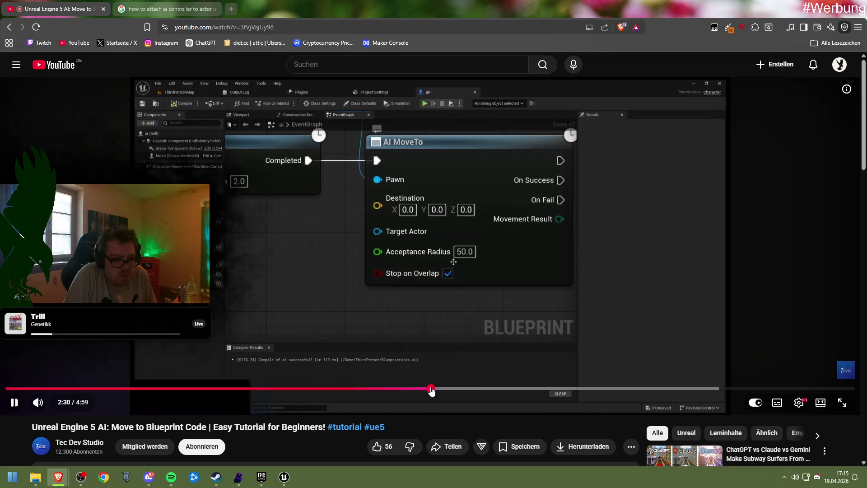
click(402, 392)
drag(401, 393, 243, 393)
click(332, 393)
click(316, 393)
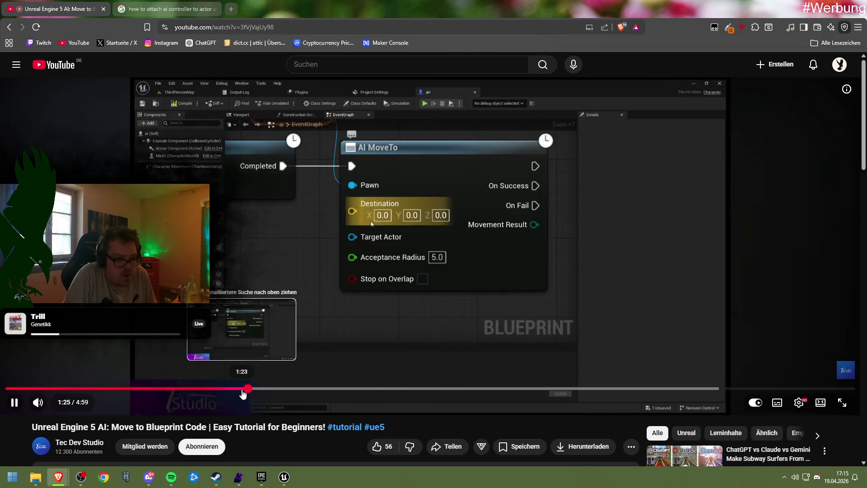
click(240, 393)
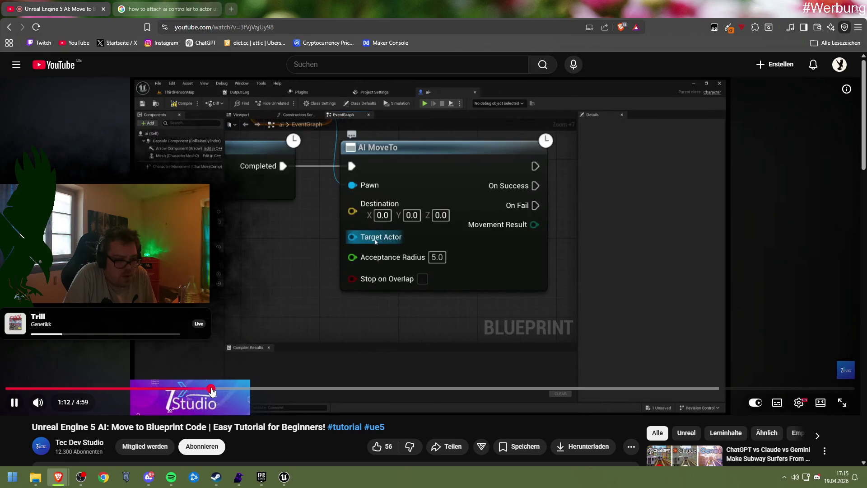
click(269, 339)
click(284, 479)
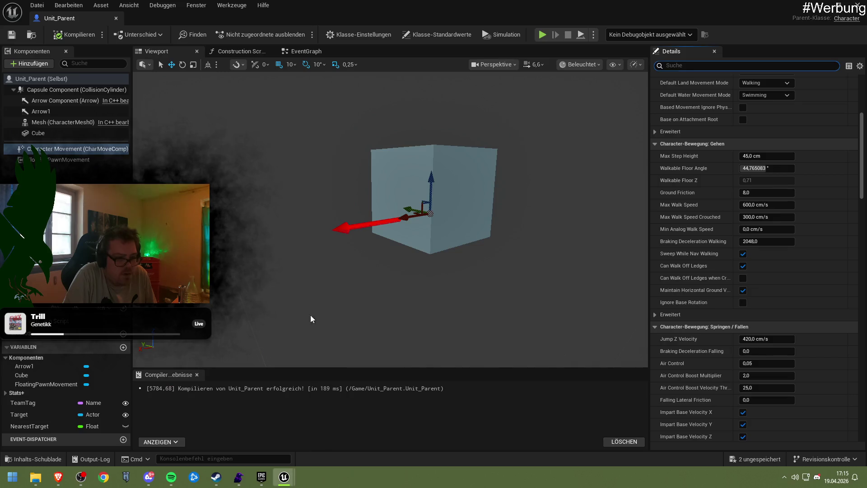
Step: Recompile Unit_Parent, open its EventGraph, and shift the lower Get Display Name node slightly left
click(74, 34)
click(224, 49)
click(305, 51)
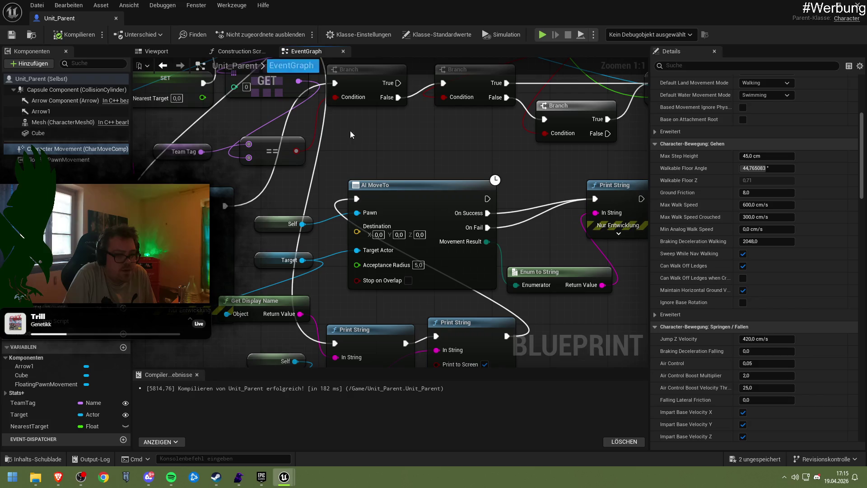
drag(353, 243, 368, 244)
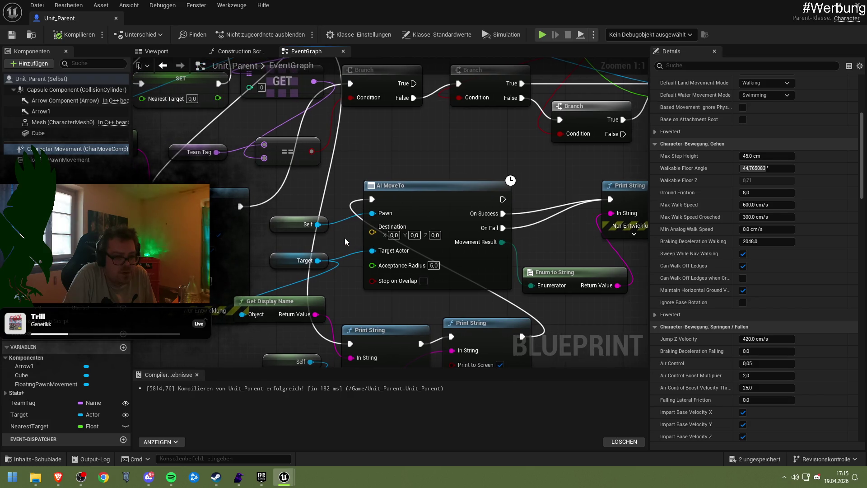
scroll(372, 205, down, 2)
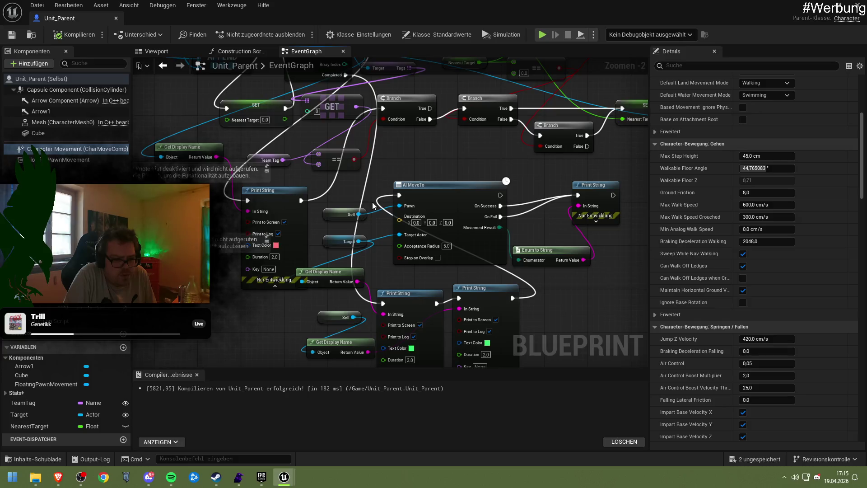
drag(373, 206, 377, 216)
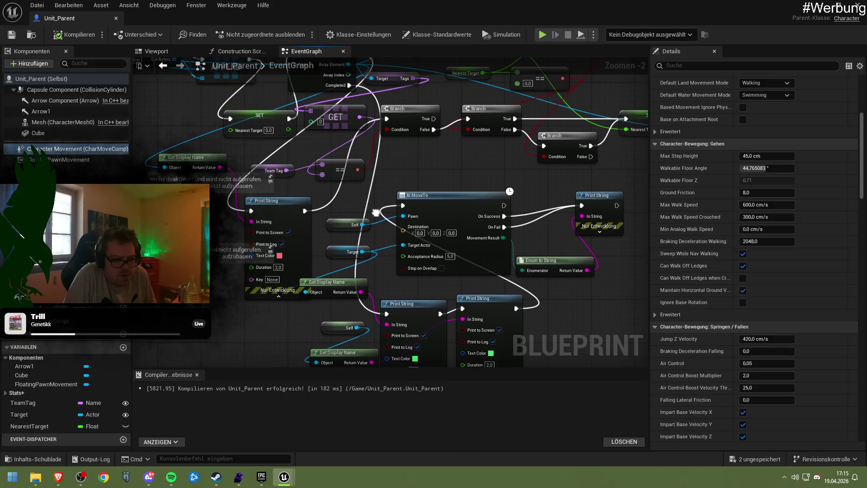
drag(322, 203, 318, 178)
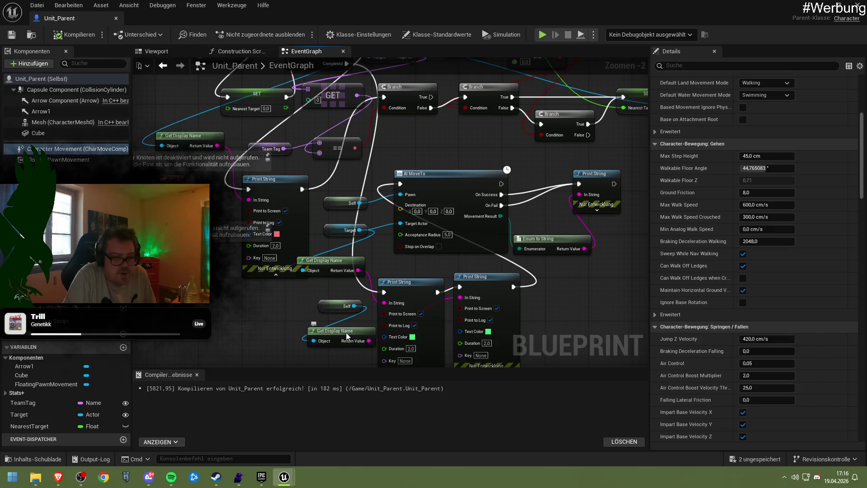
drag(345, 334, 335, 339)
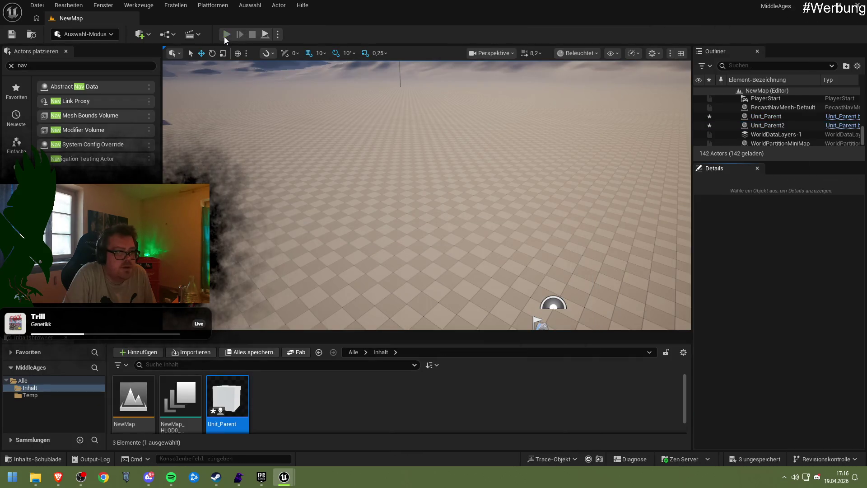
Step: Run and stop a brief play test, then return to the Unit_Parent Blueprint editor
click(224, 36)
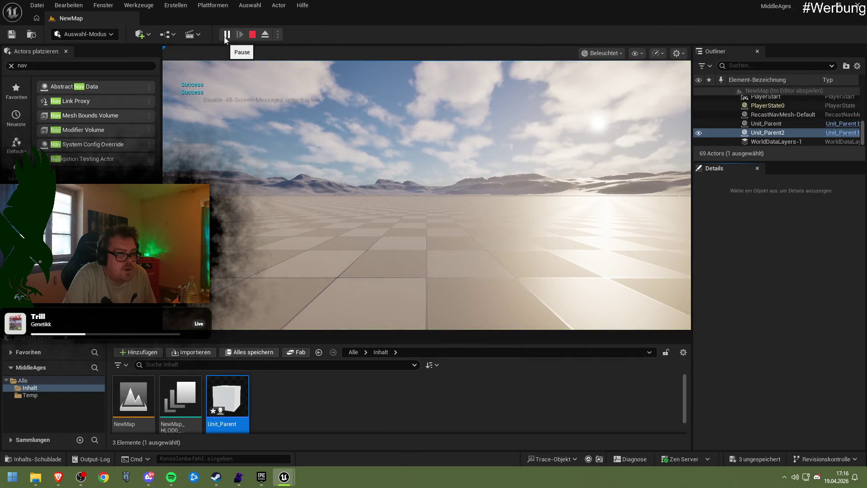
click(258, 34)
mouse_move(284, 477)
click(332, 422)
Step: Set the AI MoveTo acceptance radius to 1.0, then compile and save Unit_Parent
mouse_move(421, 254)
mouse_down()
mouse_move(368, 288)
mouse_move(404, 290)
mouse_up()
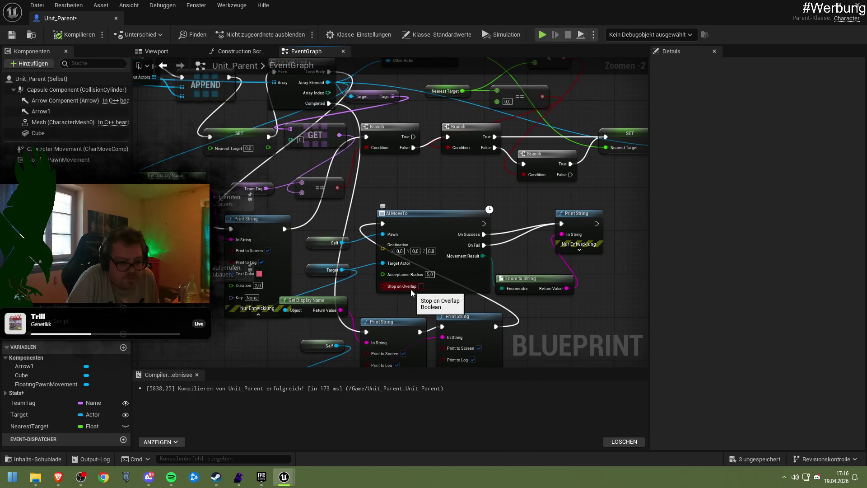
scroll(421, 296, up, 2)
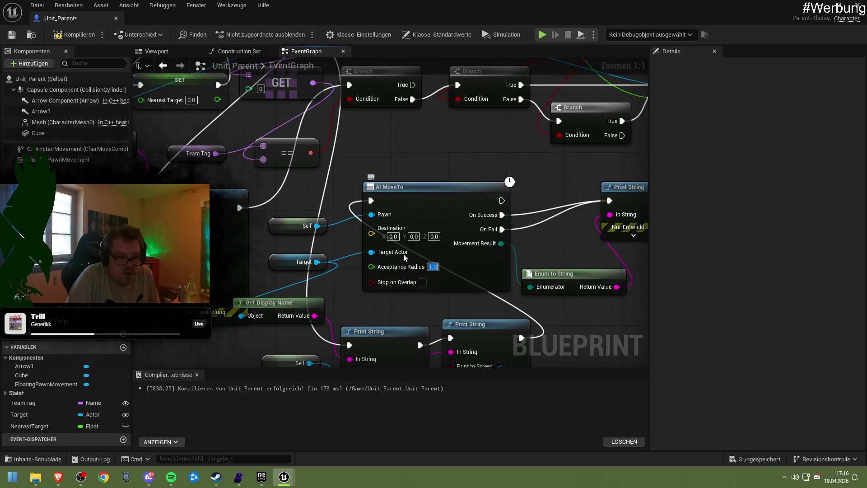
click(410, 203)
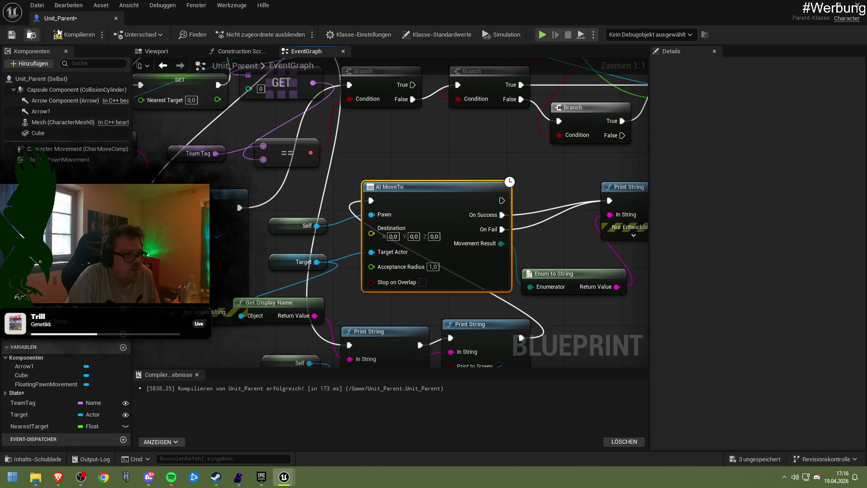
click(14, 35)
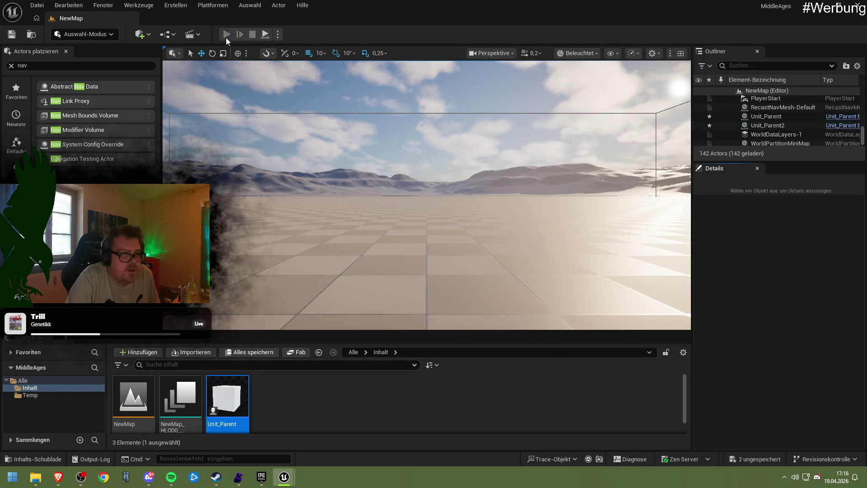
Step: Play-test the level, moving the camera toward the white cube, then stop
click(227, 35)
click(286, 163)
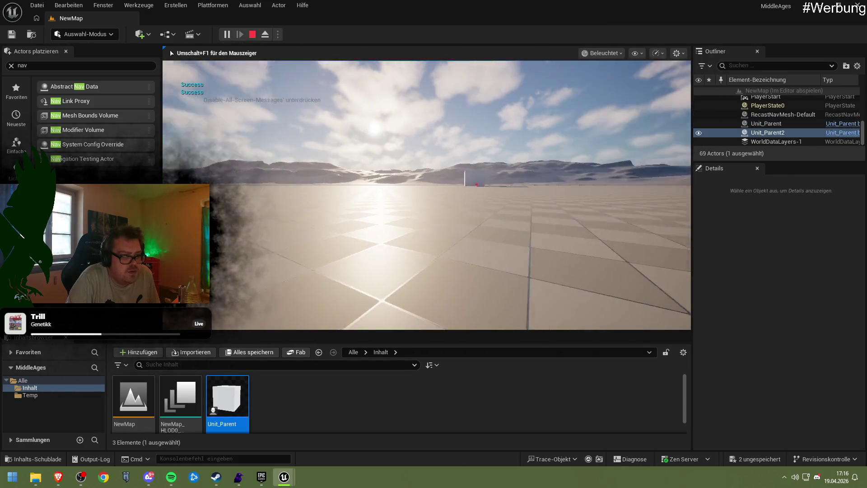
key(w)
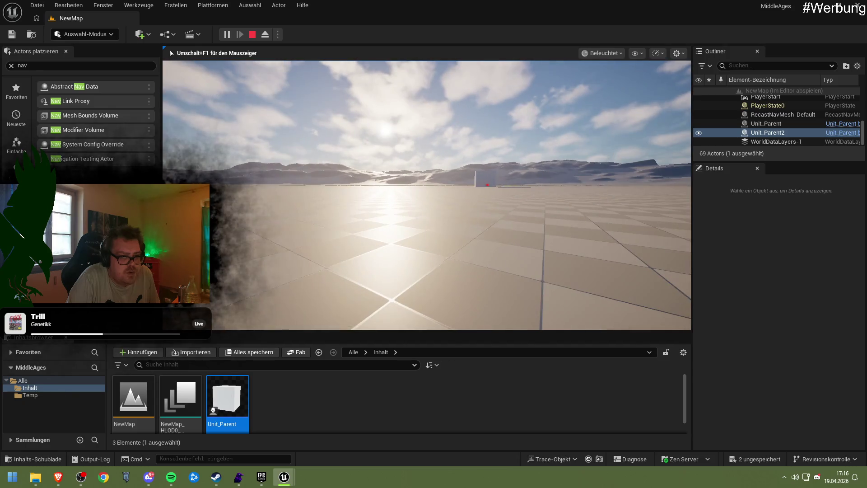
key(w)
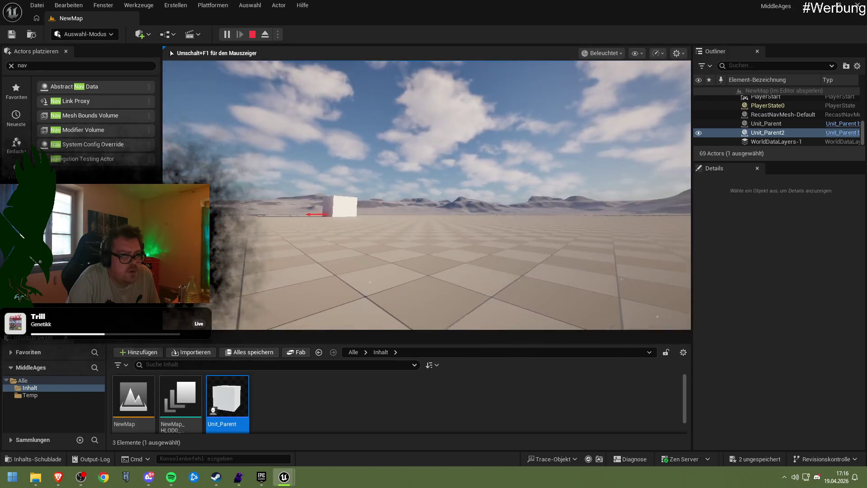
key(Escape)
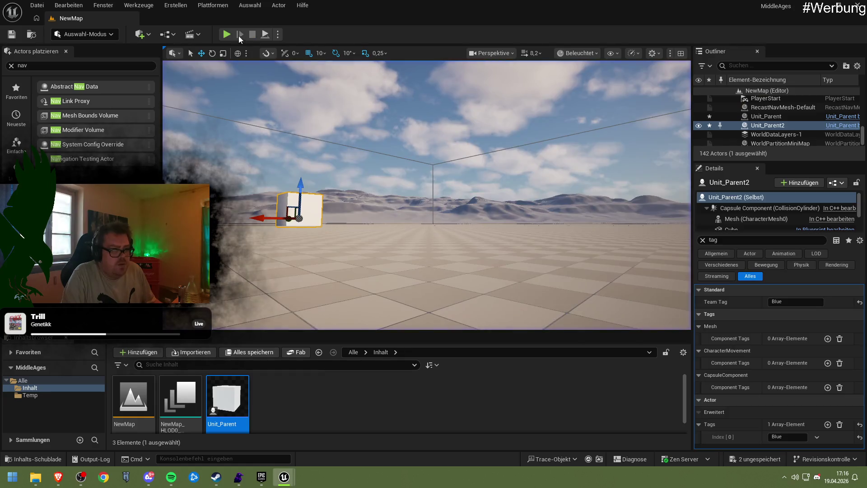
Step: Show the Mesh (CharacterMesh0) component properties in the Unit_Parent Blueprint
mouse_move(291, 480)
click(333, 433)
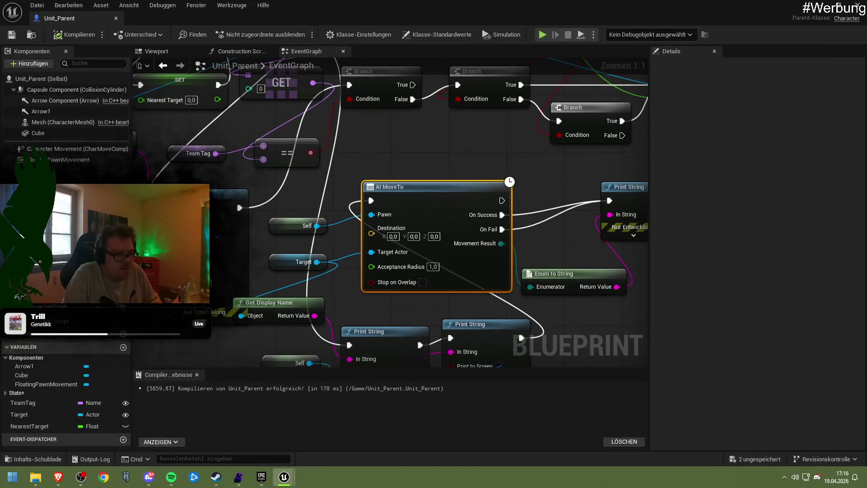
click(66, 123)
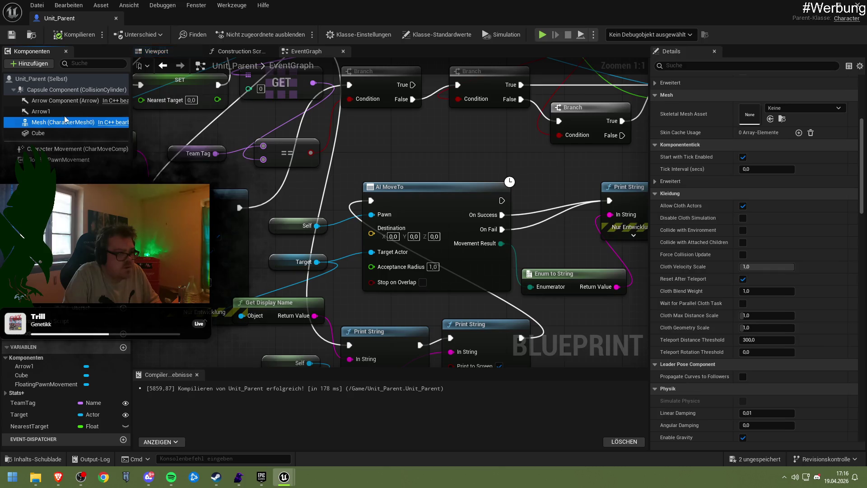
Step: In NewMap, select the Unit_Parent cube, run a quick play test, then select Unit_Parent2
click(811, 6)
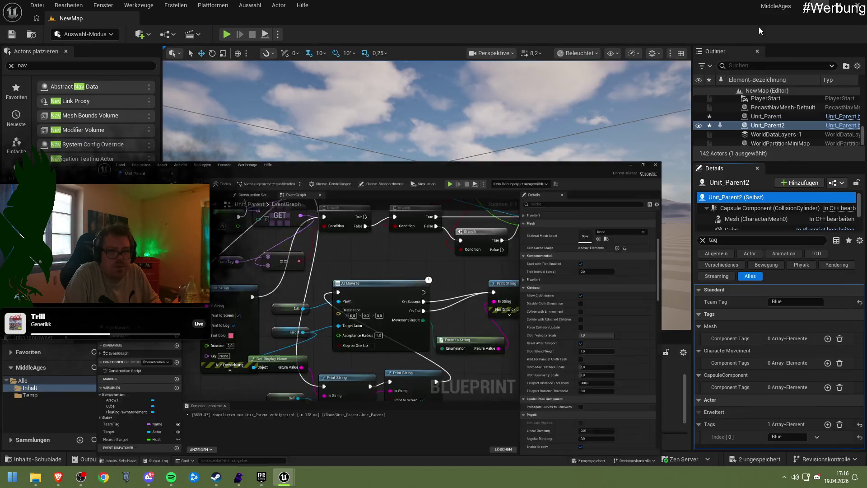
mouse_move(305, 188)
mouse_down()
mouse_move(467, 229)
mouse_move(394, 210)
mouse_up()
click(351, 138)
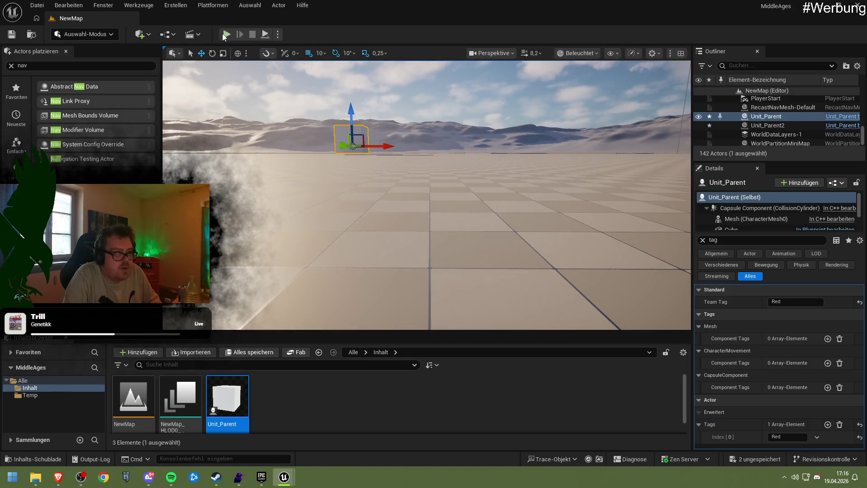
click(223, 35)
click(234, 81)
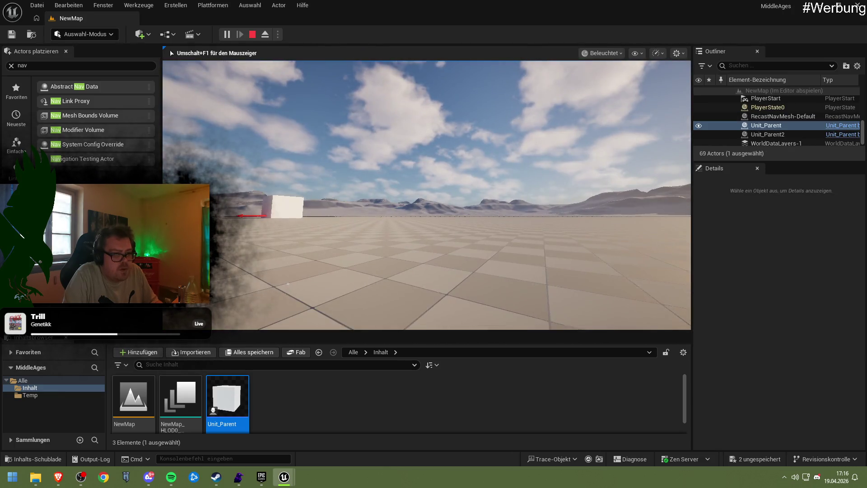
key(Escape)
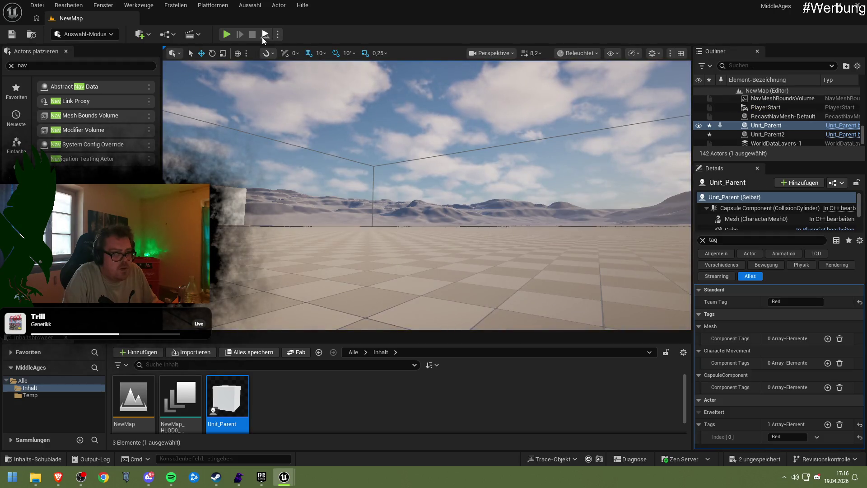
click(232, 205)
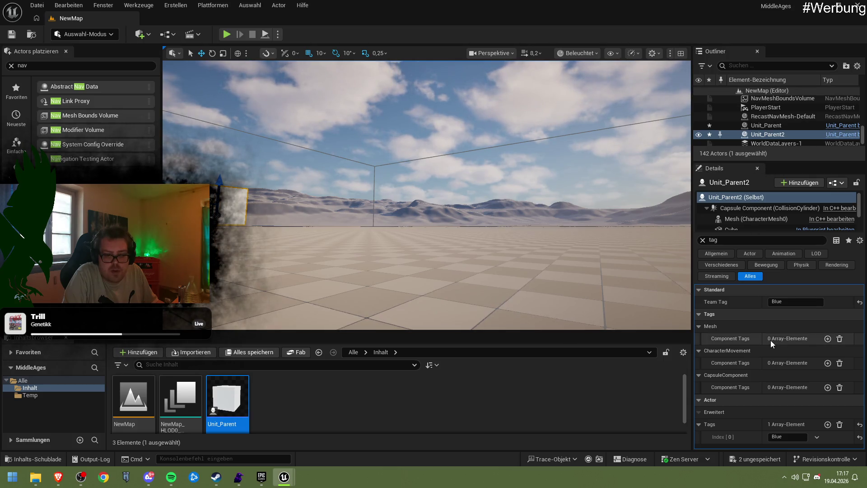
Step: Clear the 'tag' filter from the Details search to show all properties
click(719, 254)
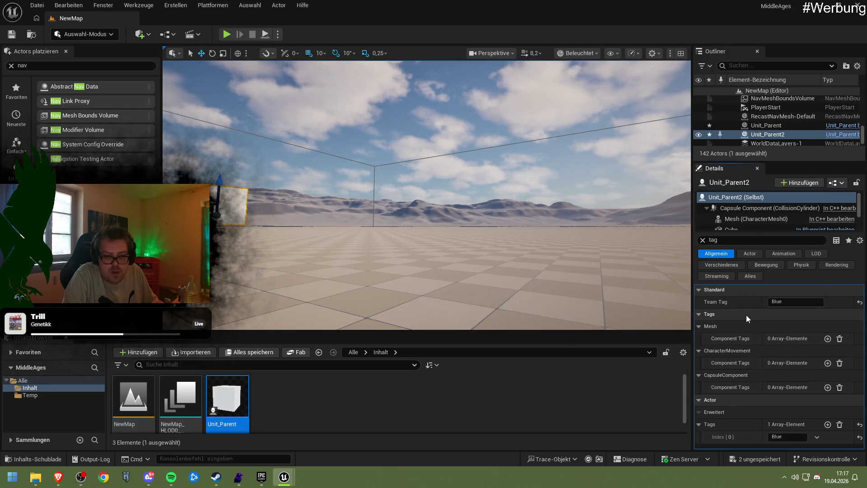
double_click(713, 239)
key(BackSpace)
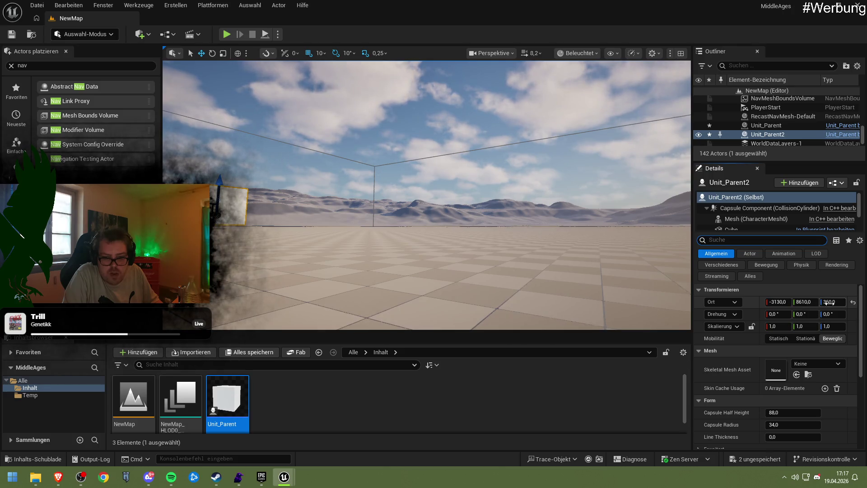
Step: Try Z locations 0, 120 and 180, settling on 260 for Unit_Parent2
click(830, 302)
text(0)
key(Return)
text(12)
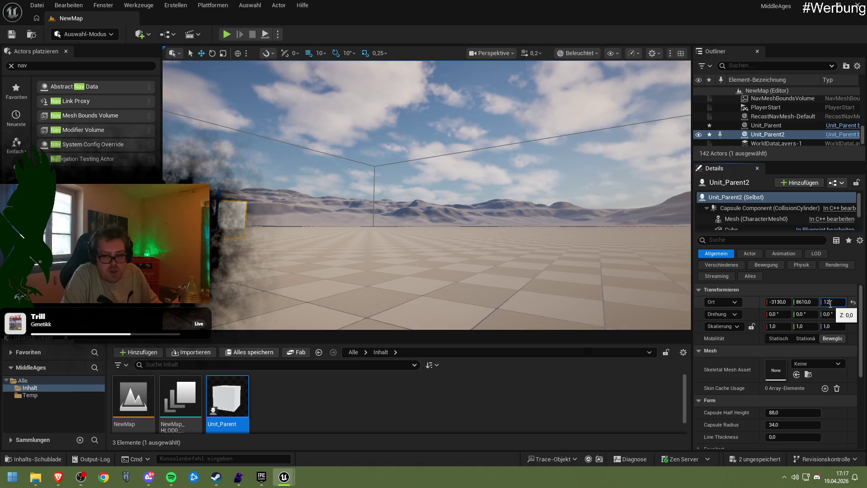
key(Return)
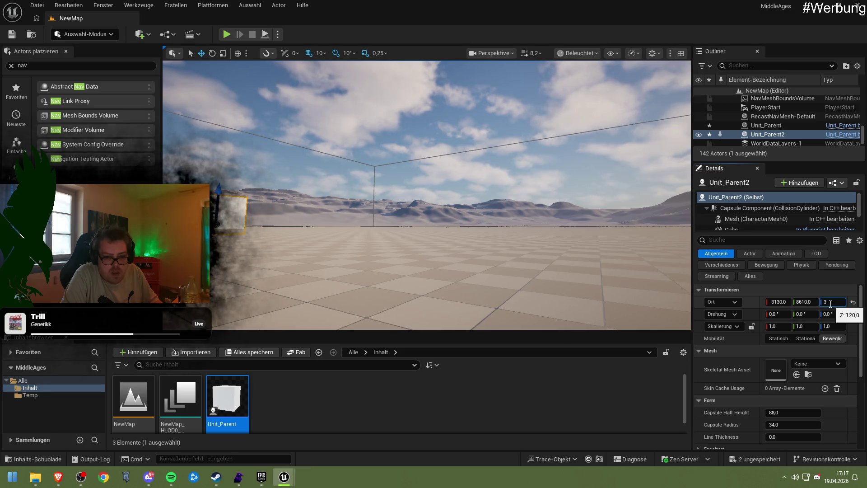
text(180)
key(Return)
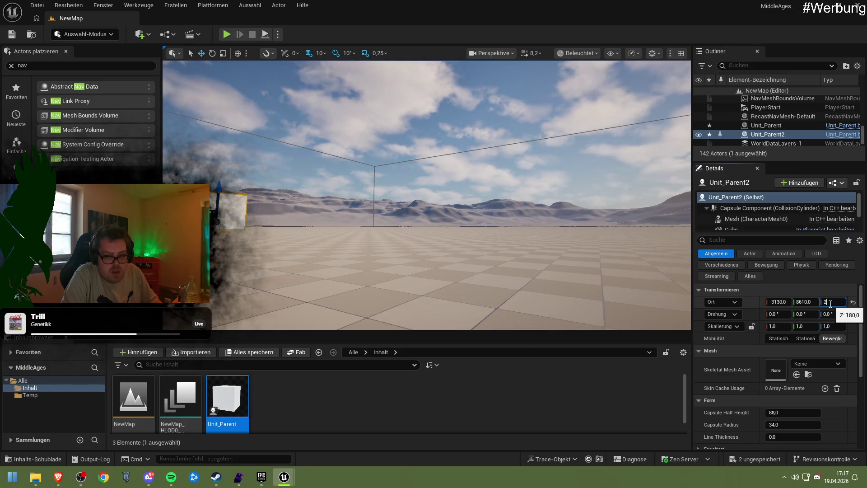
text(0)
key(Return)
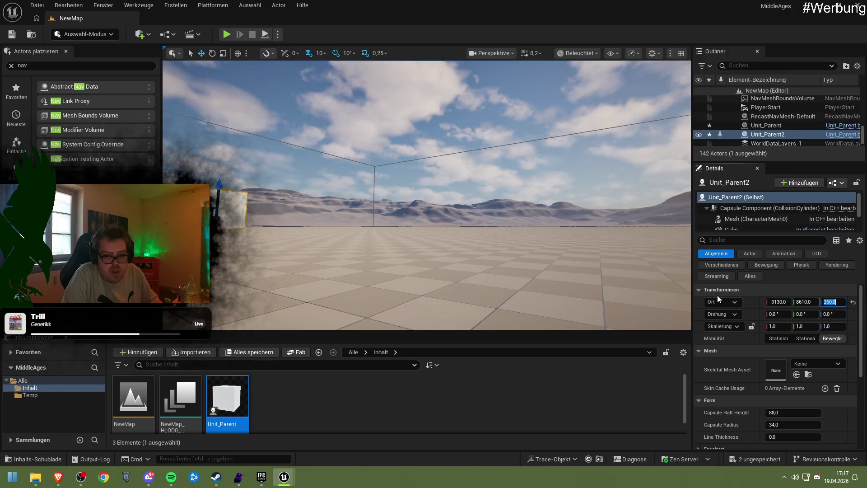
drag(450, 239, 450, 203)
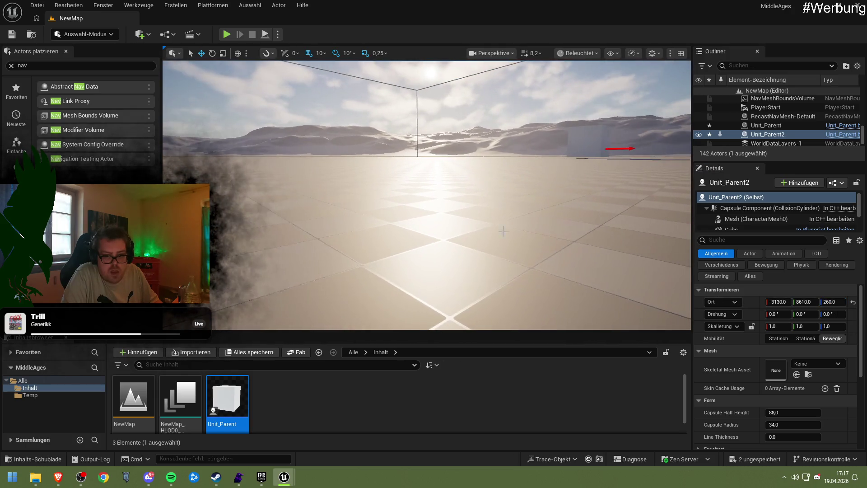
scroll(726, 217, down, 3)
Step: Check the FloatingPawnMovement settings, compile Unit_Parent, and return to the level editor
click(734, 224)
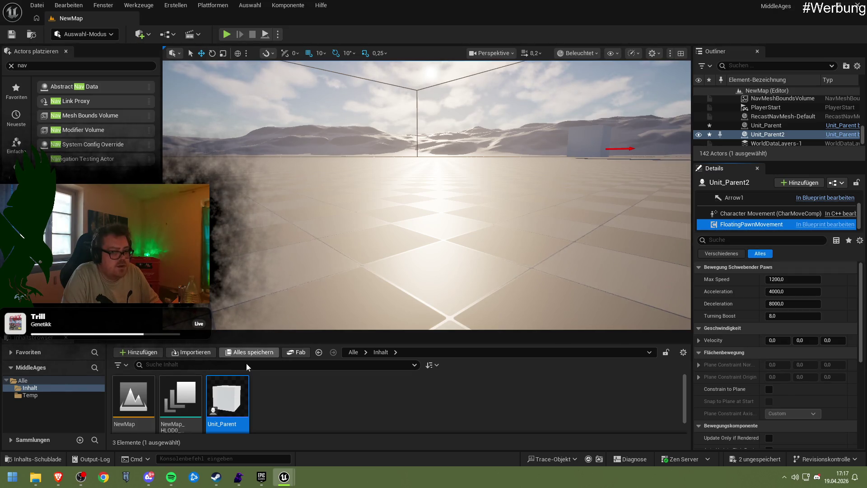
double_click(231, 389)
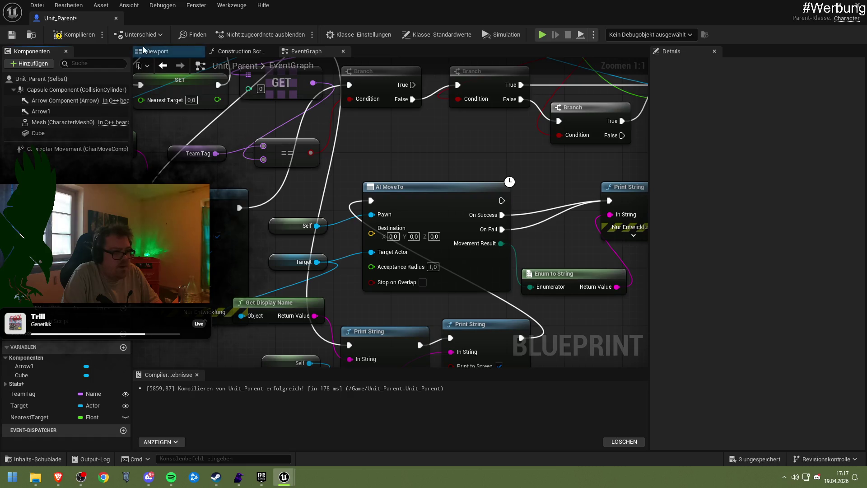
click(74, 39)
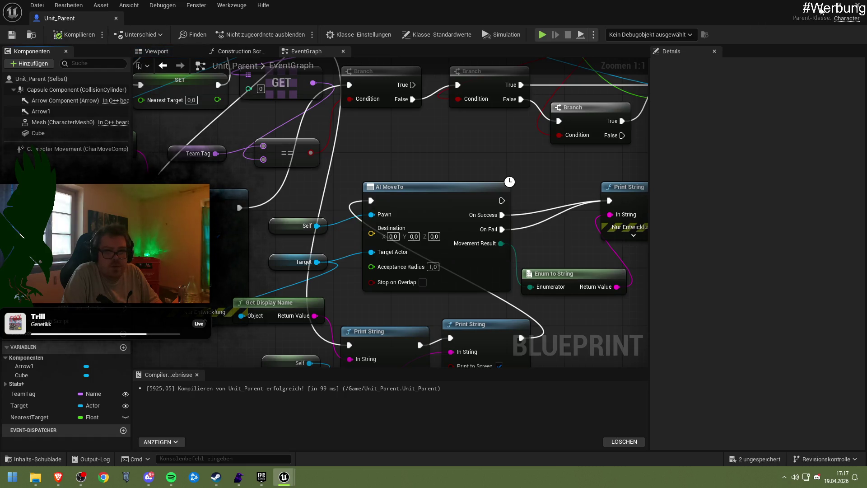
click(835, 4)
Step: Run two quick play tests, stopping each, then bring the Unit_Parent Blueprint editor forward
key(alt+p)
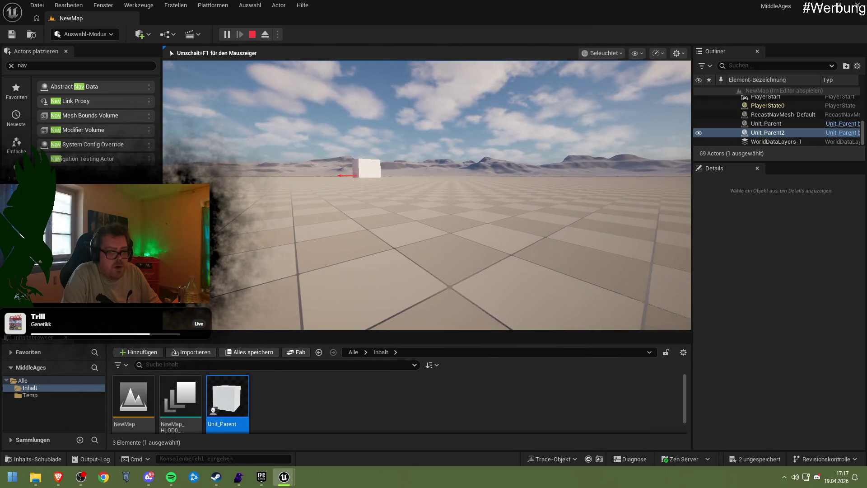
mouse_move(427, 195)
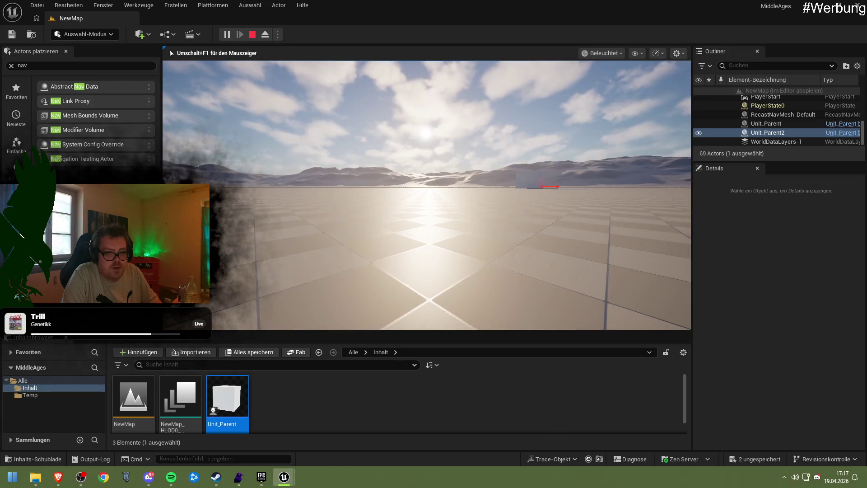
key(Escape)
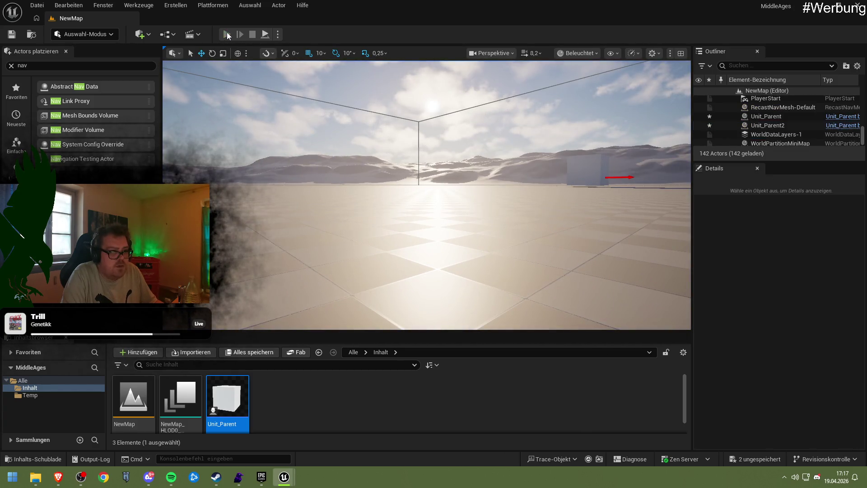
click(227, 35)
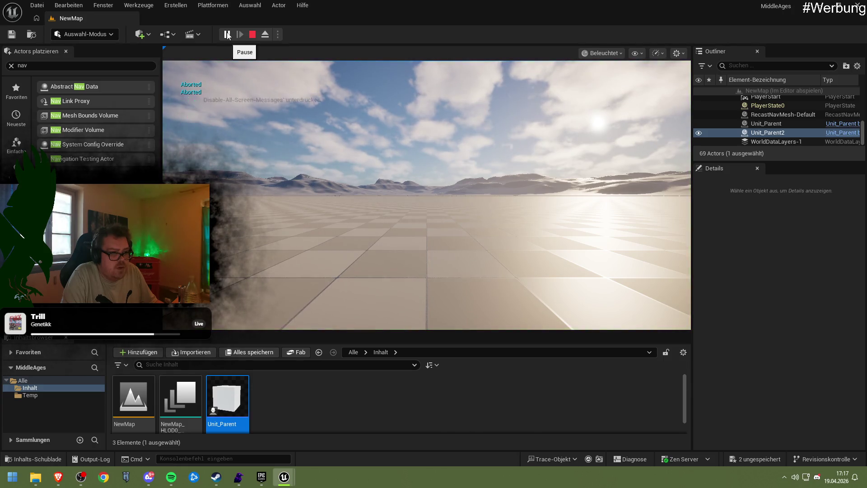
key(Escape)
click(261, 476)
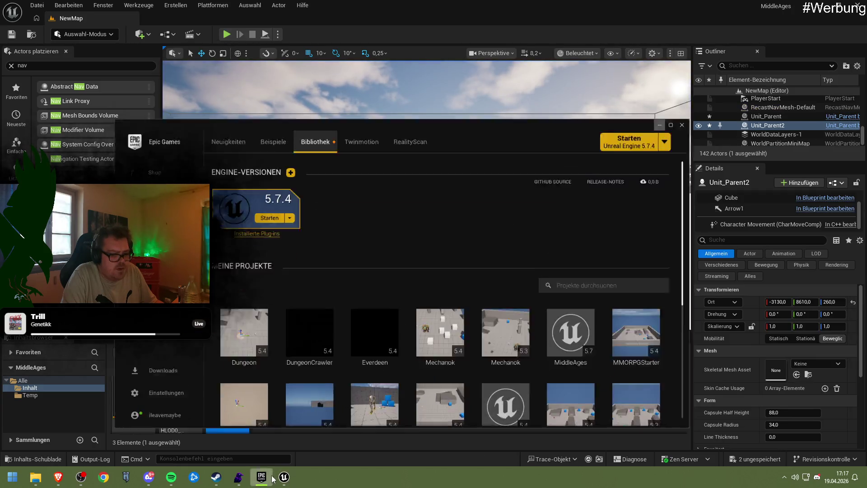
click(283, 477)
click(323, 436)
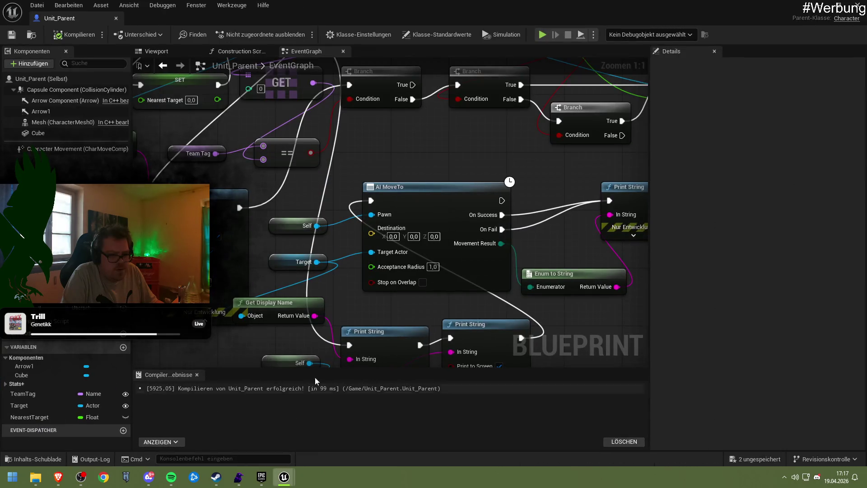
Step: Nudge the For Each Loop node slightly left, then compile and save Unit_Parent
mouse_move(367, 299)
mouse_down()
mouse_move(424, 400)
mouse_move(403, 398)
mouse_up()
mouse_move(375, 328)
mouse_down()
mouse_move(322, 217)
mouse_move(307, 209)
mouse_up()
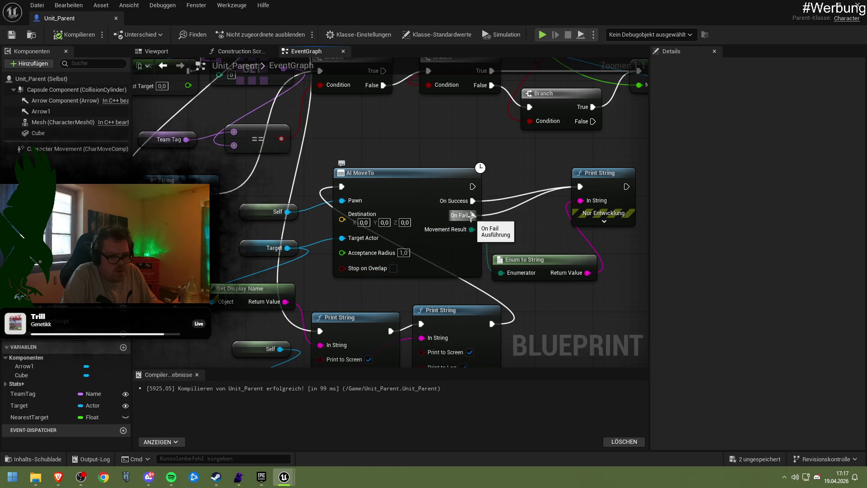
mouse_move(426, 286)
mouse_down()
mouse_move(406, 256)
mouse_move(412, 239)
mouse_move(393, 279)
mouse_move(406, 294)
mouse_move(375, 271)
mouse_up()
drag(280, 108, 266, 108)
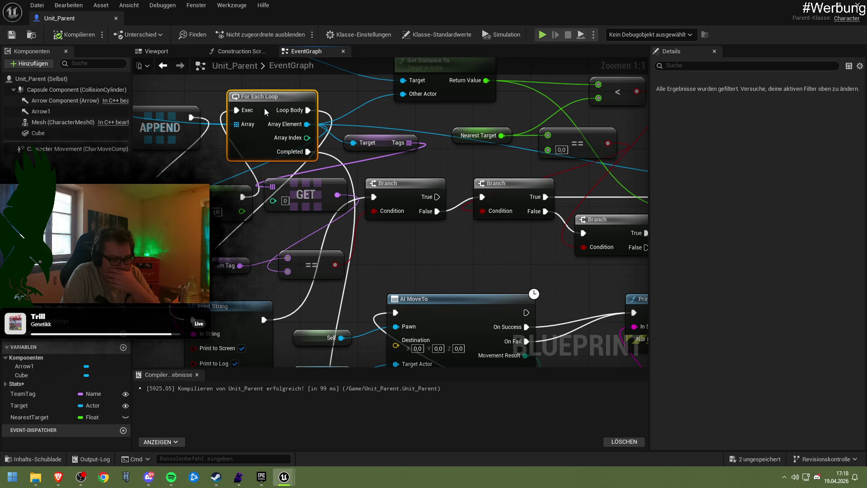
mouse_move(371, 277)
mouse_down()
mouse_move(377, 161)
mouse_move(368, 238)
mouse_up()
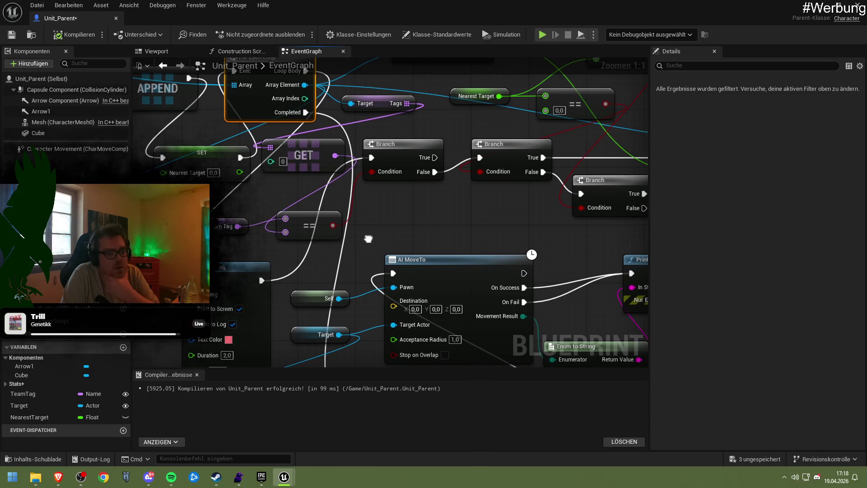
drag(368, 238, 352, 236)
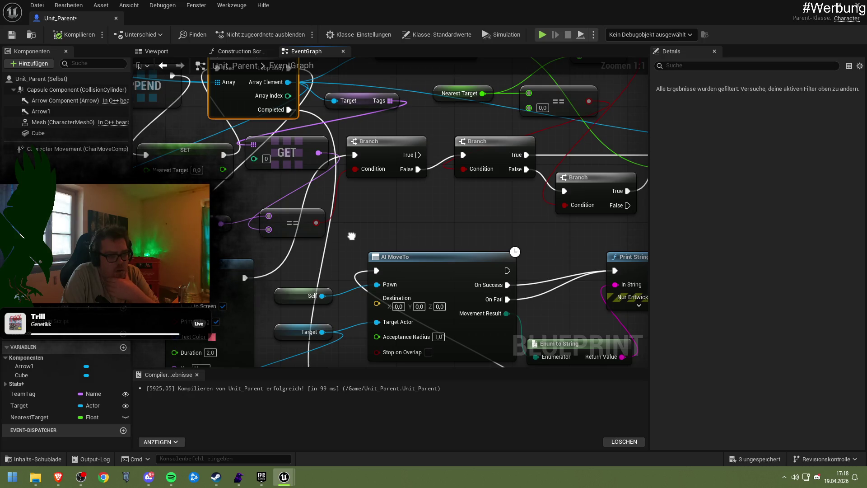
click(63, 35)
click(10, 37)
Step: Run and stop another NewMap test, then return to the Unit_Parent Blueprint
click(116, 18)
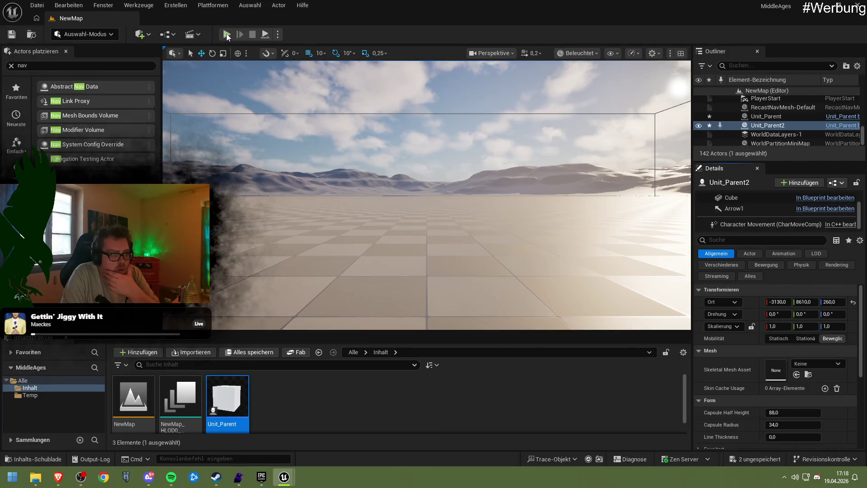
click(227, 35)
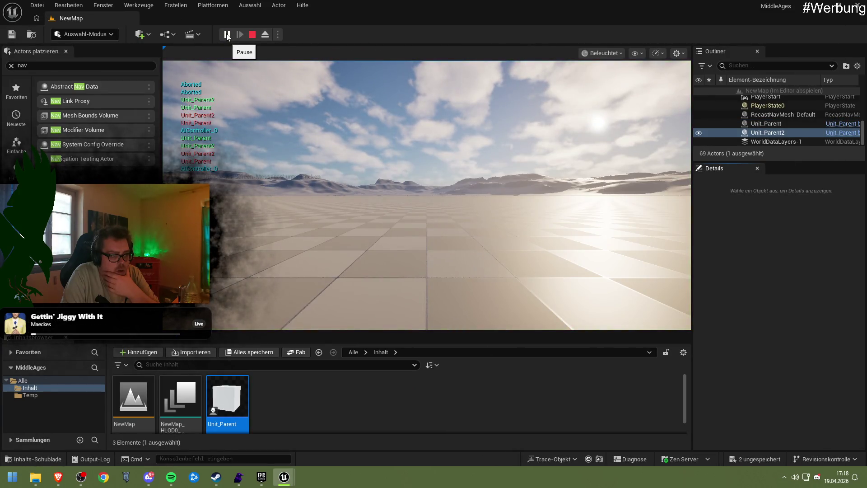
click(252, 35)
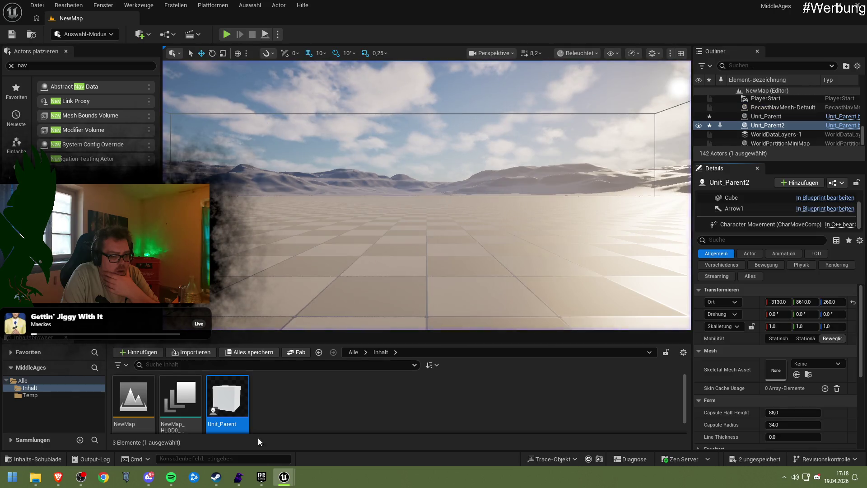
click(284, 477)
Step: Toggle Use Controller Desired Rotation on and off in Character Movement, then compile and save
click(59, 149)
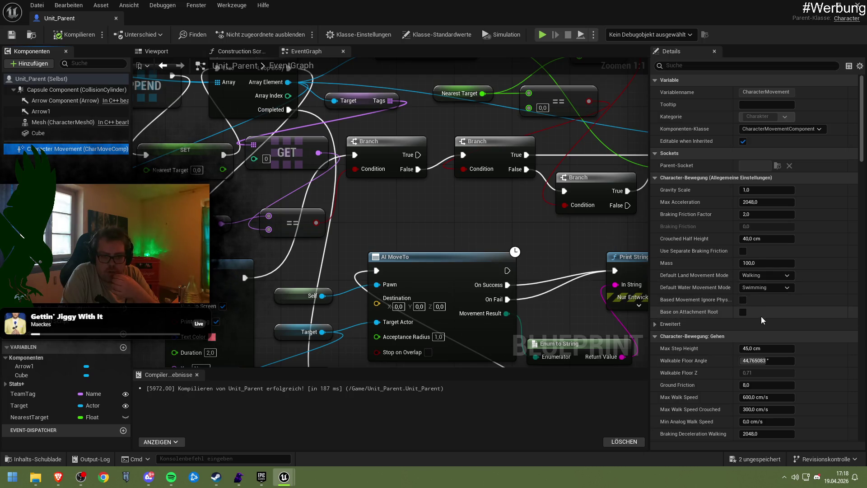
scroll(790, 316, down, 5)
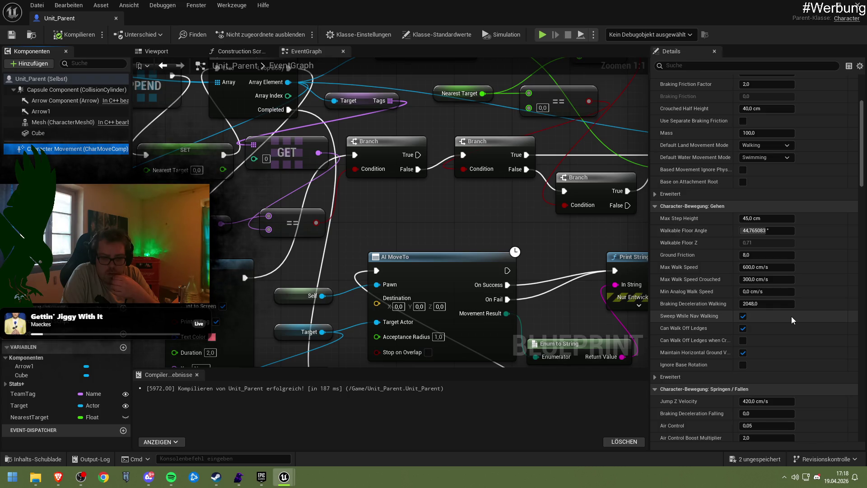
scroll(791, 316, down, 8)
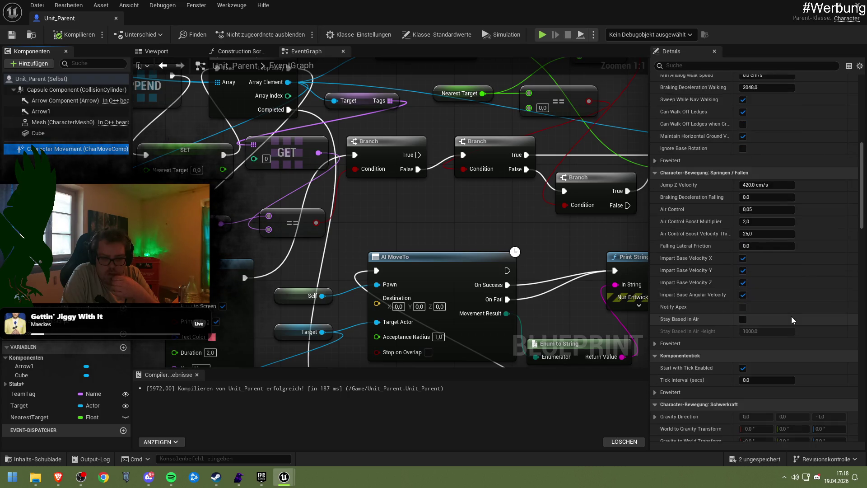
scroll(791, 316, down, 10)
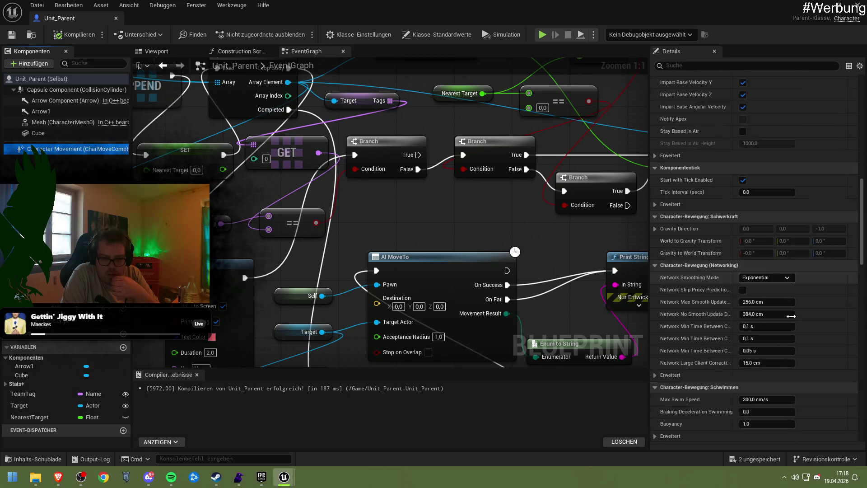
scroll(791, 316, down, 6)
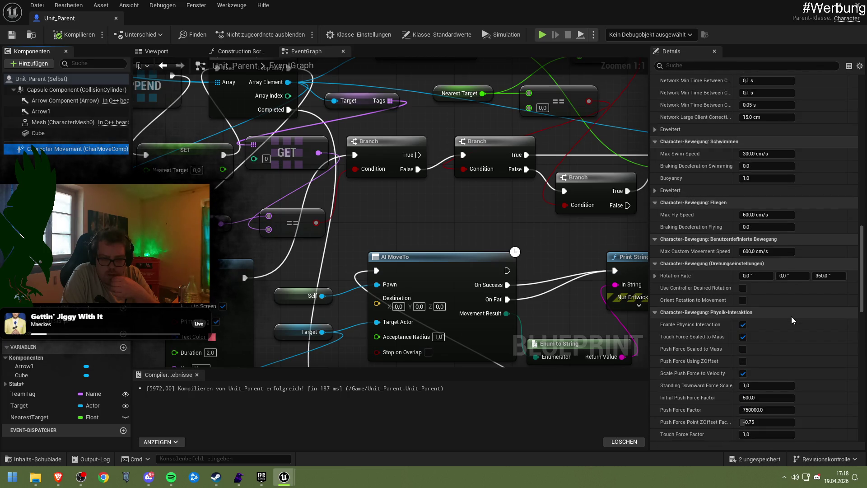
click(742, 288)
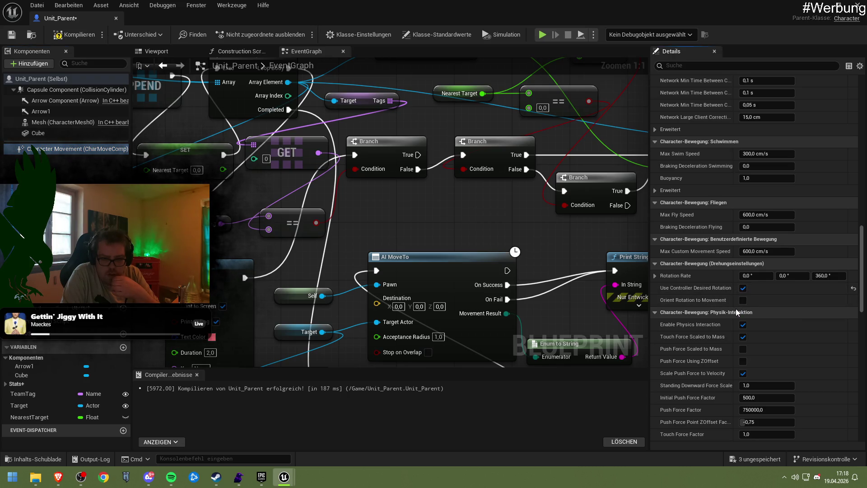
click(743, 288)
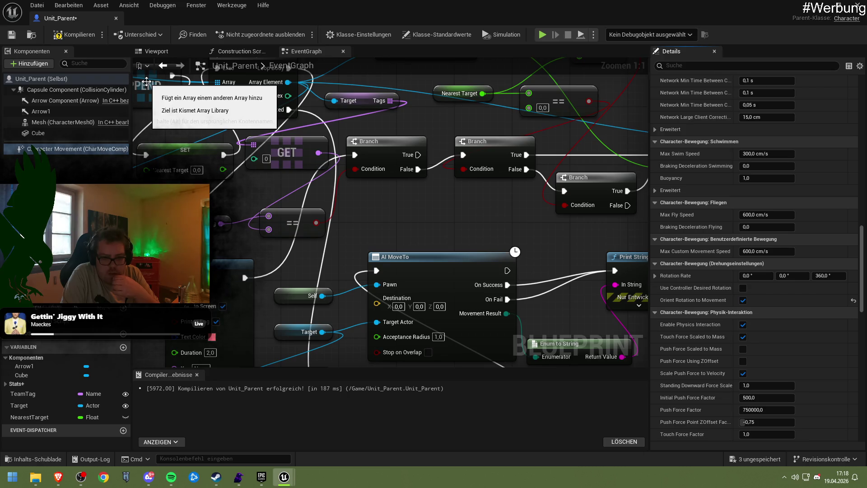
click(74, 35)
click(12, 35)
Step: Review the advanced nav mesh walking options, then recompile Unit_Parent
scroll(687, 275, down, 5)
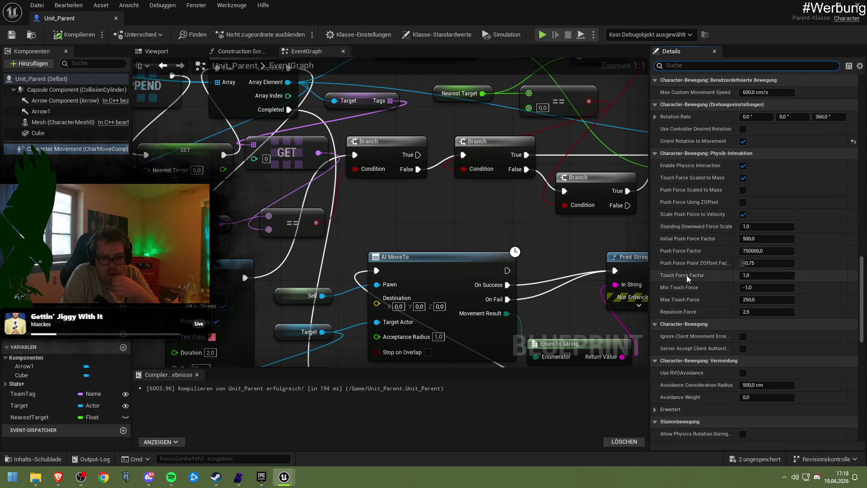
scroll(686, 275, down, 8)
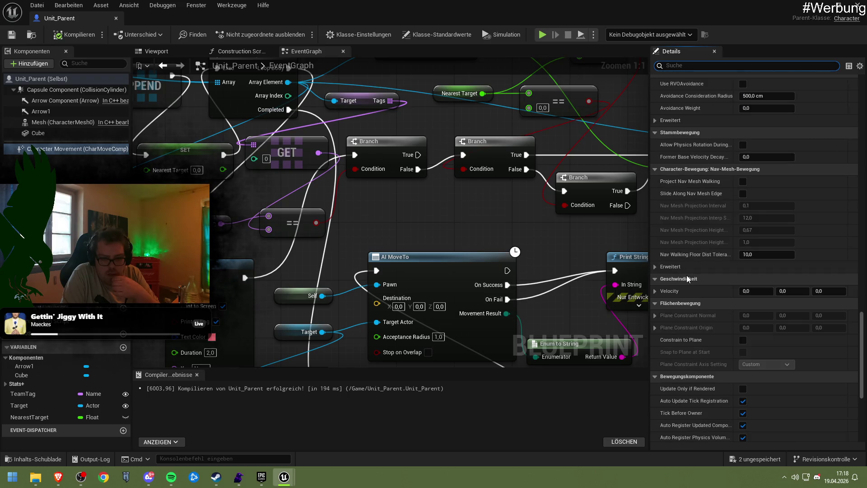
click(683, 267)
mouse_move(694, 282)
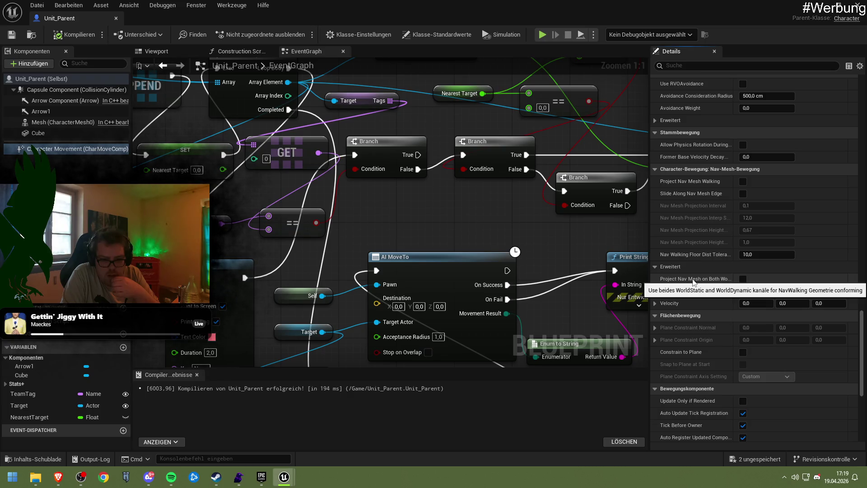
click(689, 269)
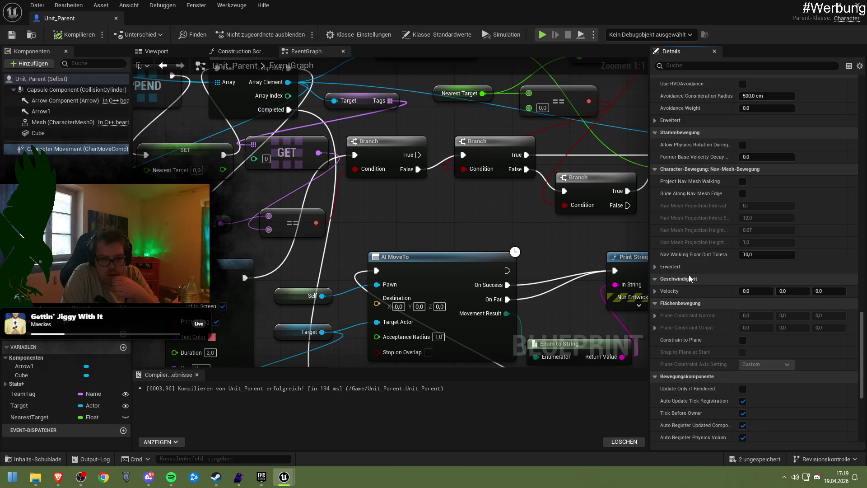
mouse_move(703, 182)
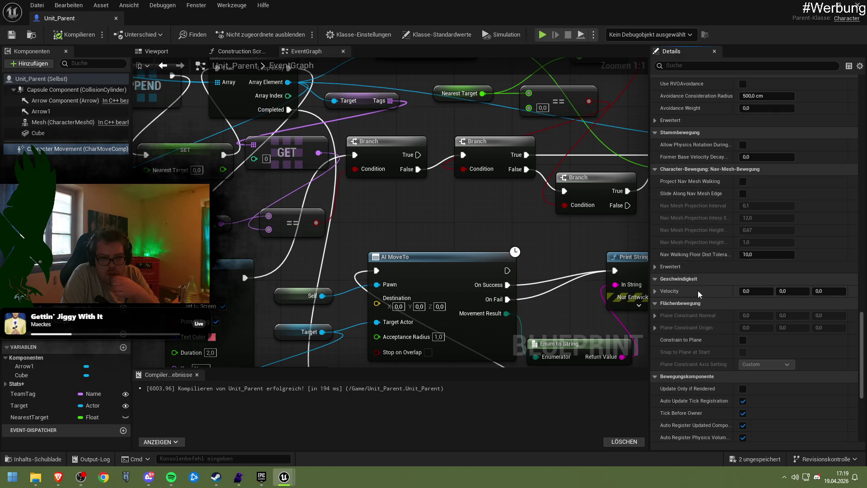
scroll(703, 298, down, 6)
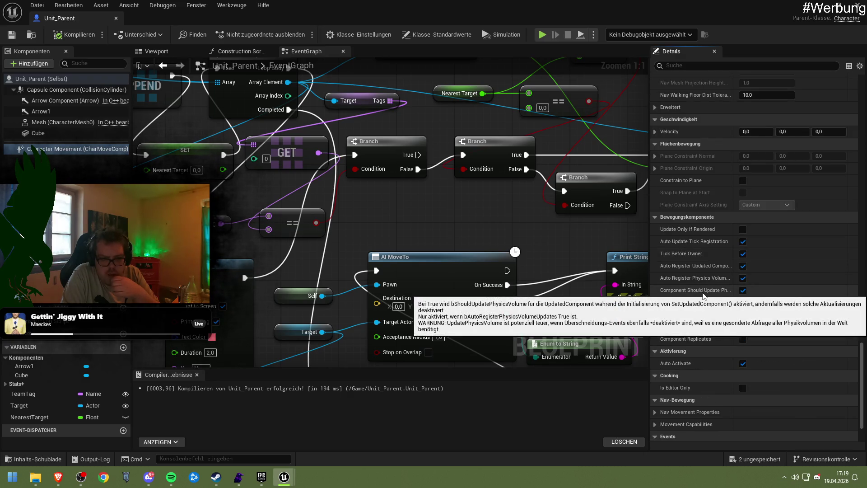
scroll(703, 292, down, 2)
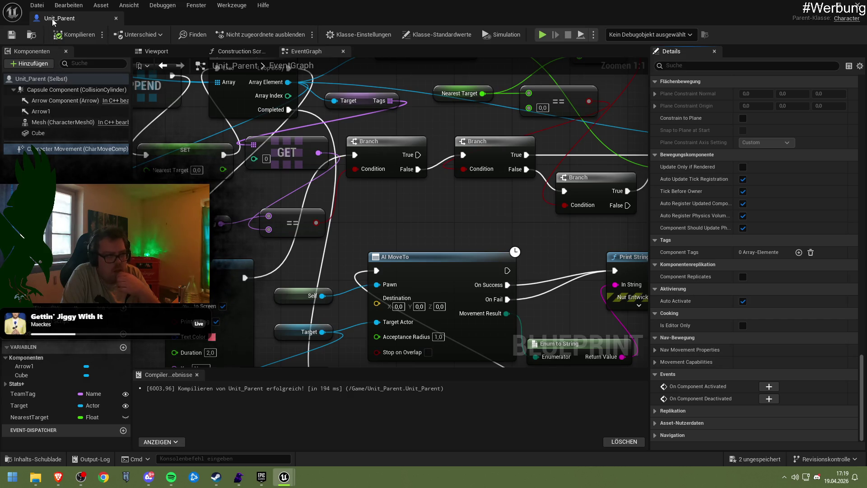
click(16, 36)
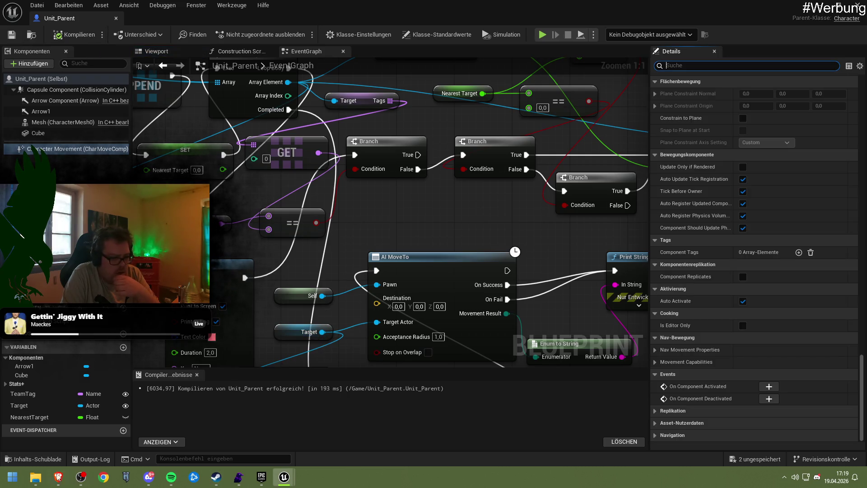
Step: Open a new empty tab in the web browser
mouse_move(57, 481)
click(144, 433)
click(230, 10)
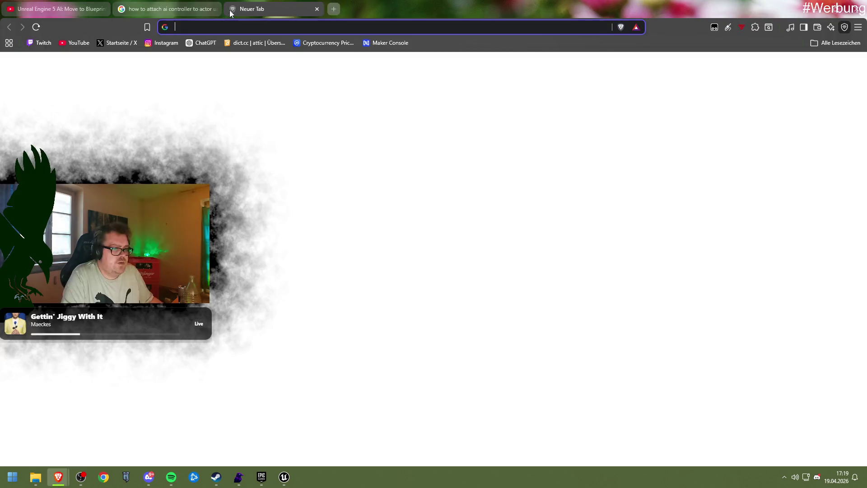
Step: Search the web for 'ai move to aborted' and open the forum thread result
text(ai move to abbor)
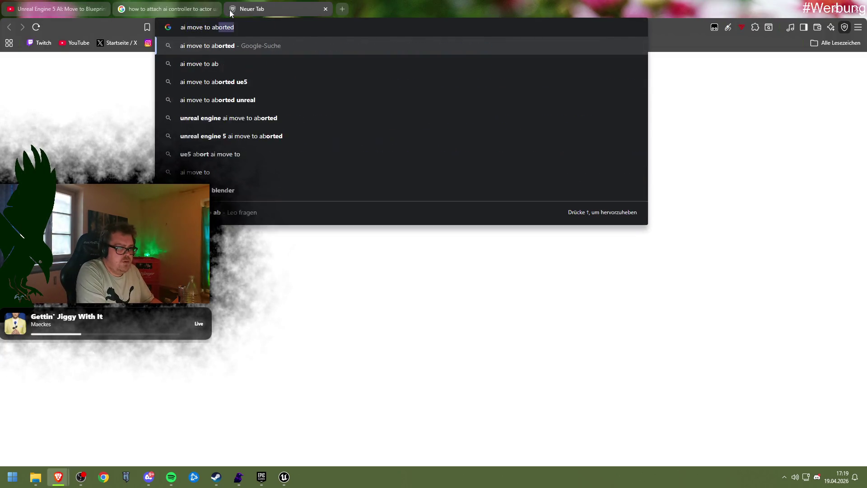
key(BackSpace)
key(BackSpace)
key(BackSpace)
text(orted)
key(Return)
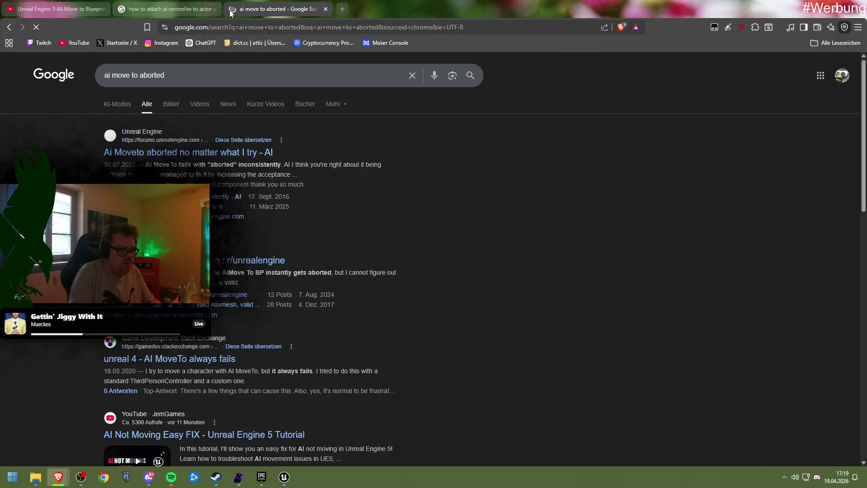
click(193, 152)
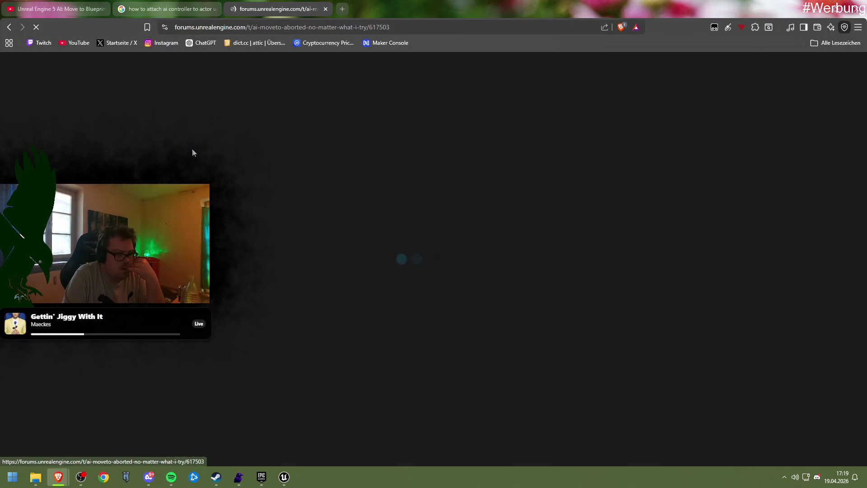
Step: Read down the thread's replies to the post linking a related thread
scroll(612, 224, down, 2)
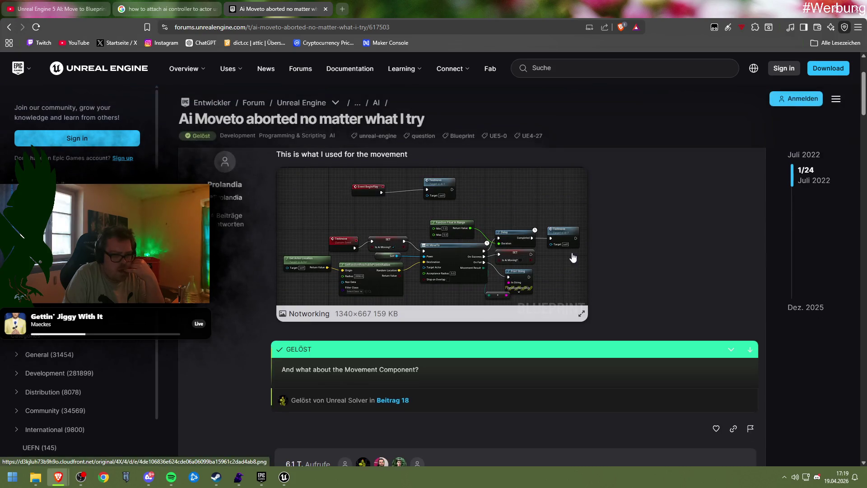
scroll(611, 220, down, 7)
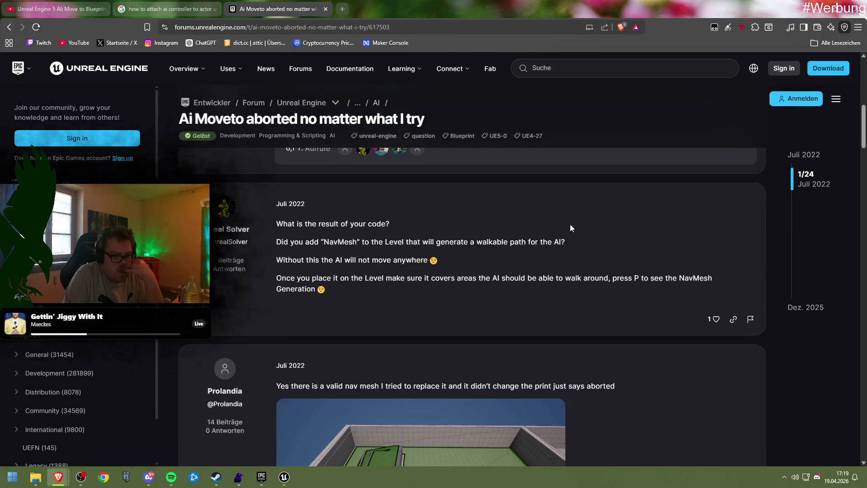
scroll(570, 225, down, 2)
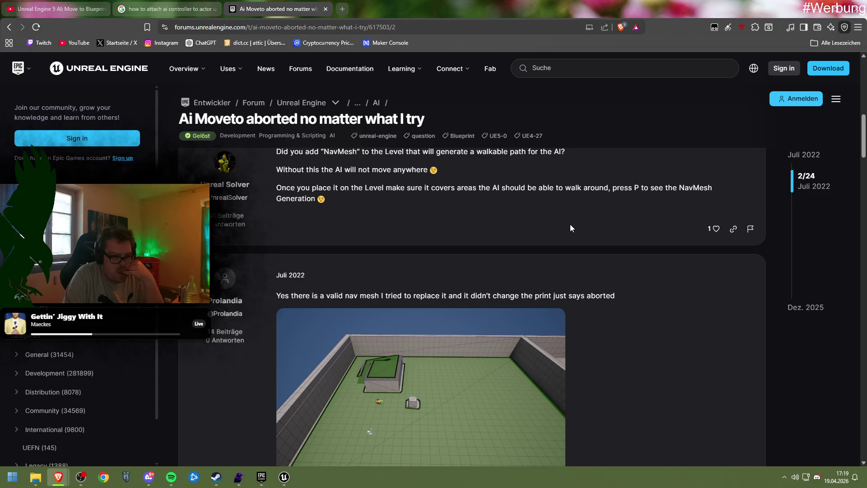
scroll(570, 224, down, 1)
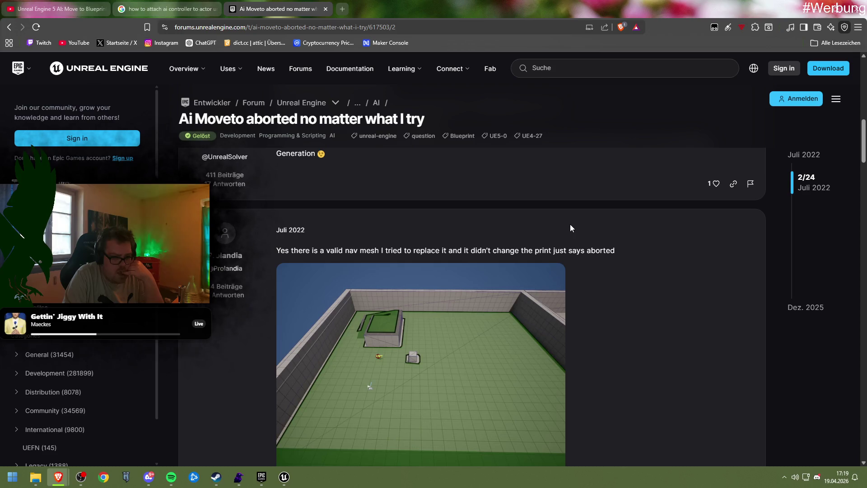
scroll(570, 223, down, 7)
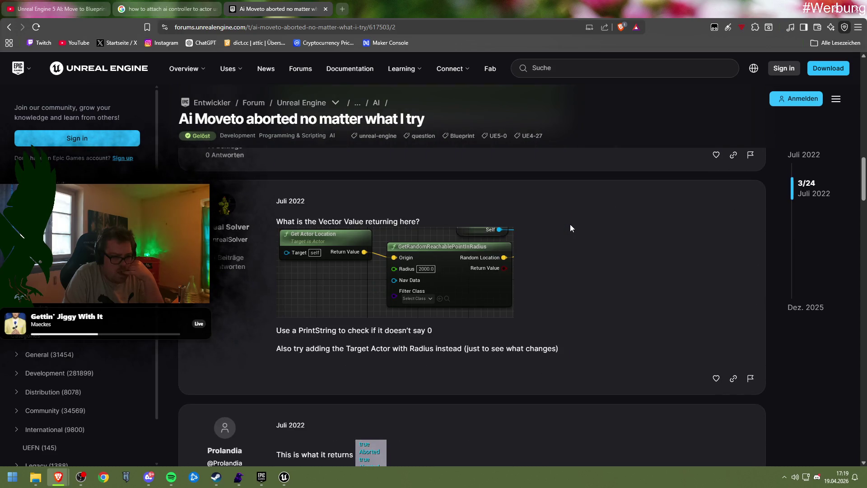
scroll(570, 225, down, 4)
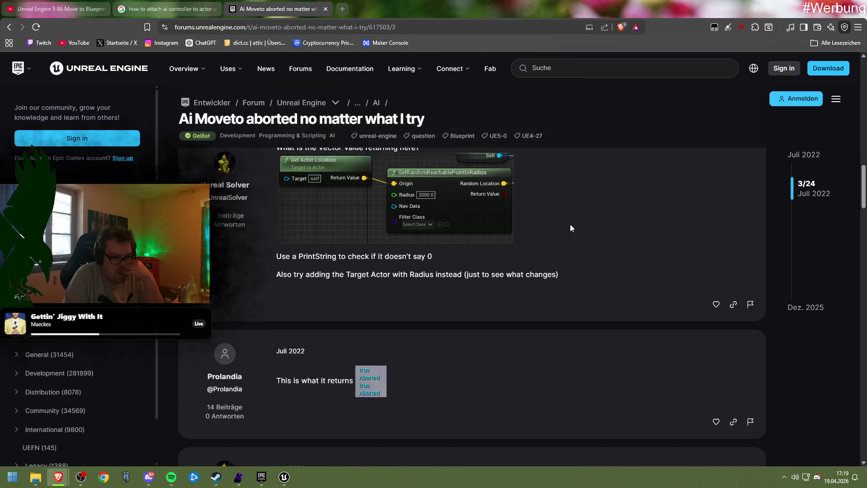
scroll(570, 224, down, 3)
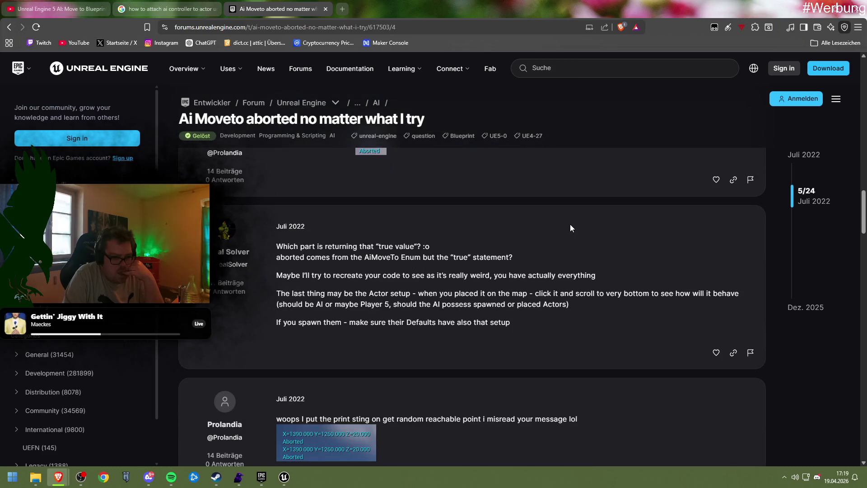
scroll(570, 224, down, 1)
scroll(571, 224, down, 2)
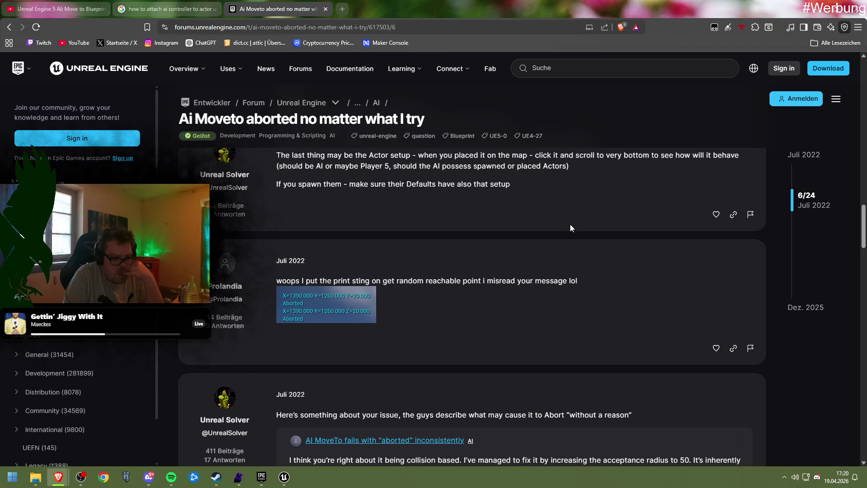
scroll(569, 224, down, 3)
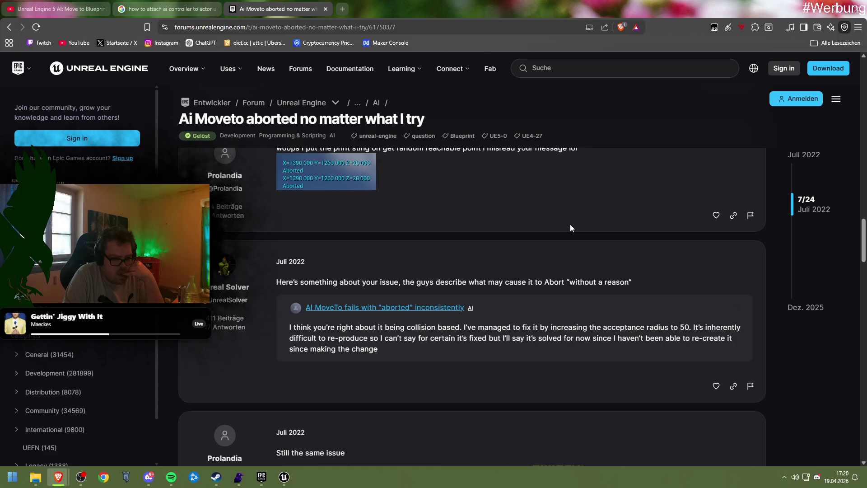
Step: Open the linked 'AI MoveTo fails…' thread in a new tab
right_click(557, 224)
key(Escape)
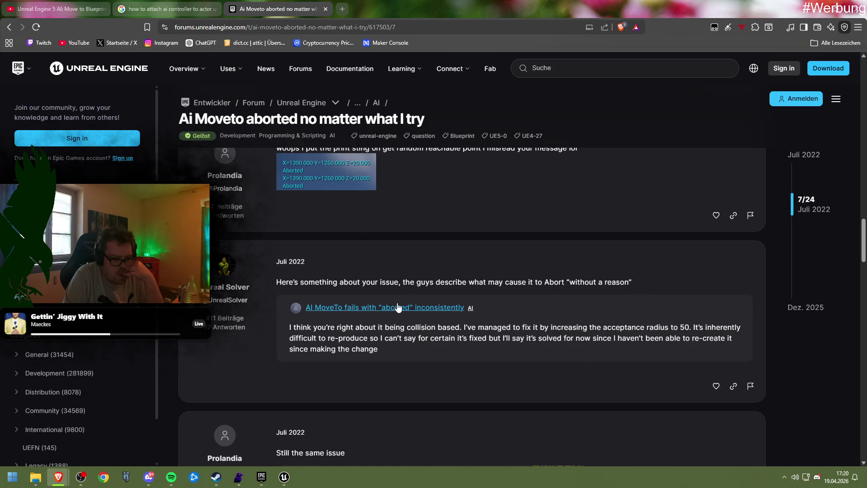
right_click(402, 308)
click(415, 316)
Step: Read the 'AI MoveTo fails' thread to the Fill Collision Underneath for Navmesh reply, then return to Unit_Parent
click(353, 3)
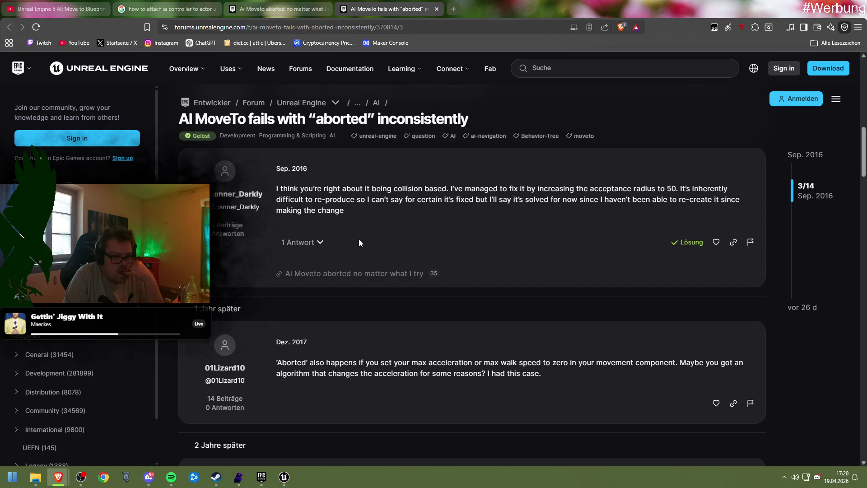
scroll(363, 243, down, 3)
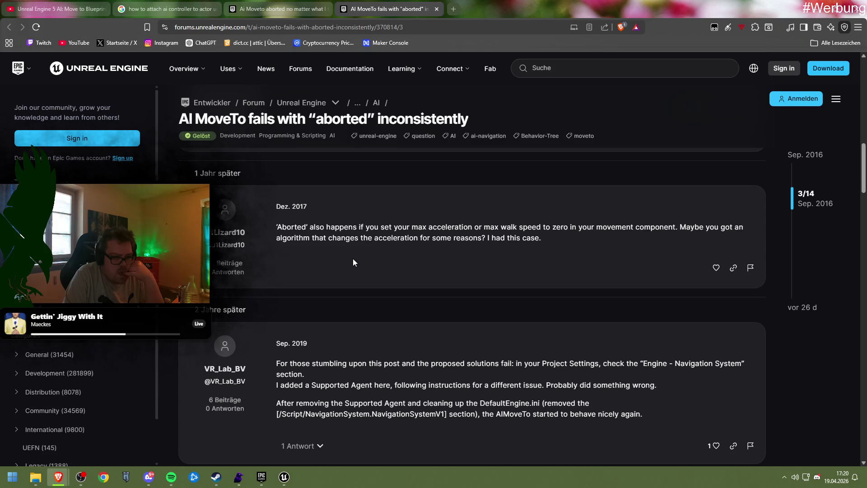
scroll(353, 259, down, 2)
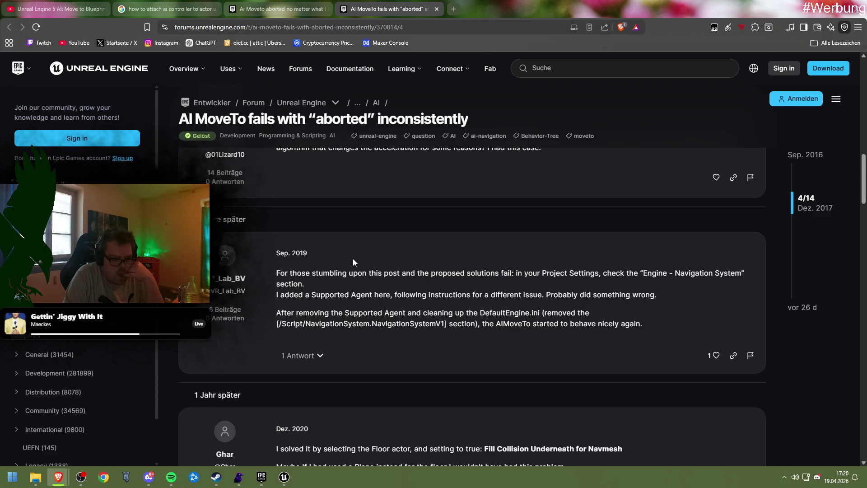
scroll(353, 262, down, 4)
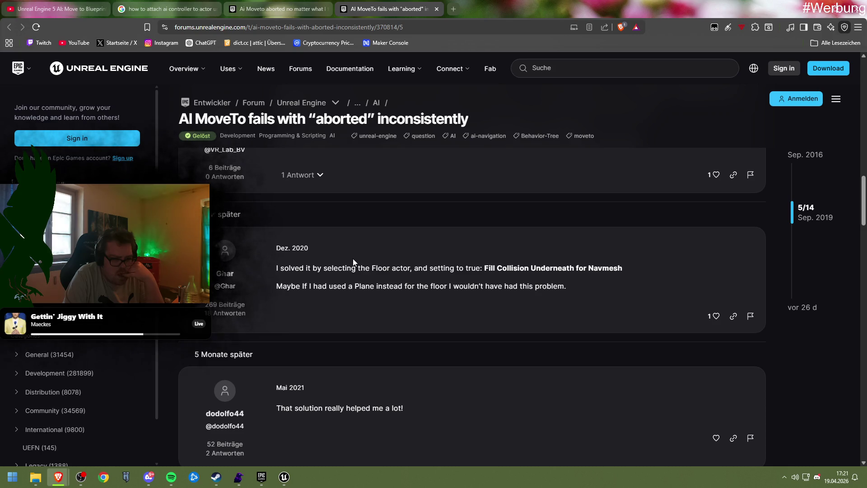
mouse_move(284, 476)
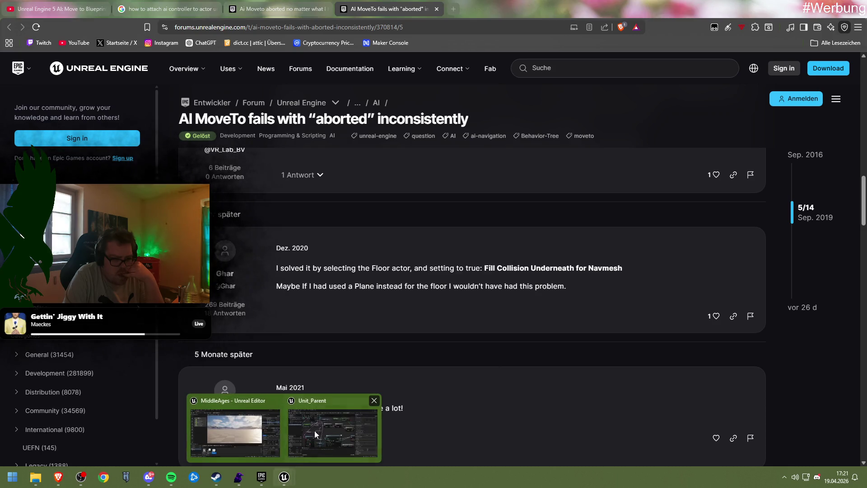
click(322, 415)
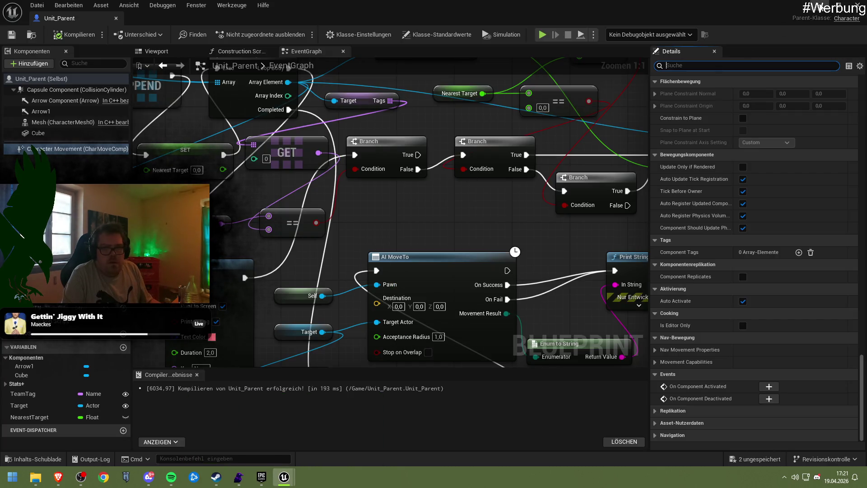
Step: Enable Fill Collision Underneath for Navmesh on the landscape and save all
key(alt+Tab)
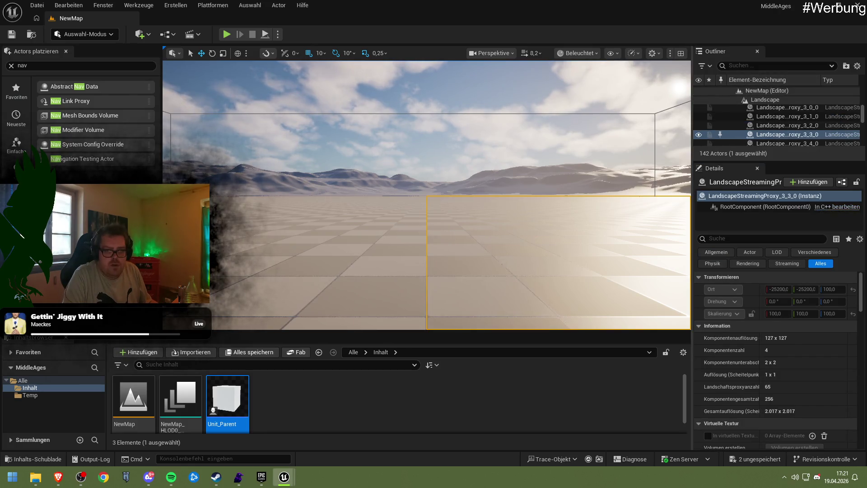
click(745, 238)
text(fill)
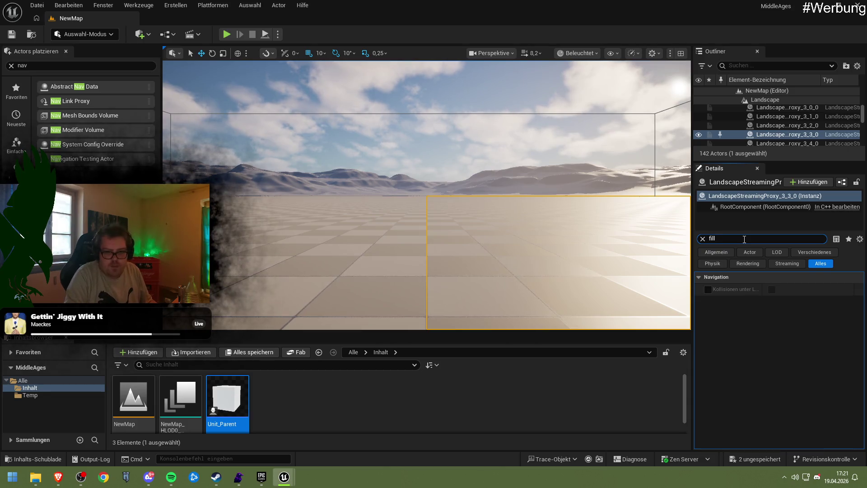
click(708, 289)
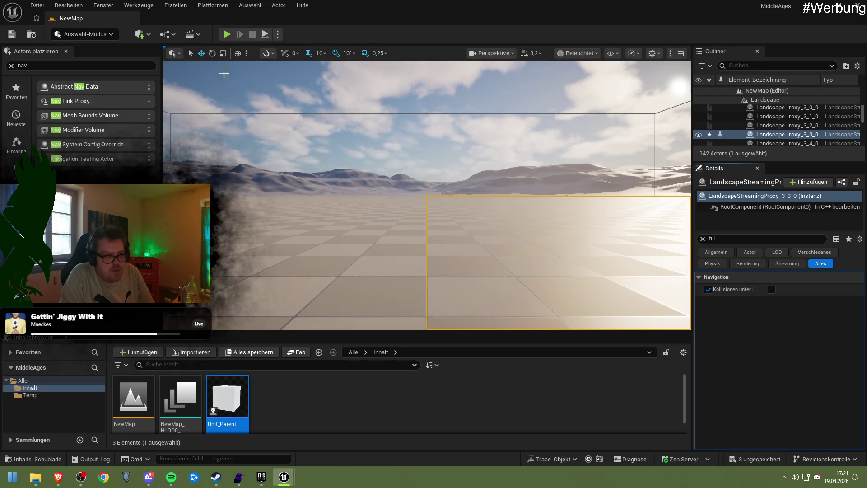
click(13, 35)
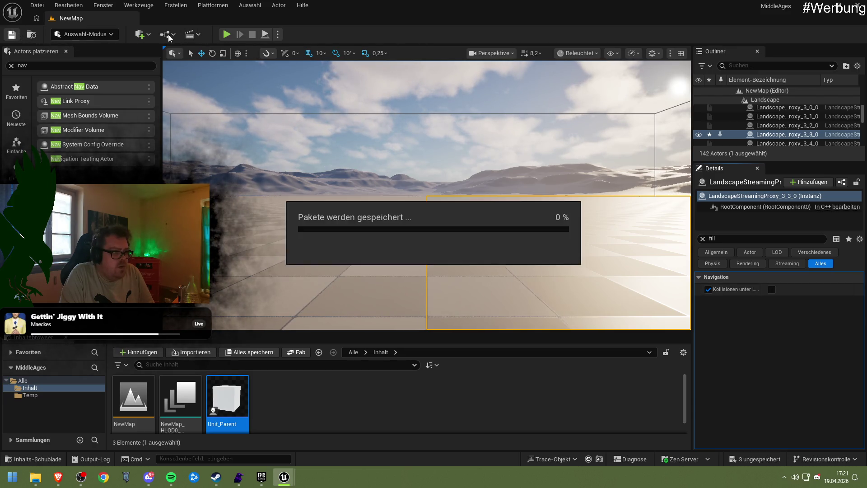
Step: Play-test the level, then untick Fill Collision Underneath, save again, and return to the forum
click(227, 35)
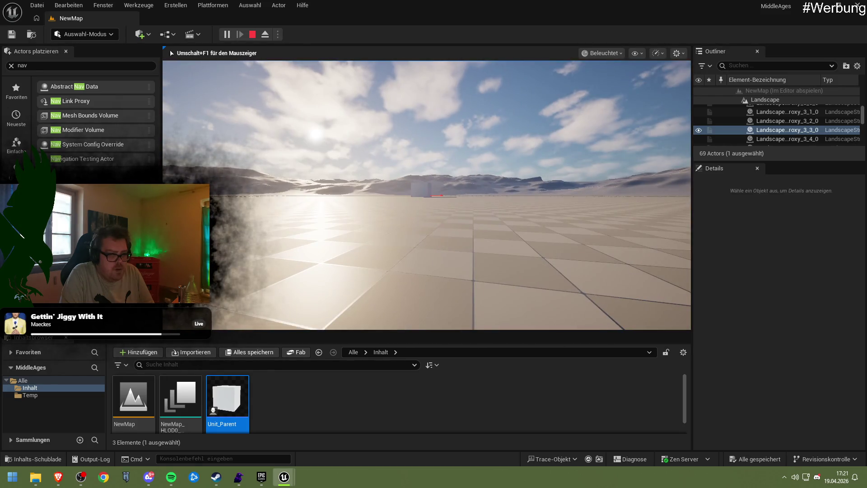
key(Escape)
click(708, 288)
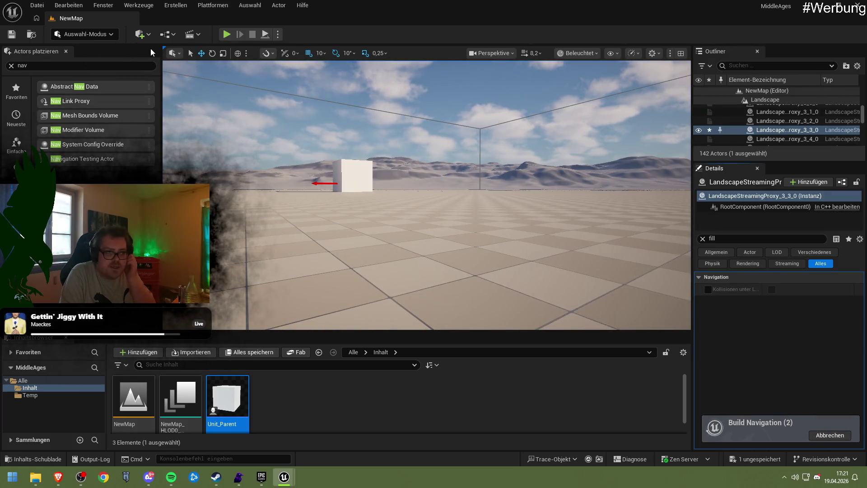
click(12, 33)
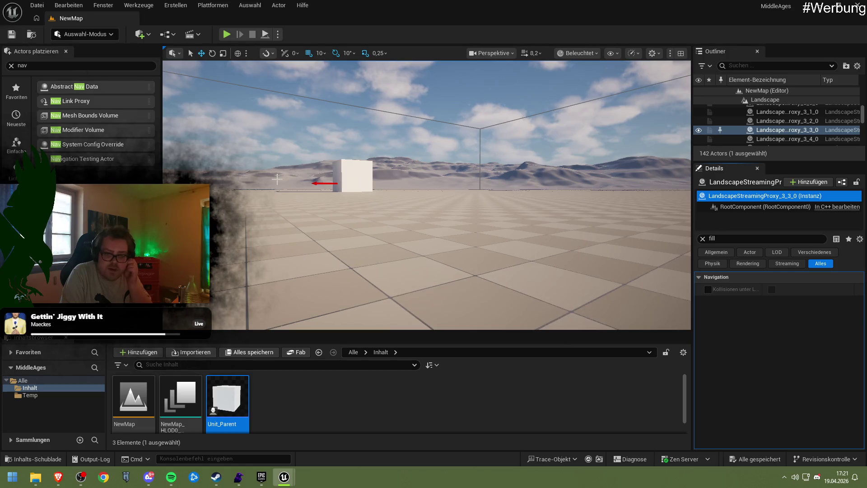
mouse_move(58, 476)
click(136, 433)
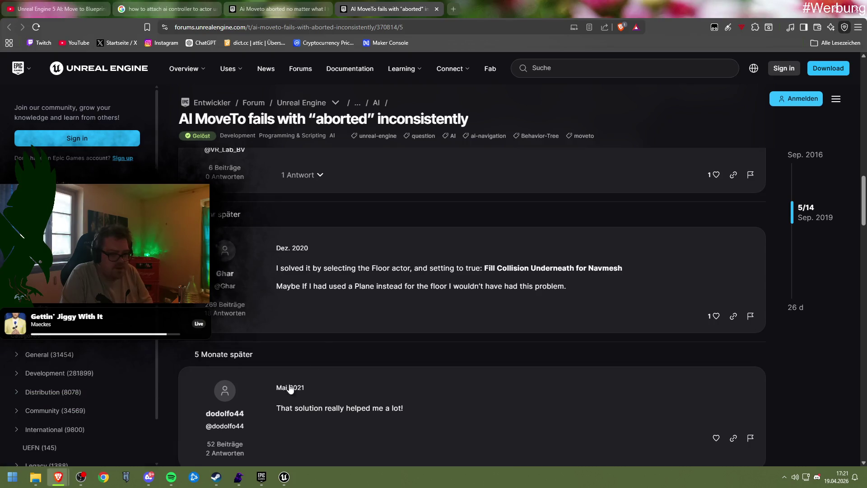
Step: Read the replies about flying movement mode and target height, then return to Unit_Parent
scroll(328, 346, down, 2)
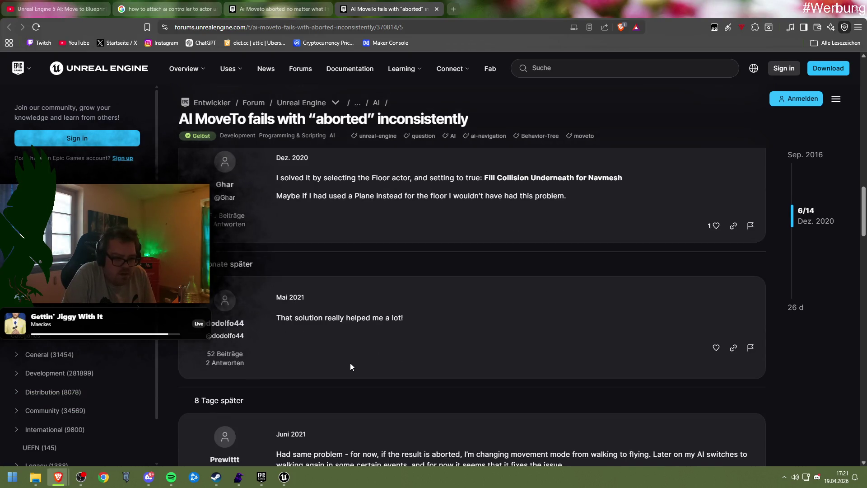
scroll(350, 364, down, 4)
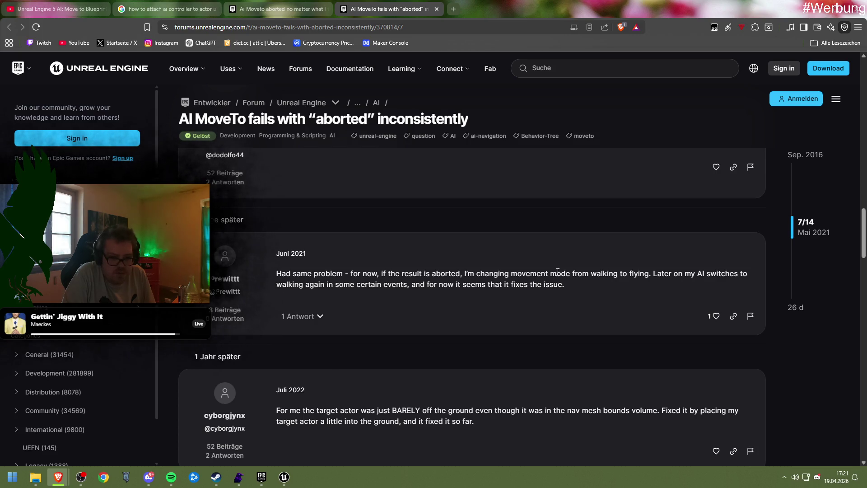
mouse_move(284, 477)
click(317, 438)
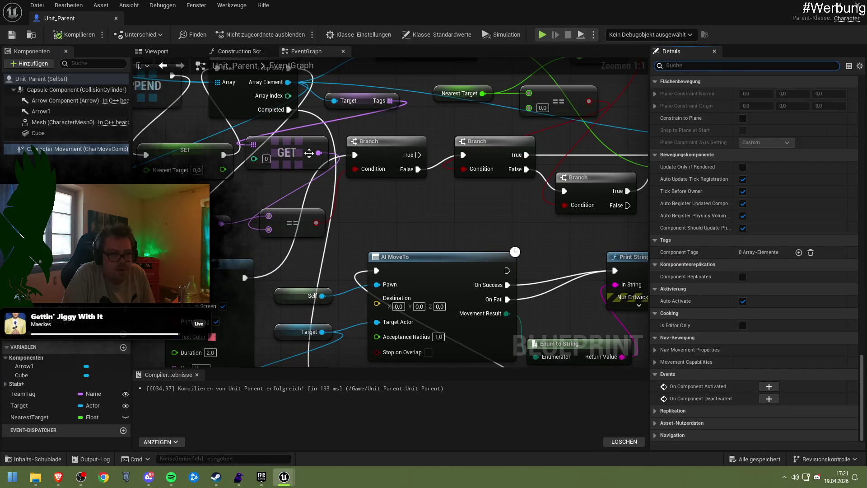
Step: Set Character Movement's Default Land Movement Mode to Flying and compile Unit_Parent
click(75, 149)
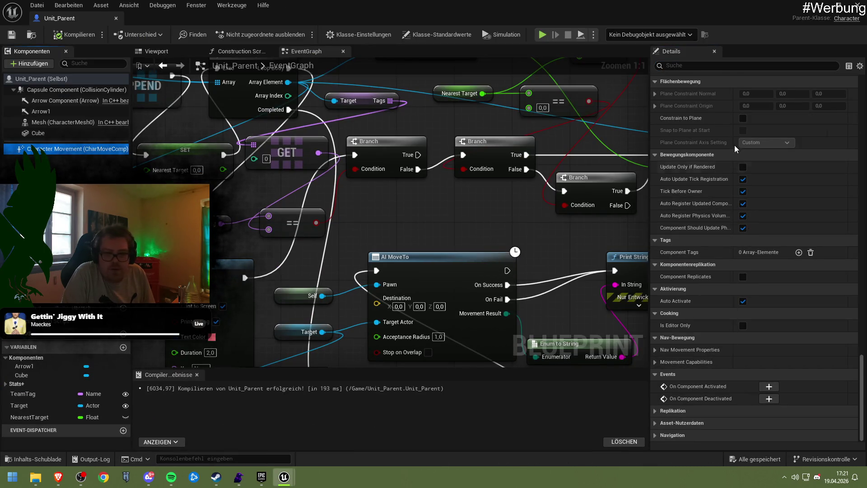
click(700, 67)
text(mode)
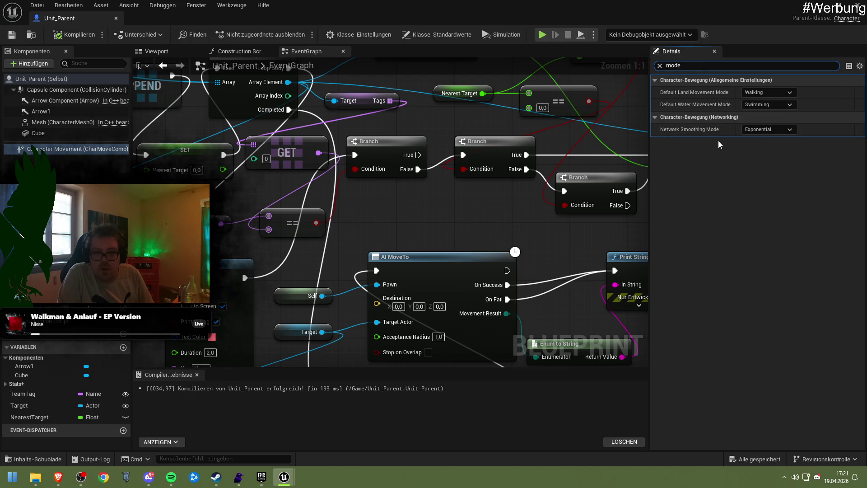
click(762, 93)
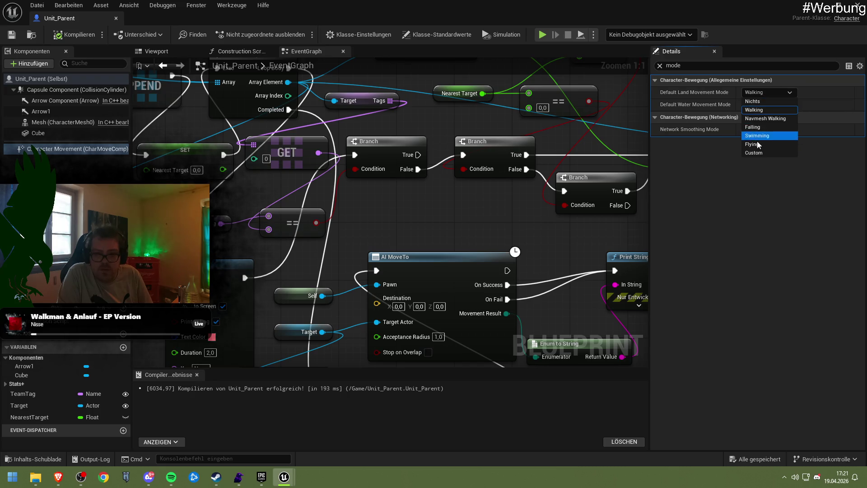
click(763, 140)
click(74, 34)
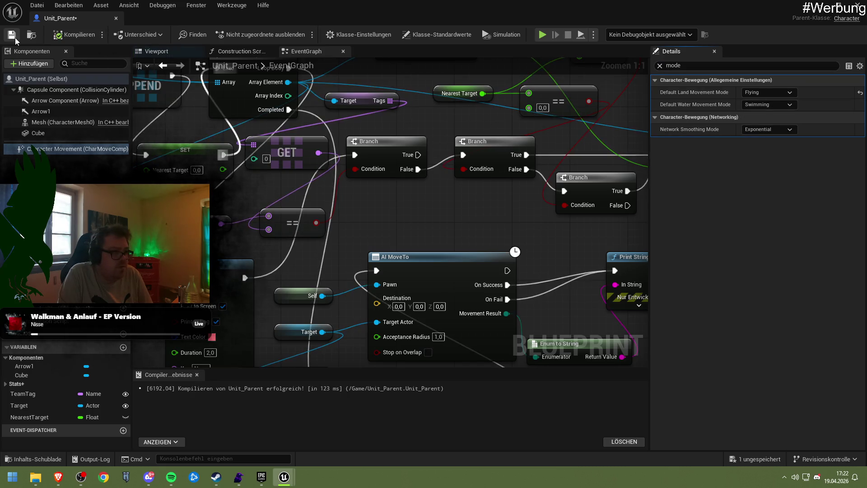
Step: Run a play-in-editor test of the level, stop it, and return to the forum
click(823, 6)
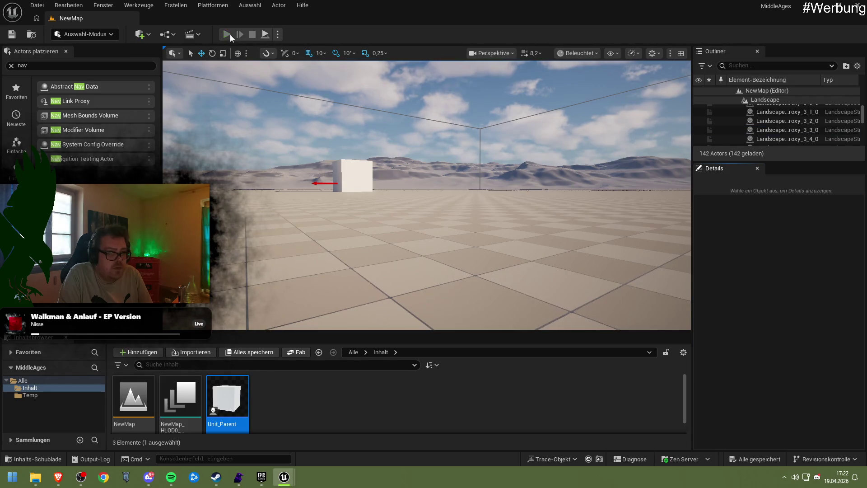
click(229, 35)
click(289, 177)
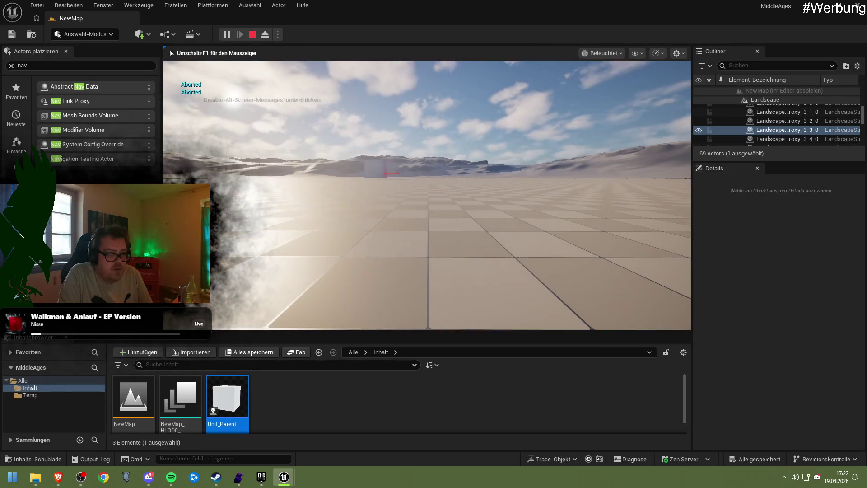
key(Escape)
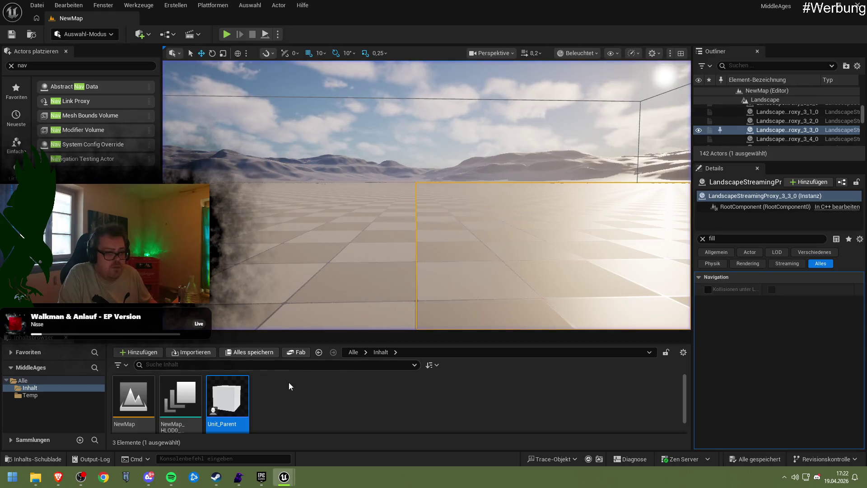
click(58, 477)
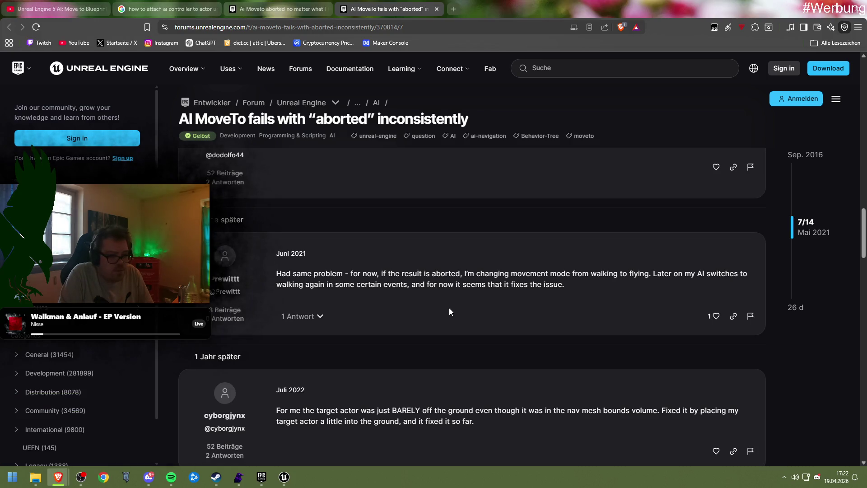
Step: Read down to the Feb. and Mai 2024 FloatingPawnMovement replies, then switch back to Unreal
scroll(413, 326, down, 2)
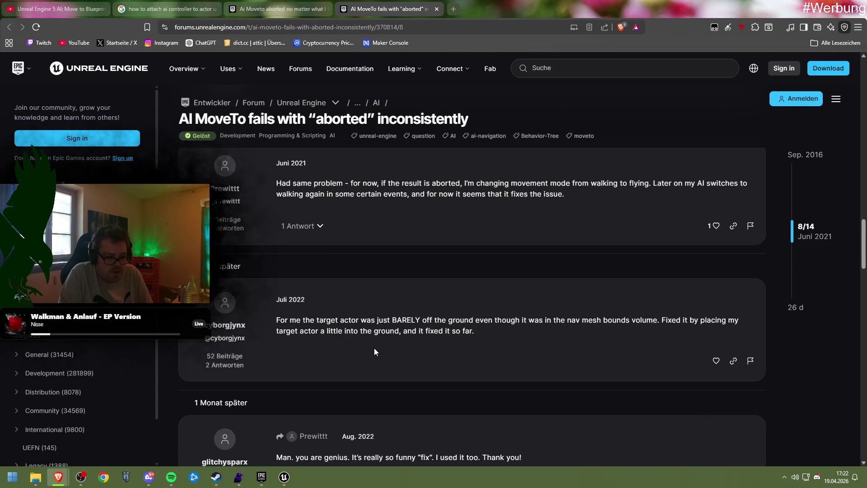
scroll(374, 349, down, 1)
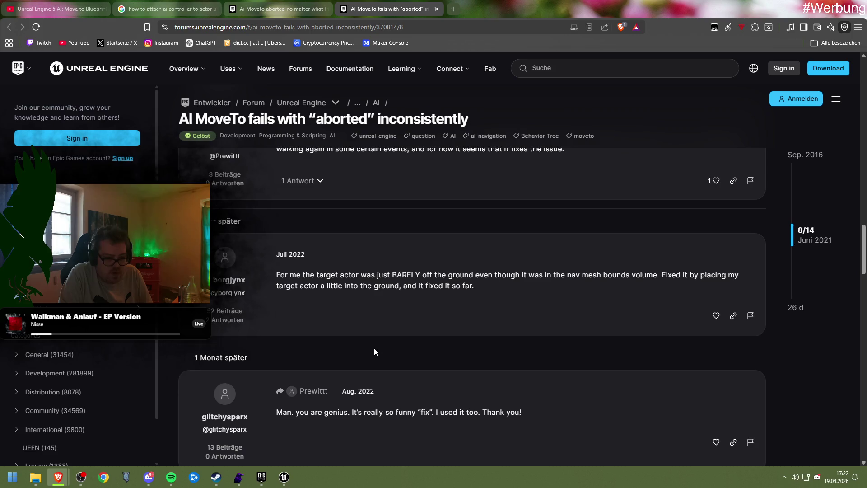
scroll(374, 348, down, 2)
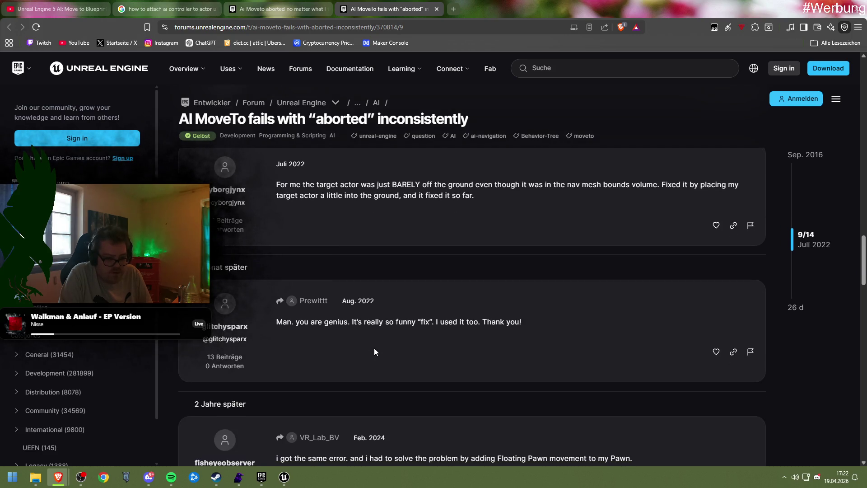
scroll(374, 351, down, 4)
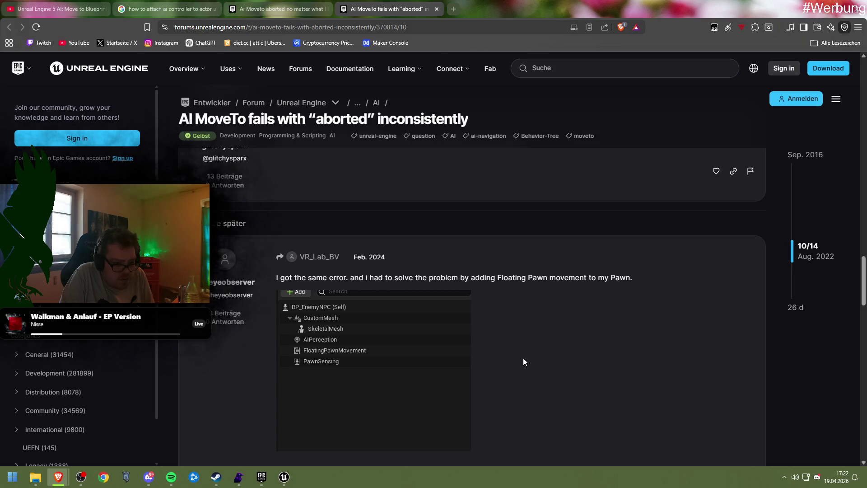
scroll(523, 361, down, 5)
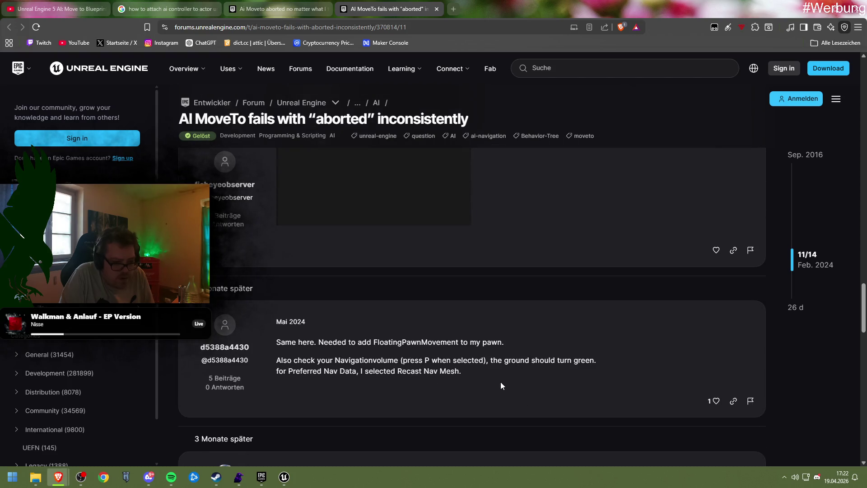
scroll(497, 379, down, 2)
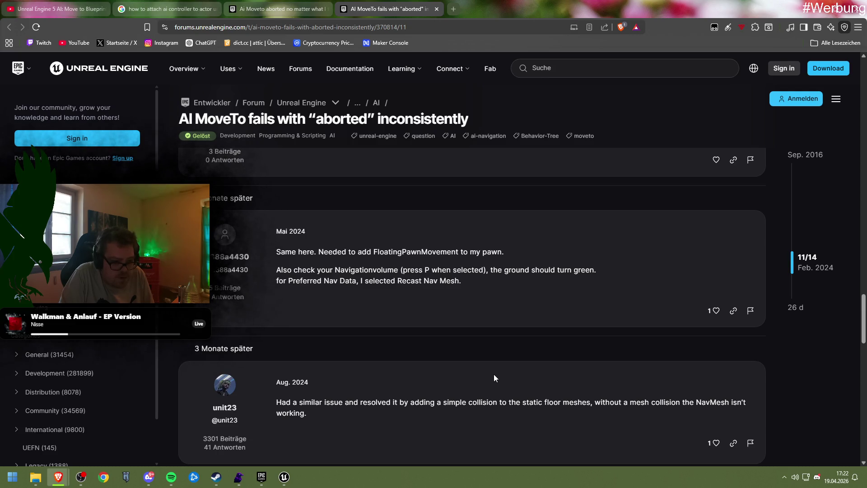
click(284, 476)
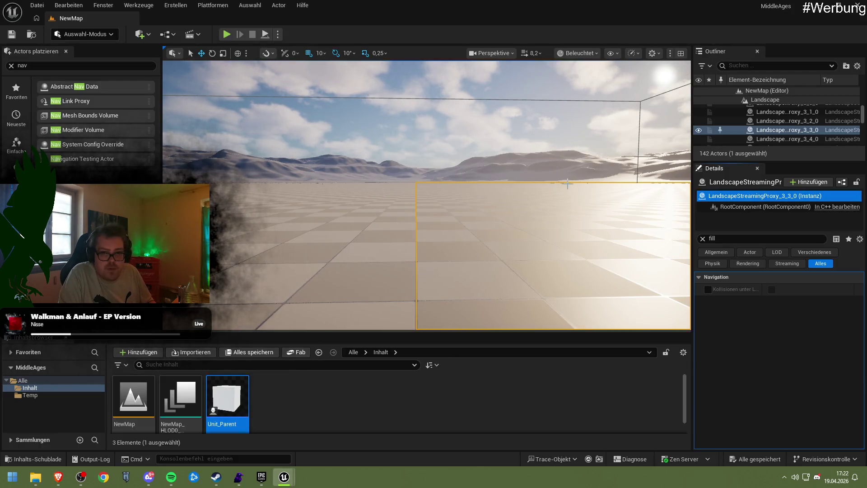
Step: Select the NavMeshBoundsVolume in the Outliner and focus the viewport on it
scroll(755, 134, up, 2)
scroll(763, 128, up, 5)
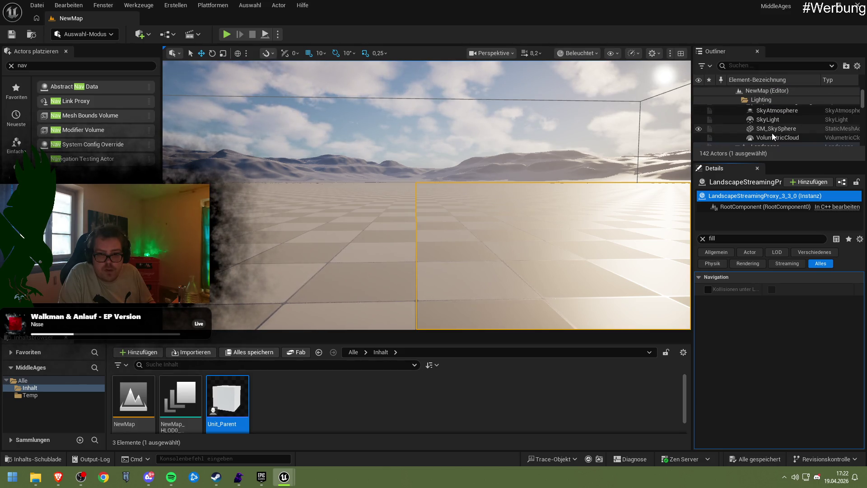
scroll(772, 134, down, 3)
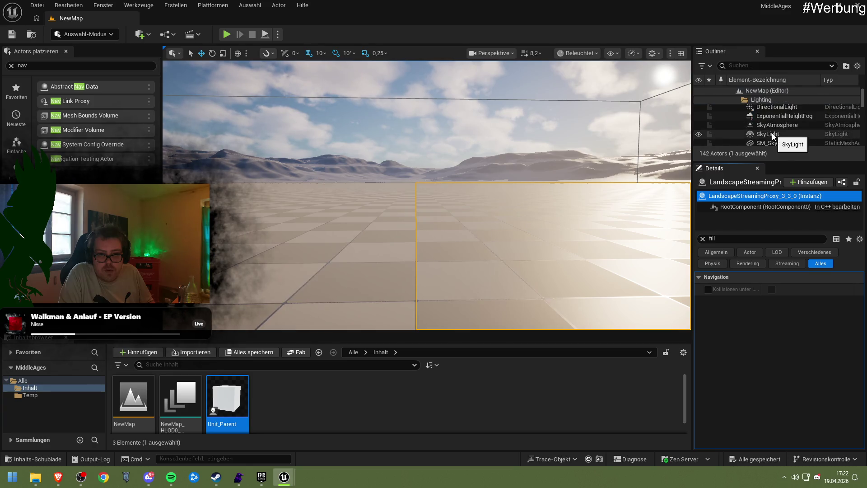
scroll(773, 135, down, 5)
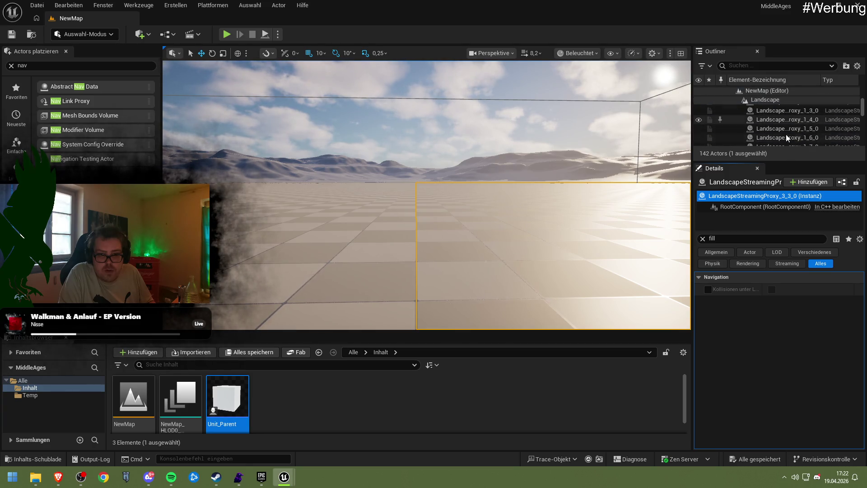
drag(863, 112, 862, 140)
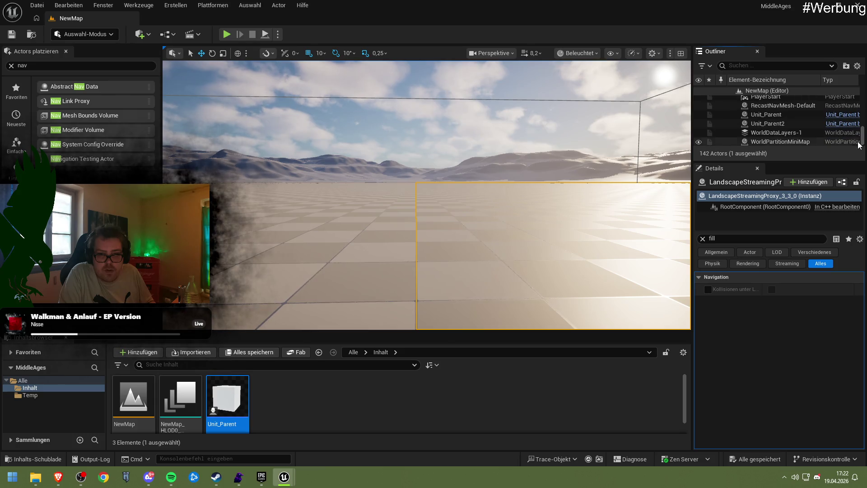
scroll(788, 126, up, 3)
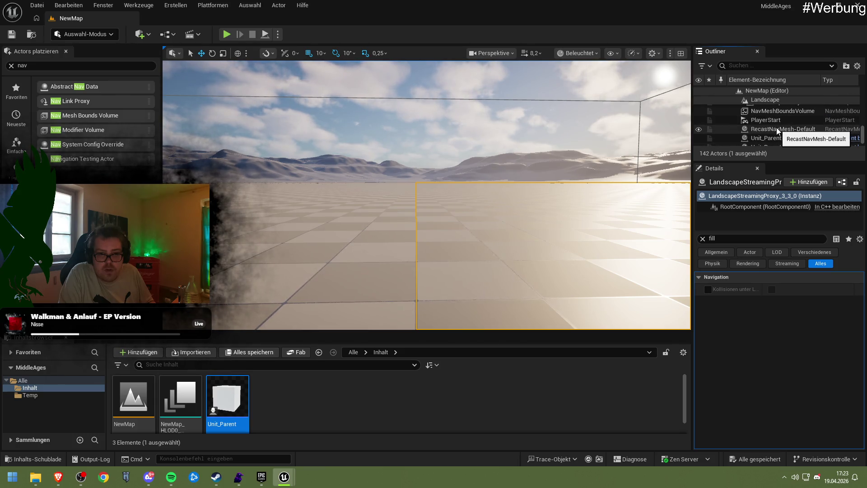
click(782, 111)
key(f)
Step: Toggle the navigation display on to check floor coverage near the cube, then off
scroll(361, 181, down, 4)
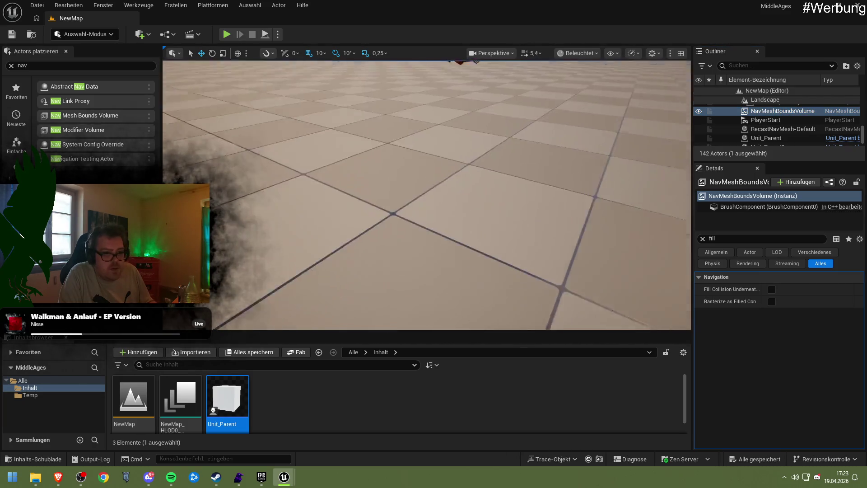
scroll(411, 199, down, 2)
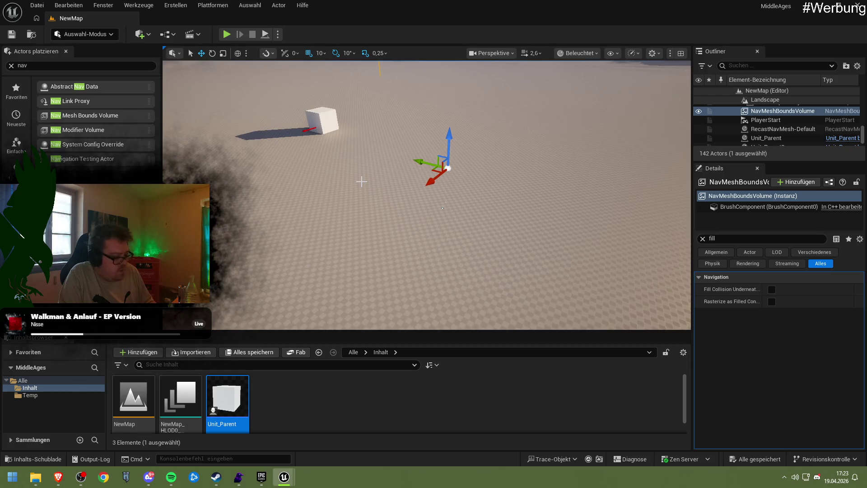
key(p)
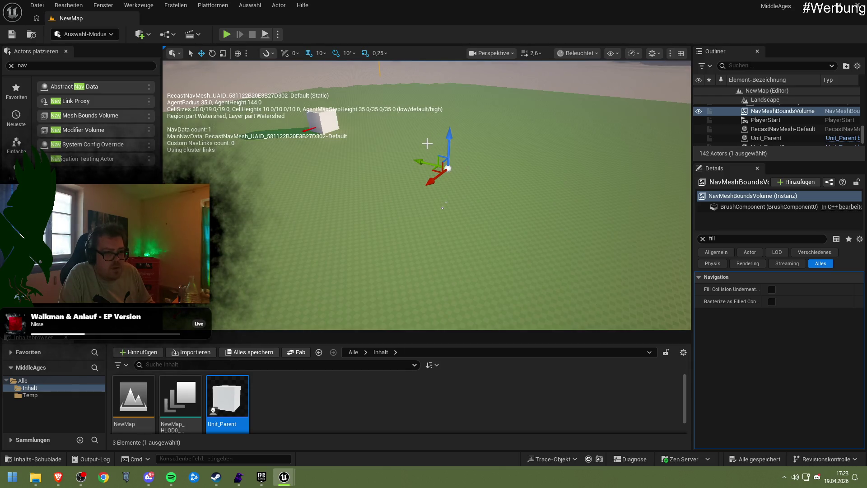
mouse_move(318, 235)
mouse_down()
mouse_move(289, 212)
mouse_move(343, 226)
mouse_up()
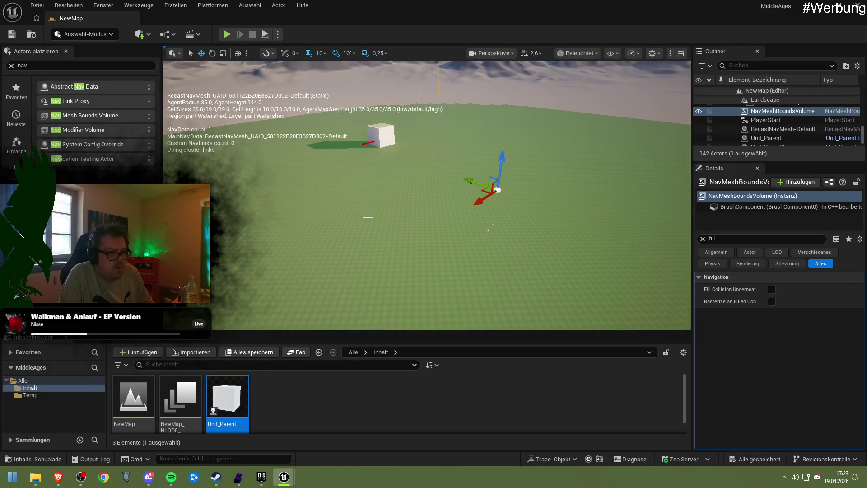
key(p)
Step: Play-test the level, open Unit_Parent, and return to the forum thread
click(226, 37)
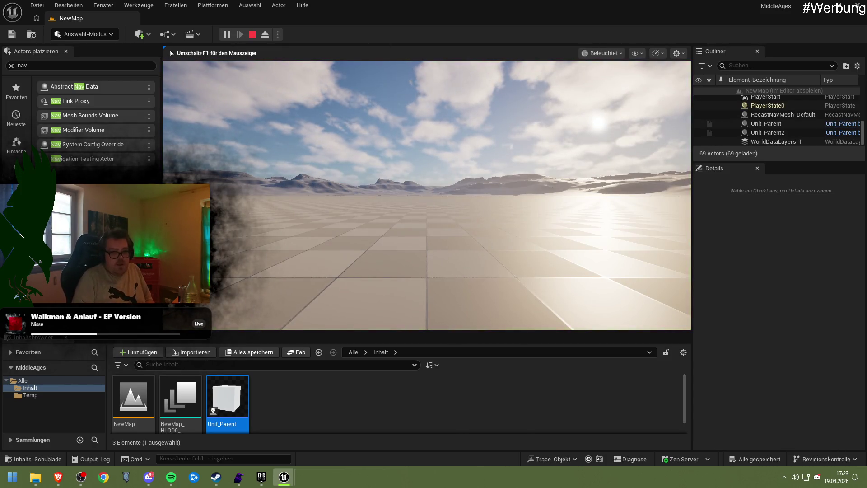
key(Escape)
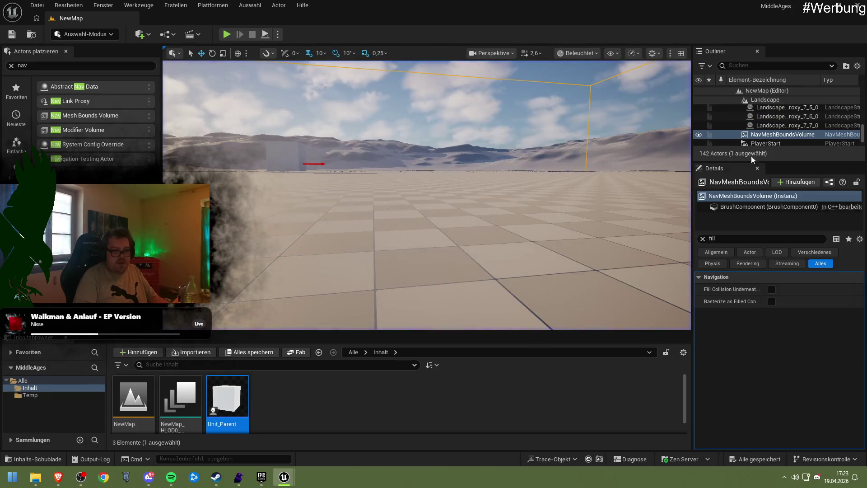
double_click(227, 400)
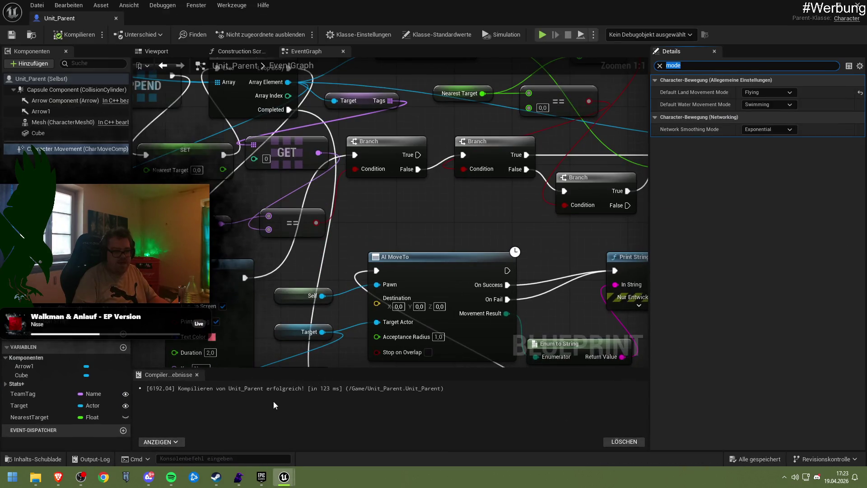
click(58, 476)
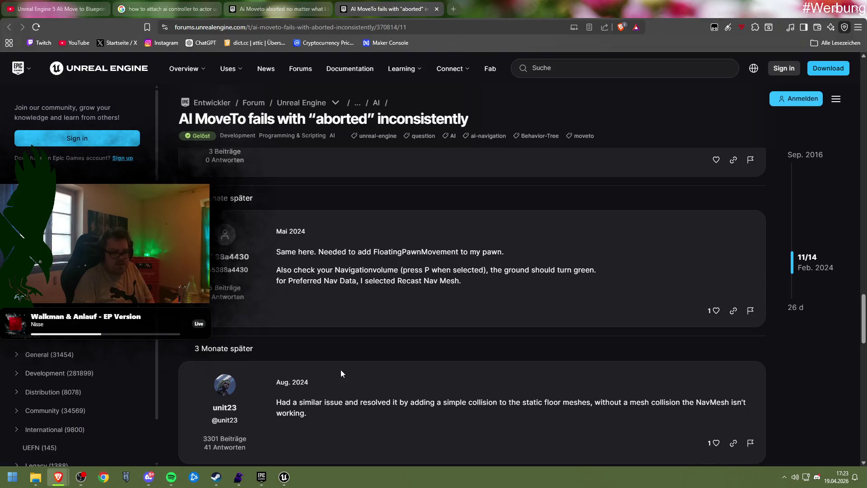
Step: Scroll to the final post (14/14) about the Fill Collision Underneath for Navmesh checkbox
scroll(352, 370, down, 2)
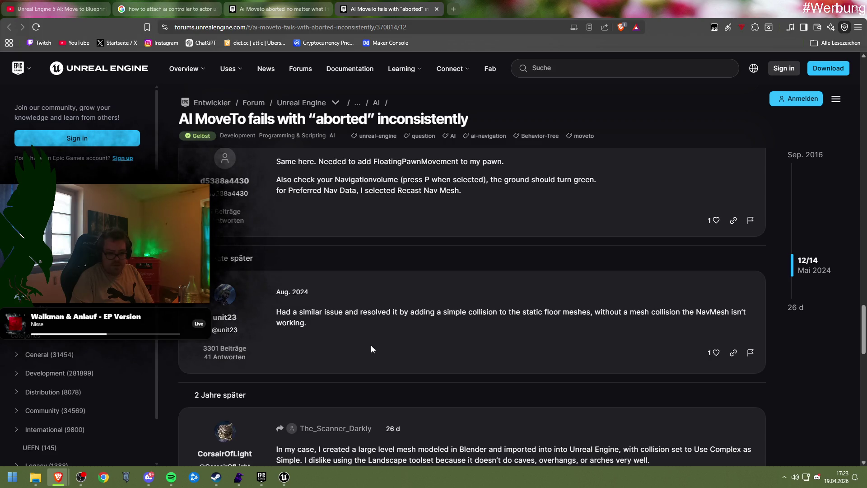
scroll(370, 347, down, 5)
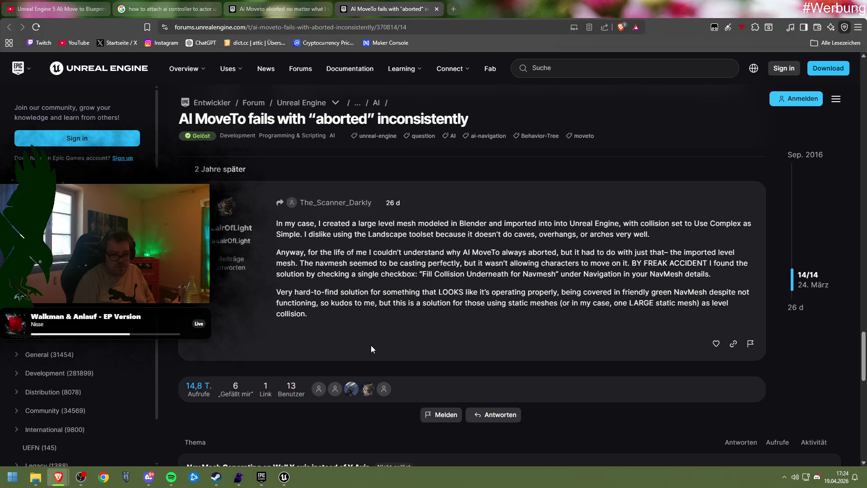
Step: Close the Unit_Parent editor and enable Fill Collision Underneath on the NavMeshBoundsVolume
mouse_move(283, 483)
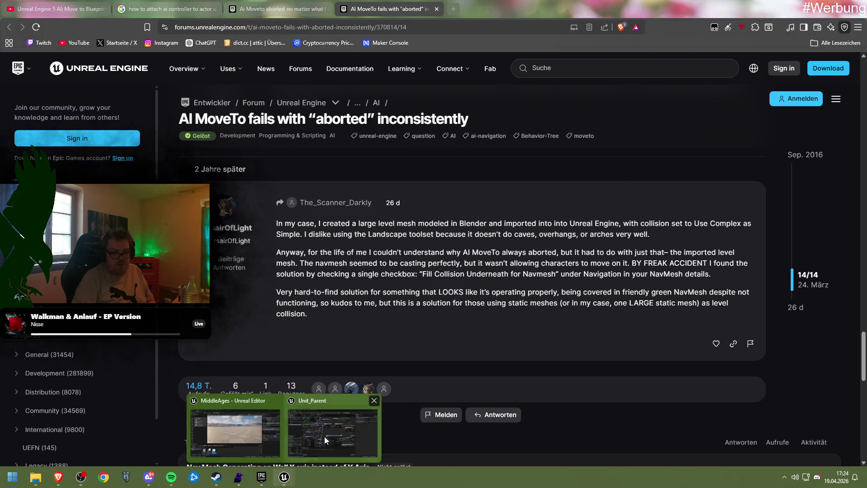
click(332, 432)
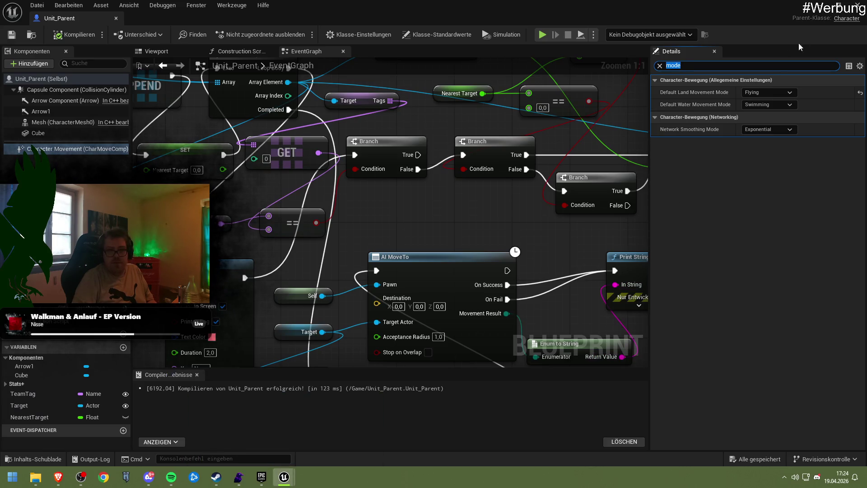
click(819, 5)
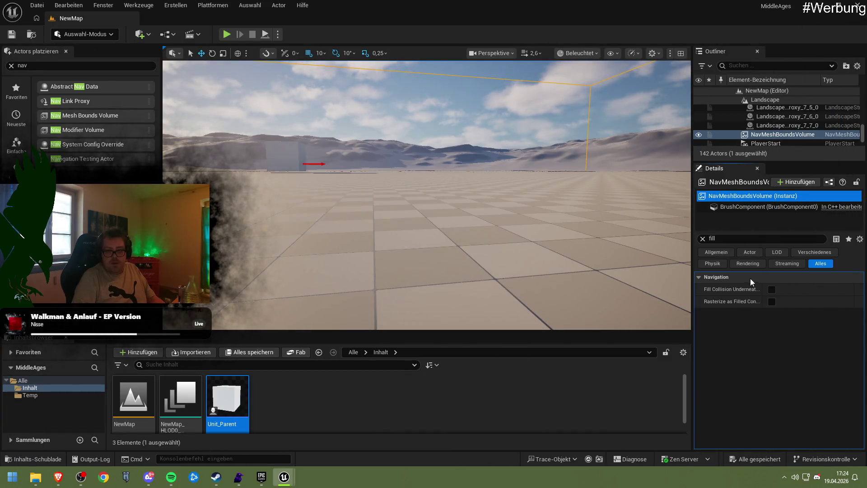
click(771, 289)
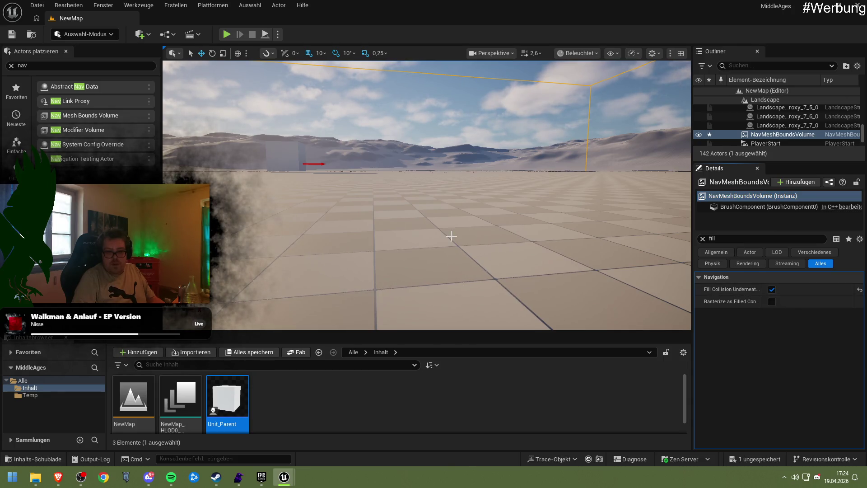
Step: Save and play-test the level, then turn Fill Collision Underneath back off and save
click(12, 33)
click(226, 34)
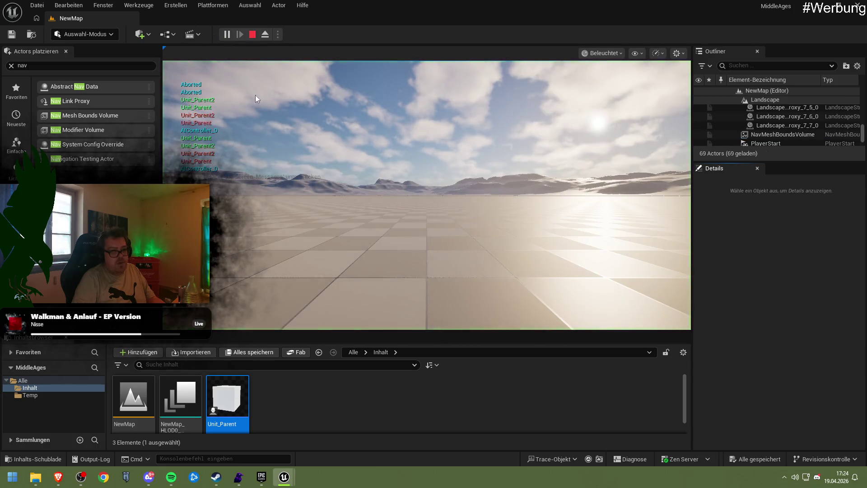
key(Escape)
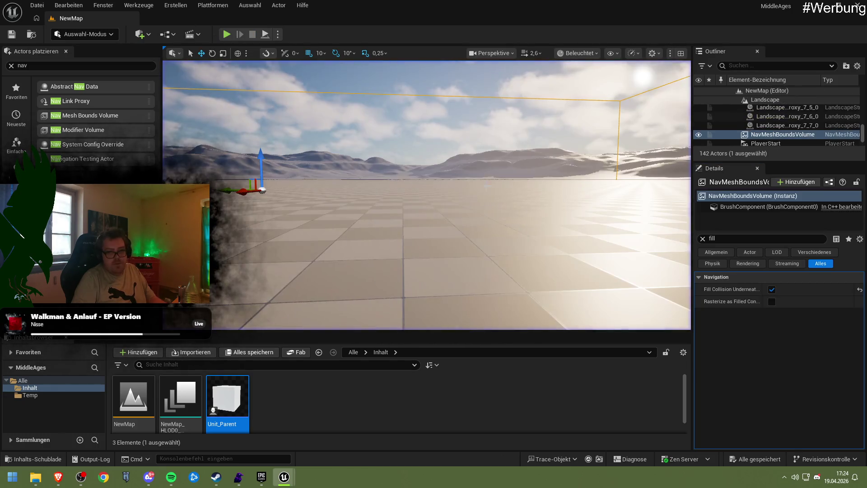
mouse_move(748, 304)
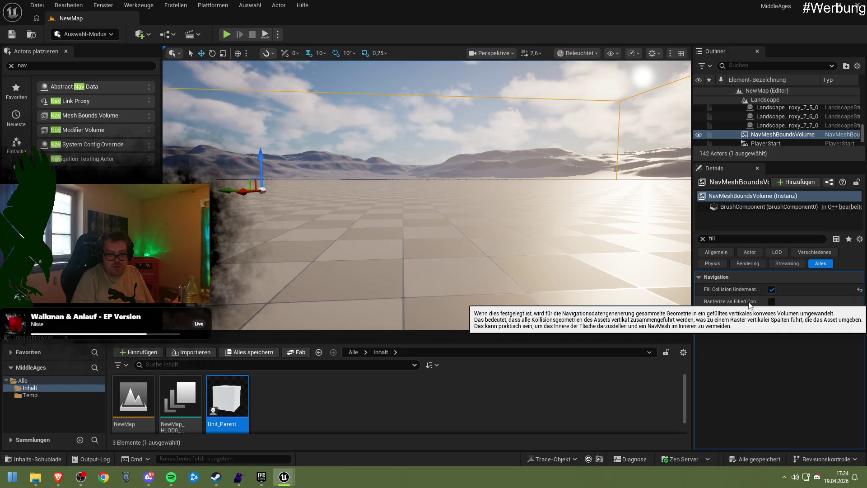
click(771, 289)
click(12, 34)
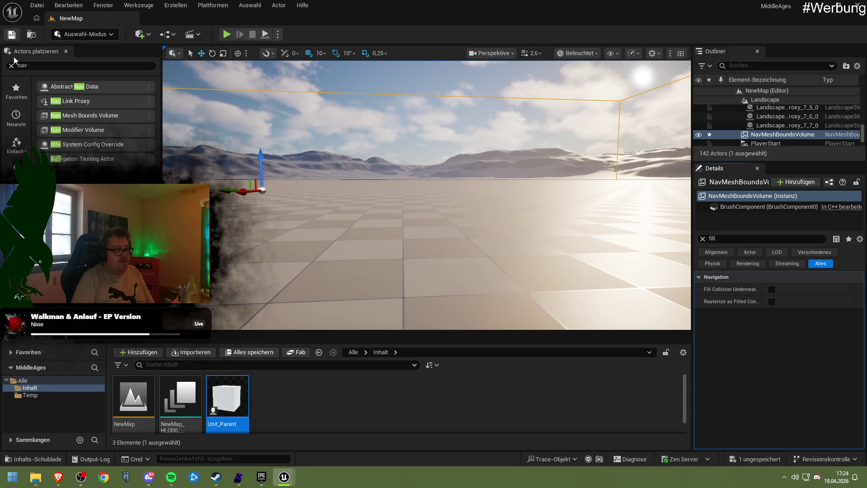
Step: Bring the browser forward and switch to the 'Ai Moveto aborted no matter what I try' tab
mouse_move(58, 476)
click(142, 446)
scroll(447, 378, down, 3)
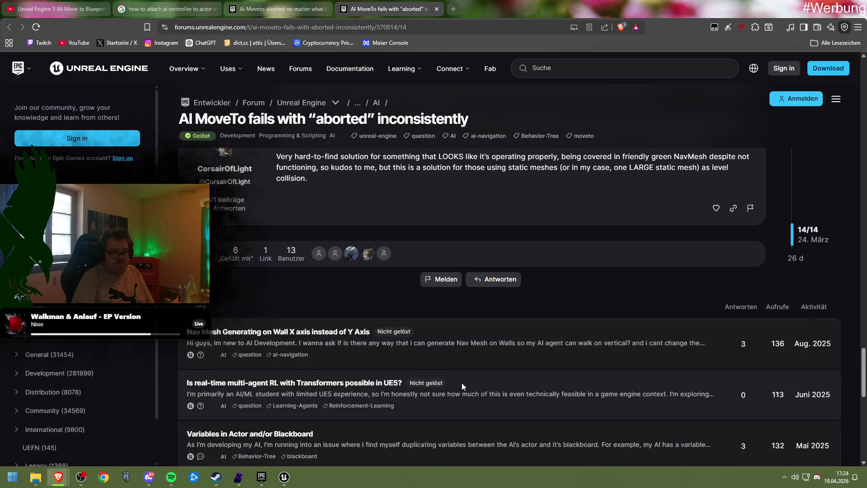
scroll(461, 383, up, 5)
scroll(471, 383, up, 15)
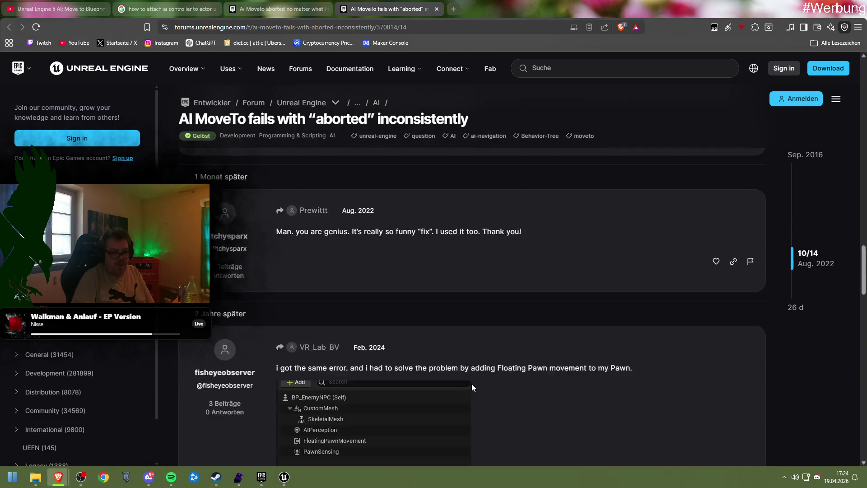
scroll(471, 383, up, 2)
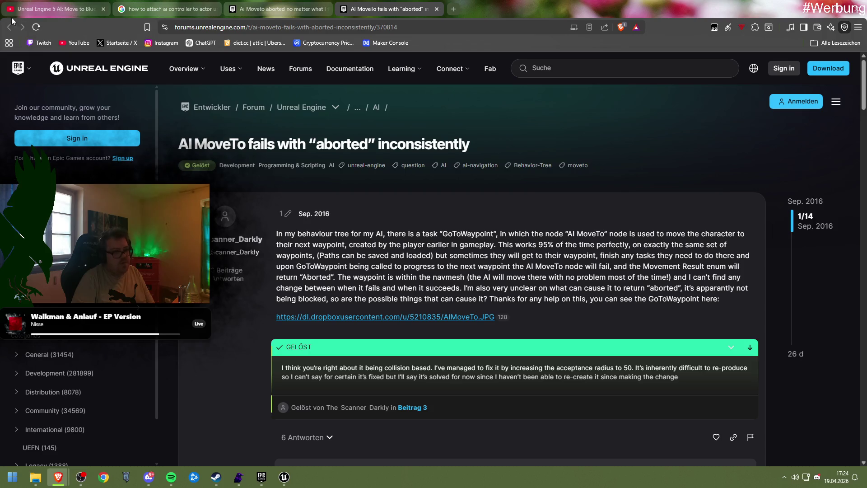
click(274, 9)
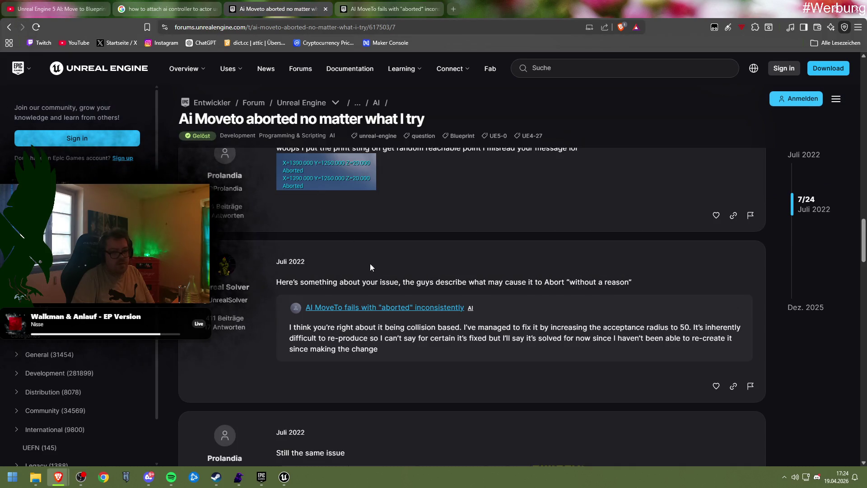
Step: Scroll through the thread and expand the 2 replies under the movement component post
scroll(384, 277, down, 9)
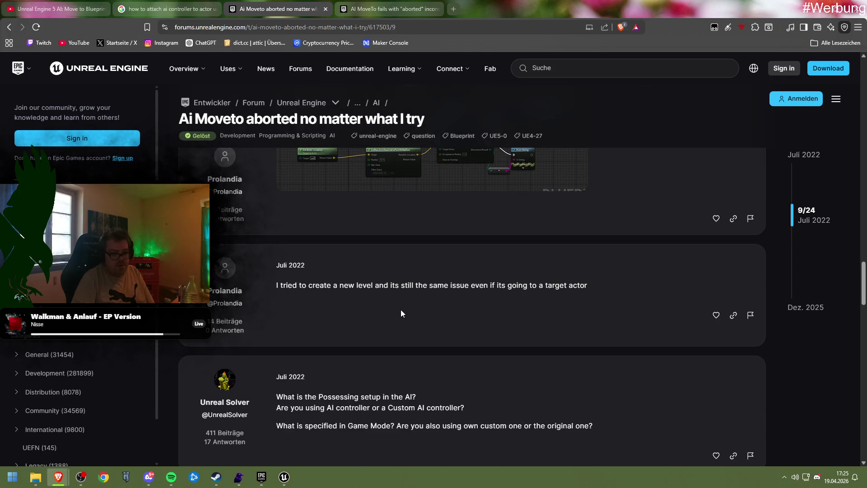
scroll(401, 313, down, 2)
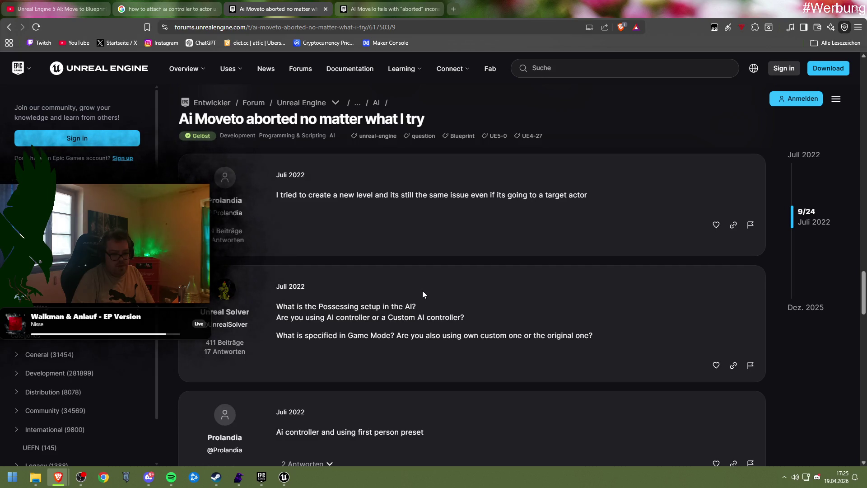
scroll(423, 294, down, 1)
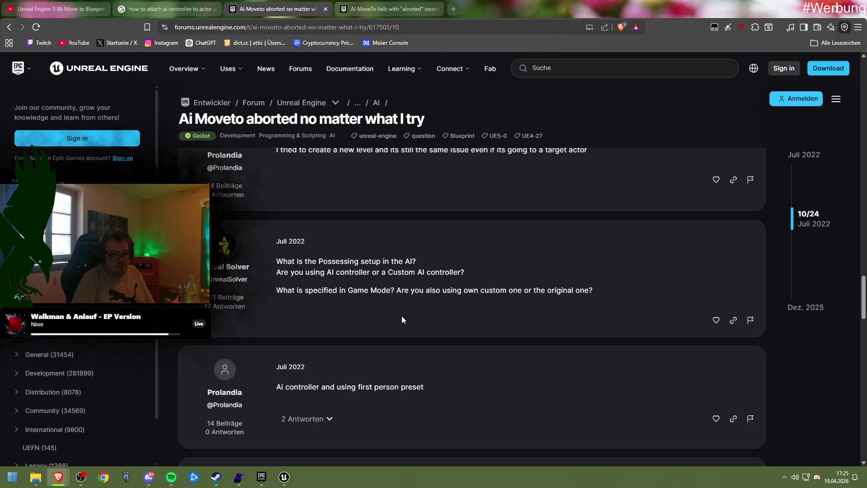
scroll(379, 311, down, 4)
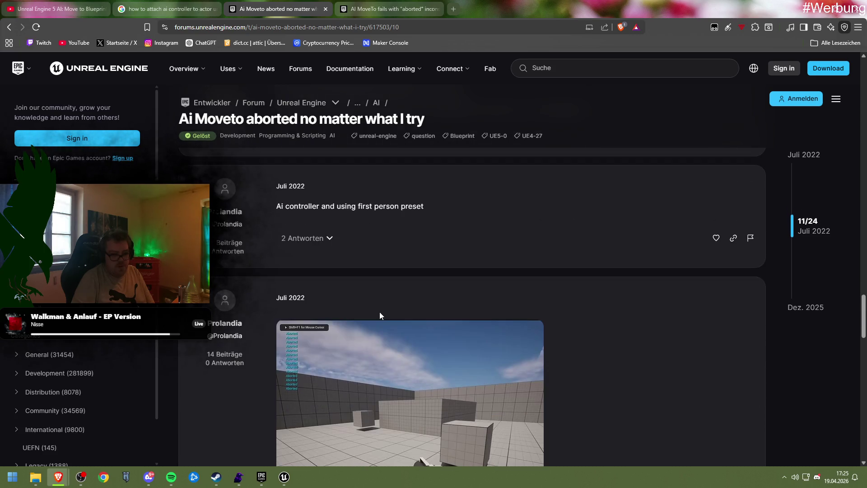
scroll(379, 313, down, 7)
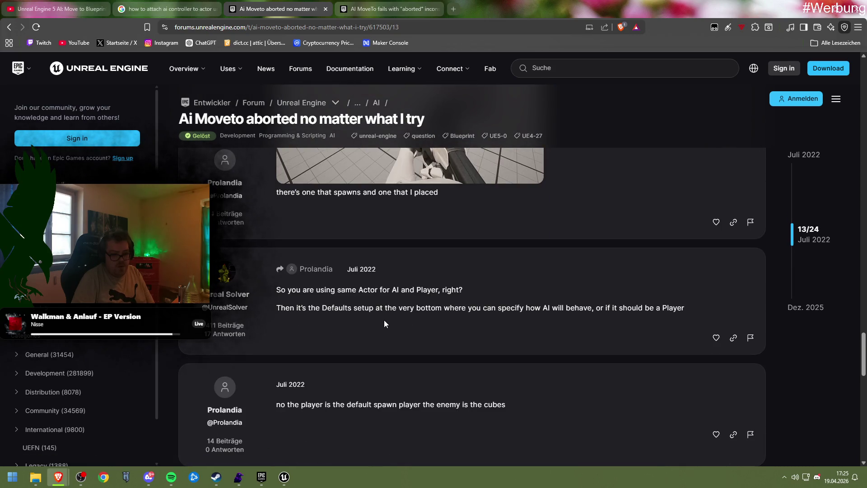
scroll(384, 322, down, 1)
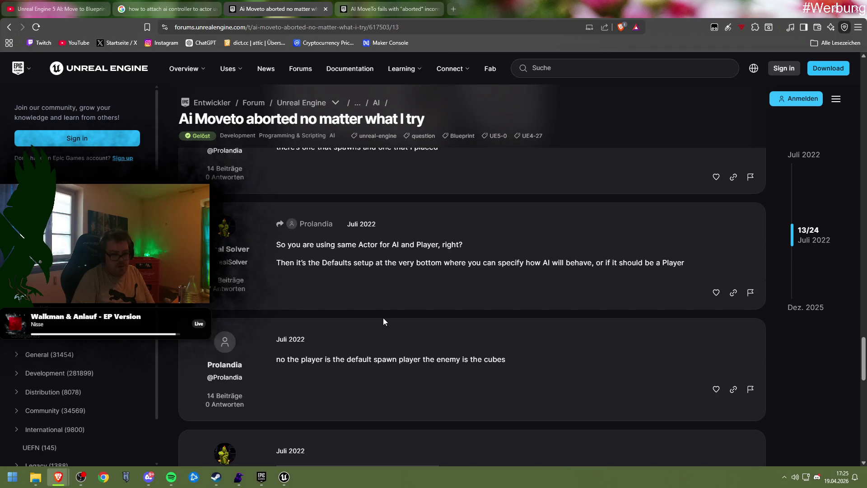
scroll(384, 320, down, 4)
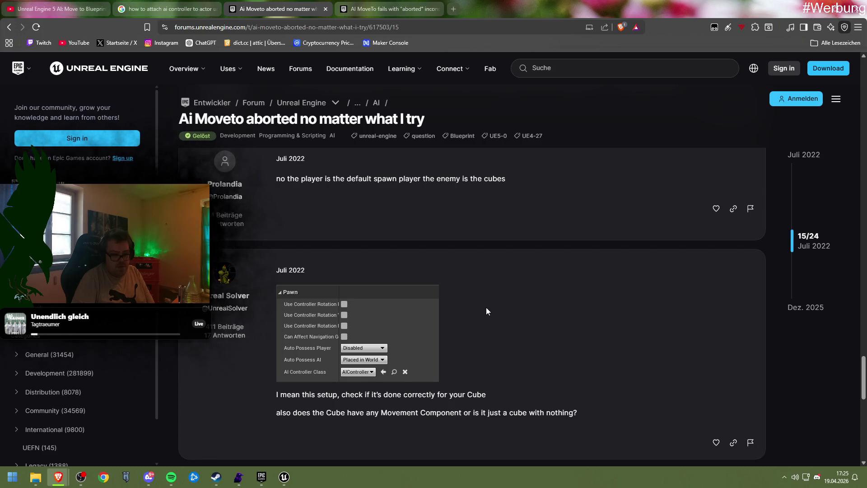
scroll(486, 308, down, 4)
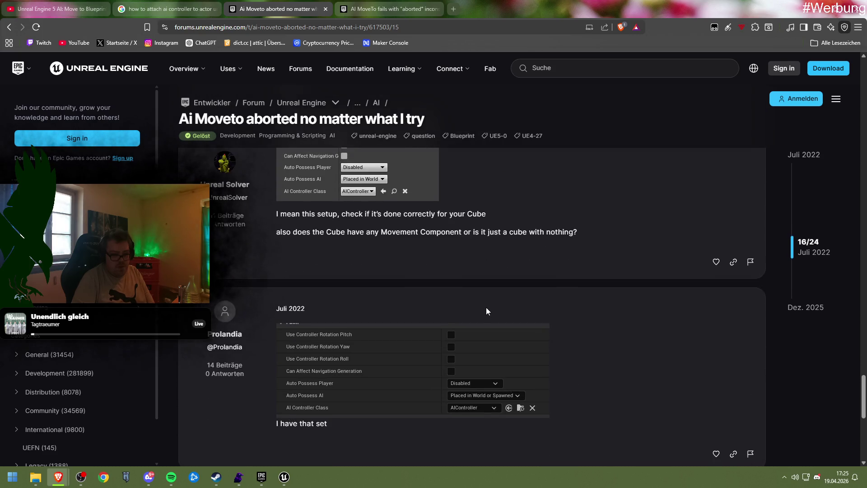
scroll(486, 307, down, 2)
scroll(564, 307, down, 4)
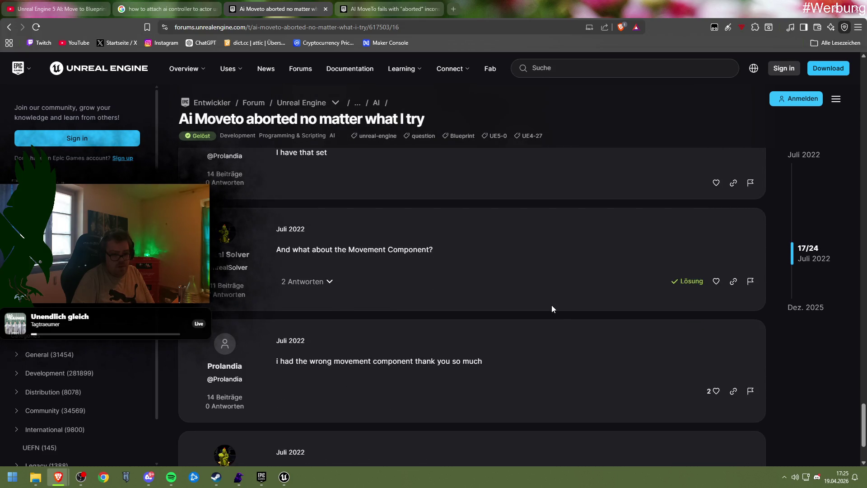
scroll(551, 309, down, 2)
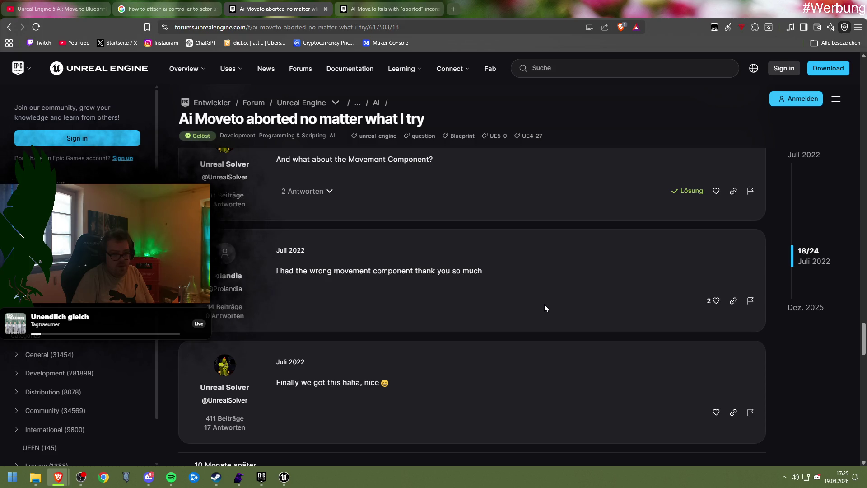
click(314, 193)
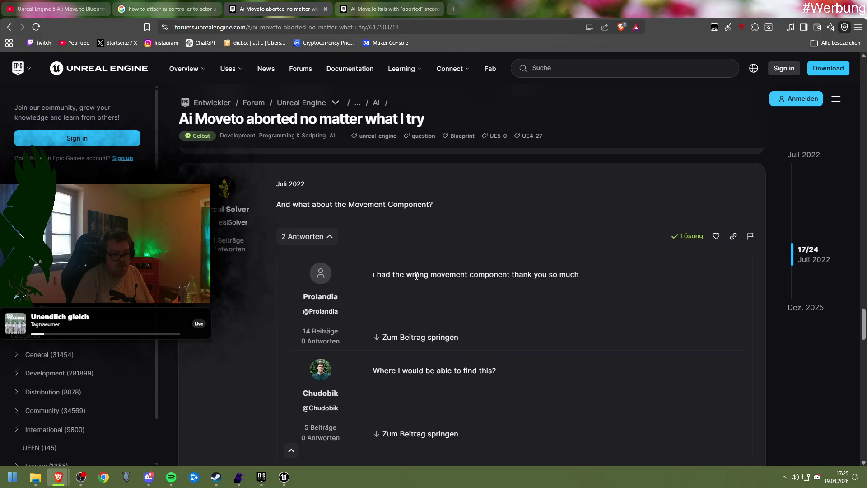
Step: Read the remaining replies down to the suggested related AI topics at the end
scroll(415, 279, down, 5)
scroll(415, 275, down, 2)
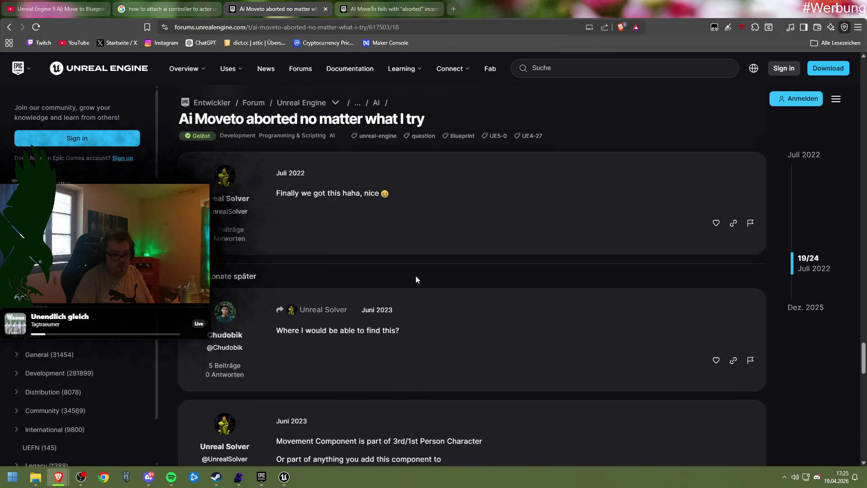
scroll(415, 276, down, 2)
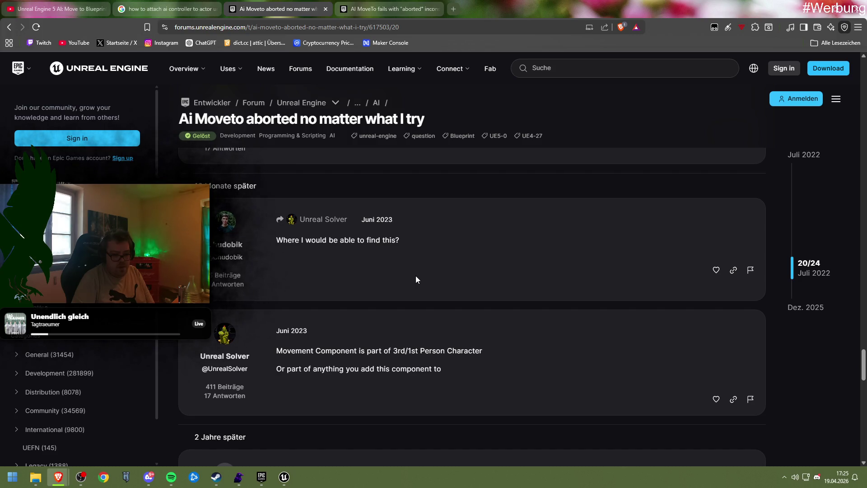
scroll(415, 275, down, 5)
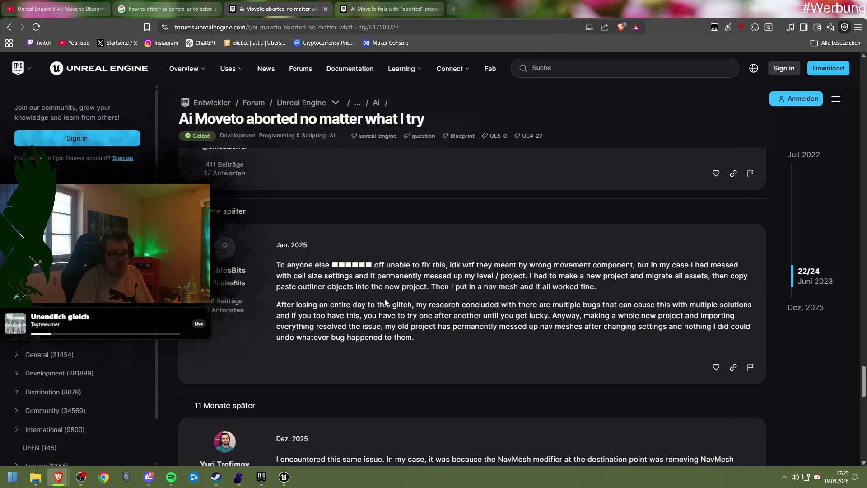
drag(421, 265, 446, 266)
click(447, 267)
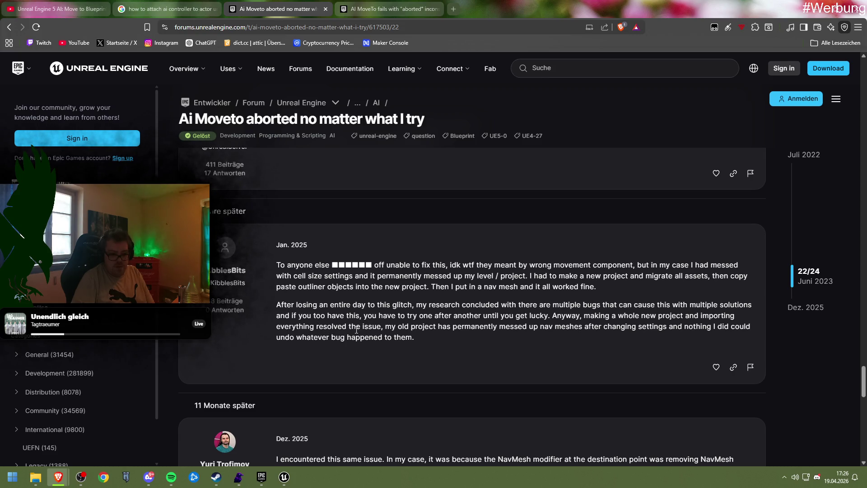
scroll(356, 330, down, 4)
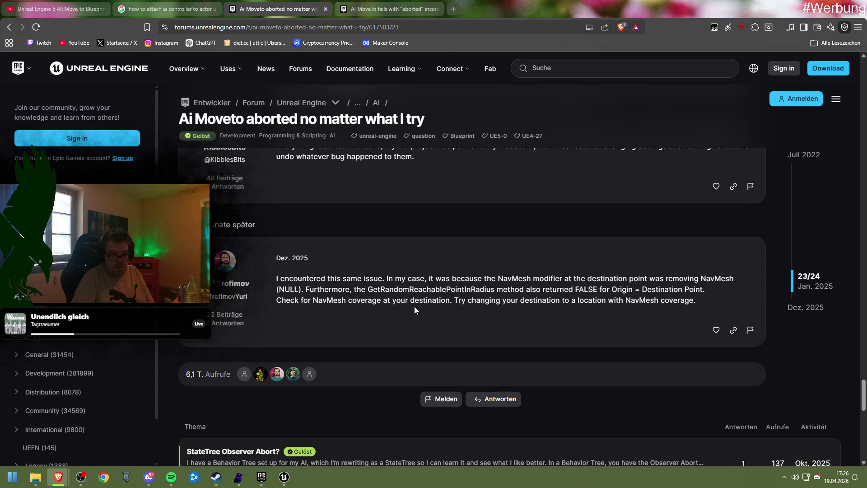
scroll(537, 307, down, 5)
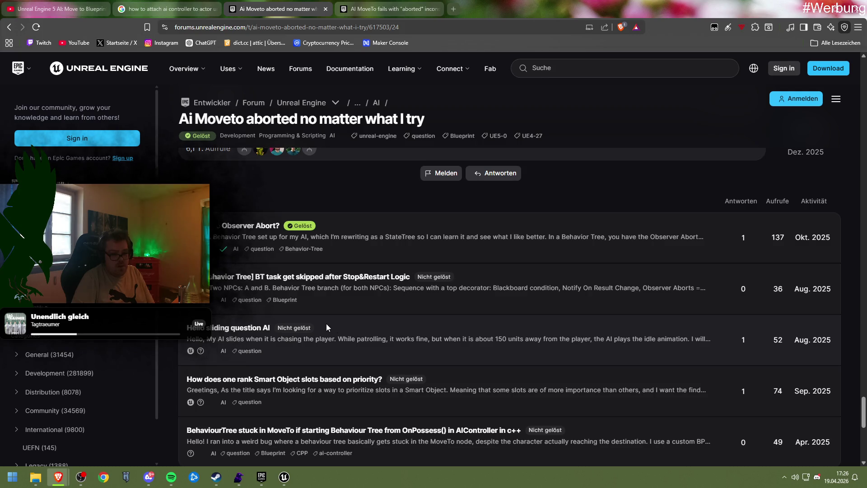
Step: Reparent the Unit_Parent blueprint to Pawn in its Class Settings
mouse_move(284, 477)
click(308, 426)
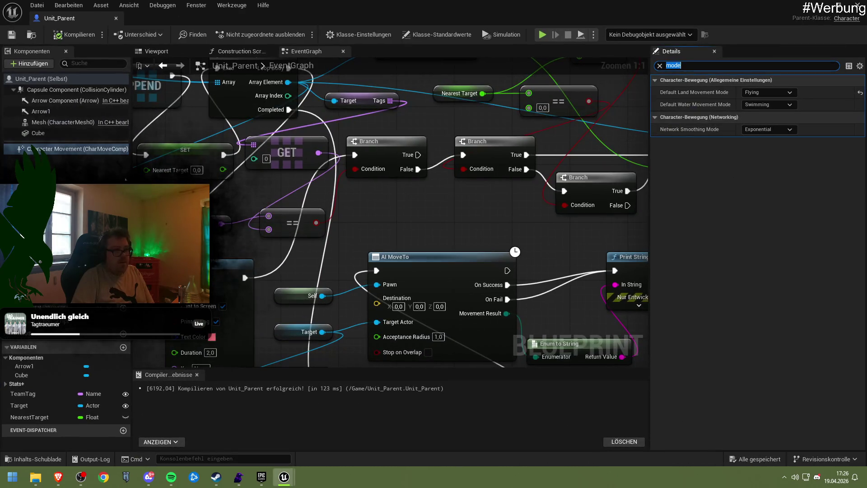
click(56, 82)
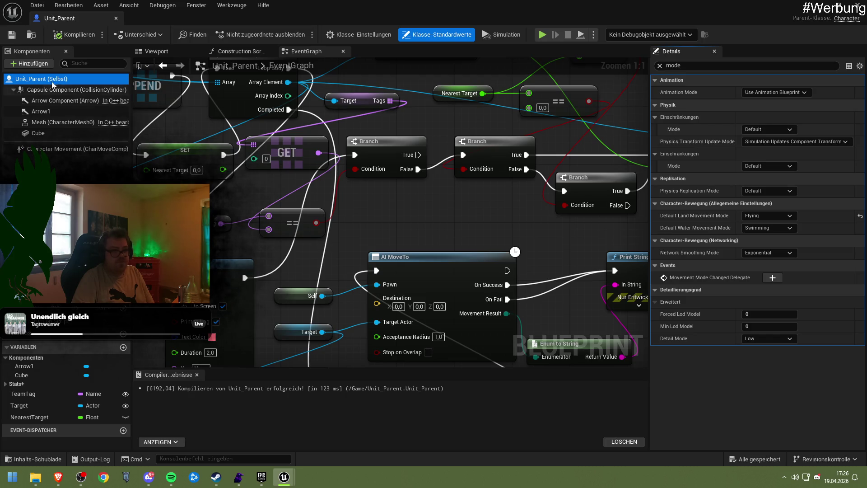
click(382, 36)
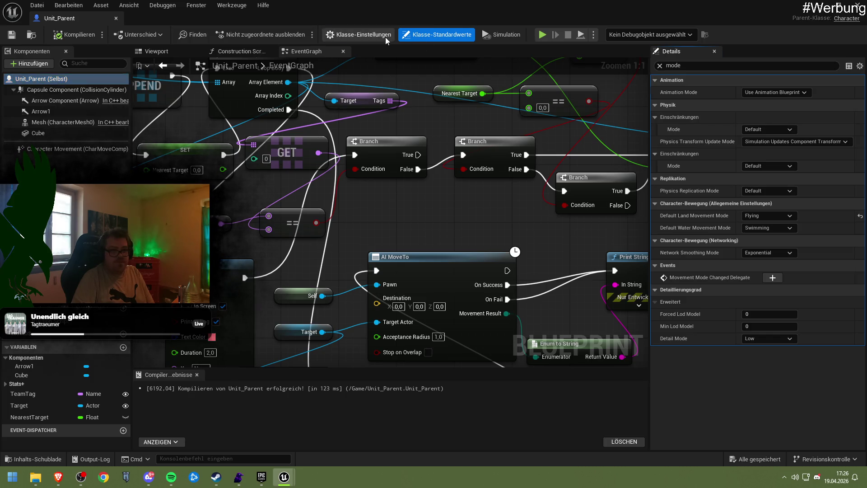
click(660, 66)
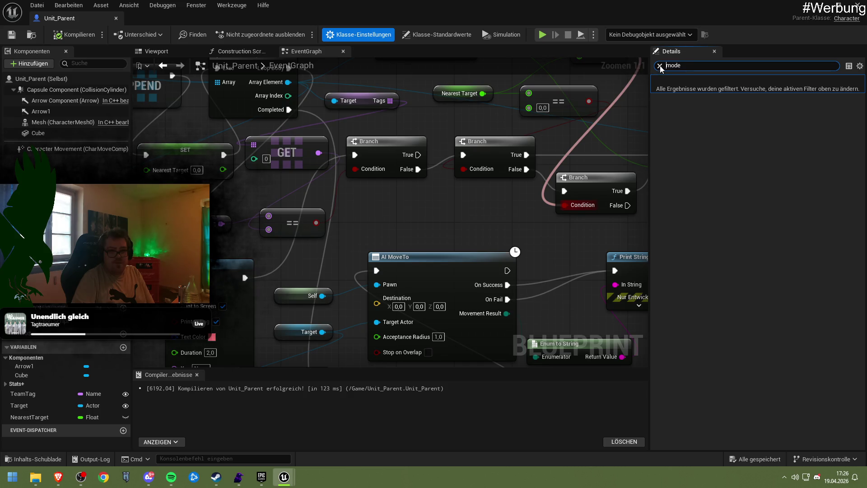
click(767, 92)
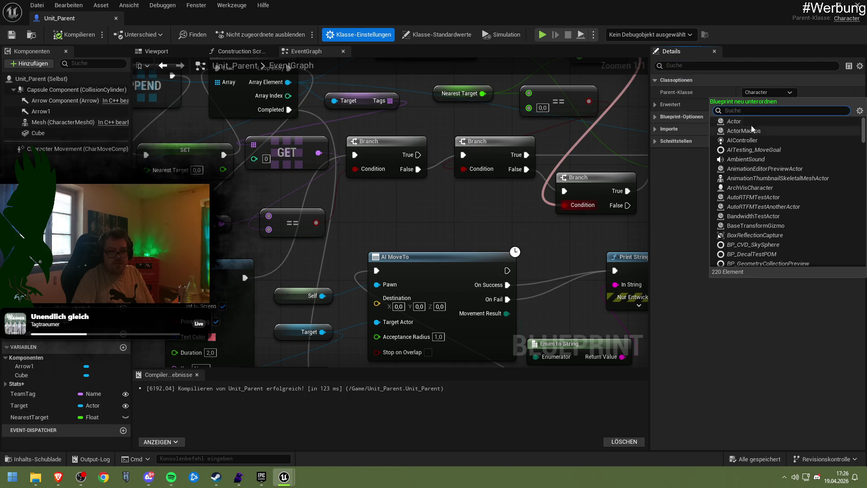
text(pawn)
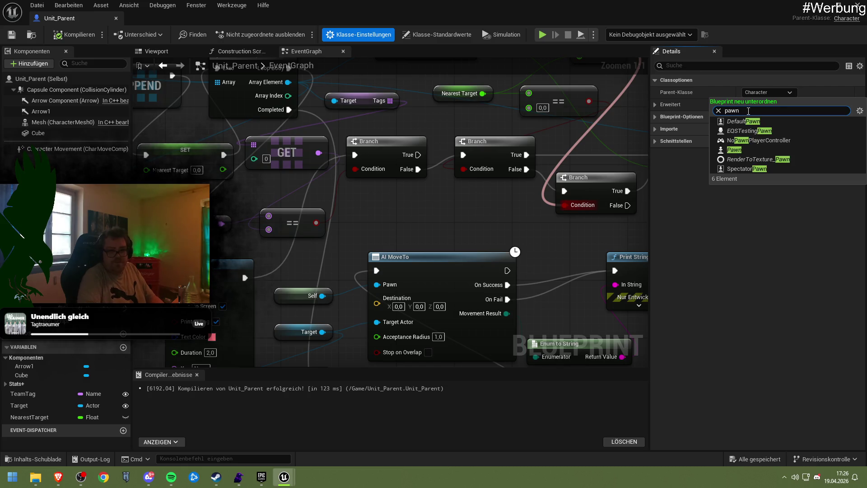
click(755, 152)
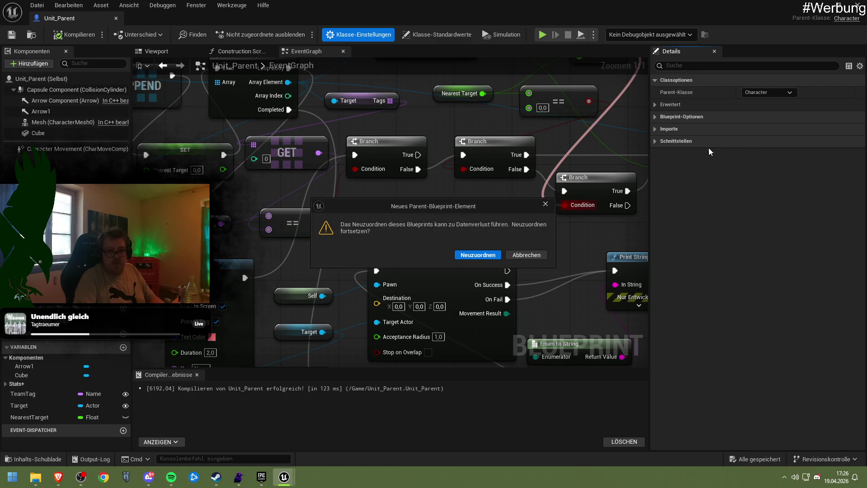
click(490, 256)
Step: Add a Floating Pawn Movement component to Unit_Parent
click(36, 90)
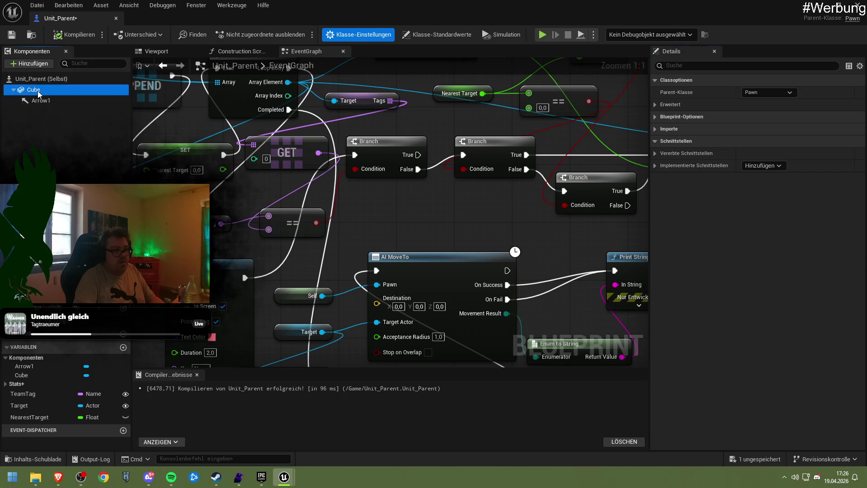
right_click(42, 90)
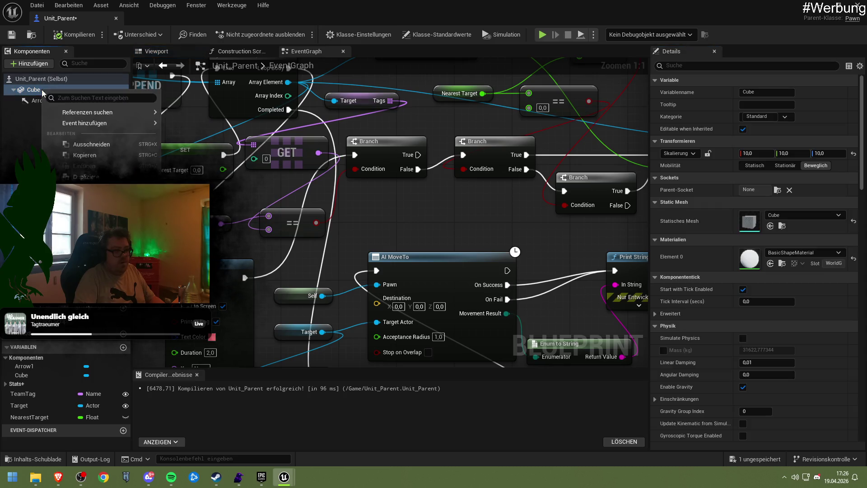
click(30, 63)
text(pawn)
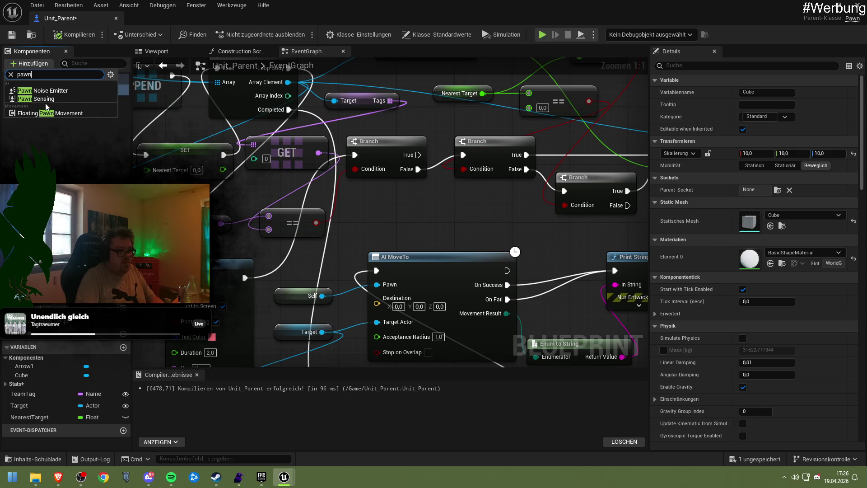
click(44, 113)
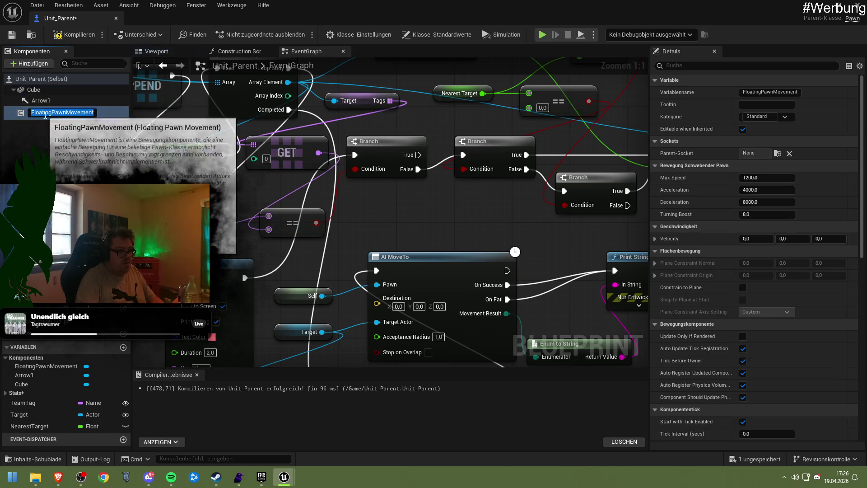
Step: Add an AI Perception component to Unit_Parent
click(29, 63)
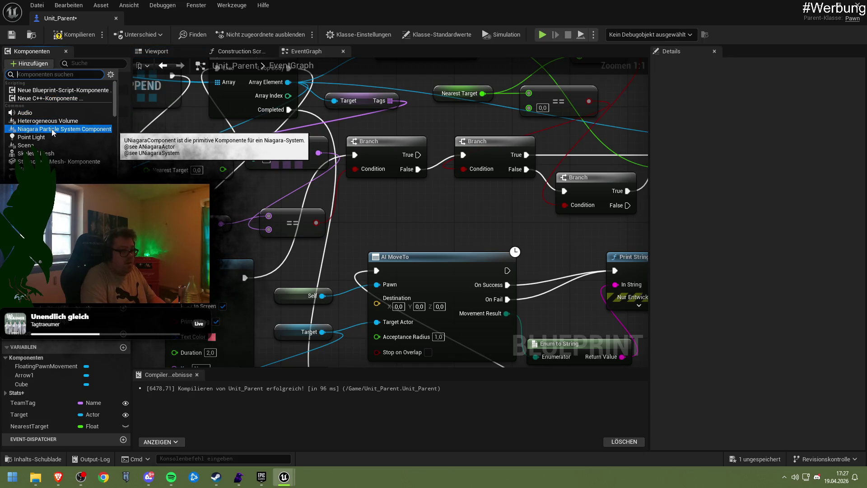
text(au)
key(BackSpace)
text(i)
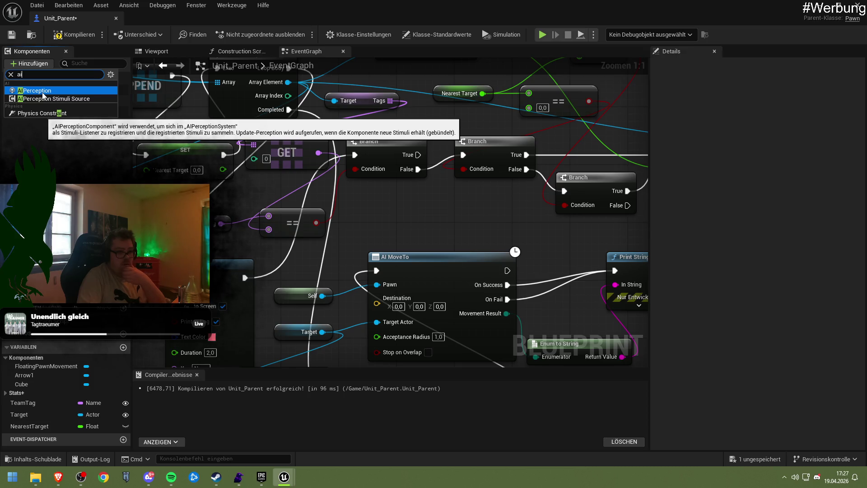
click(43, 93)
Step: Compile and save Unit_Parent, then start a play-in-editor test of the level
click(74, 34)
click(12, 35)
click(836, 6)
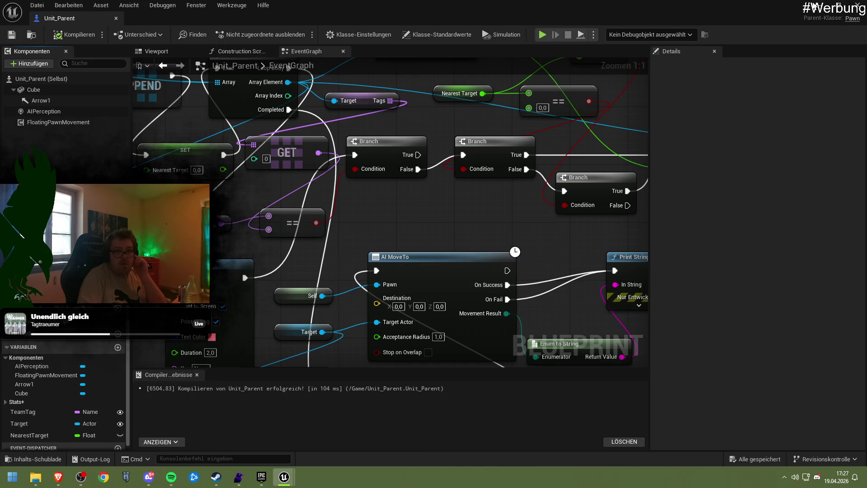
click(226, 35)
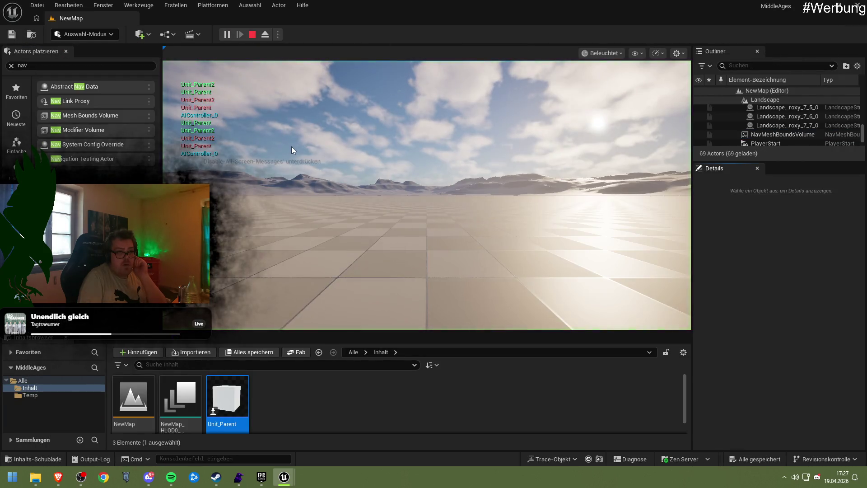
Step: Move the camera toward the moving units during play, then stop the session
click(297, 152)
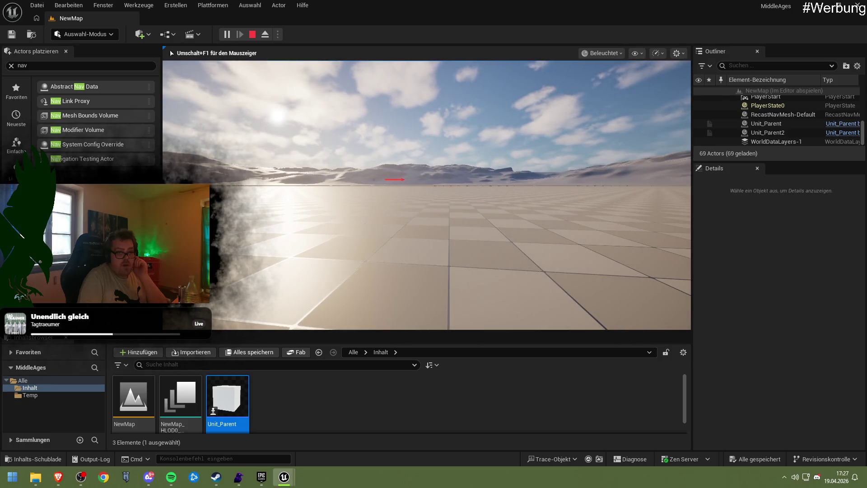
key(w)
key(w)
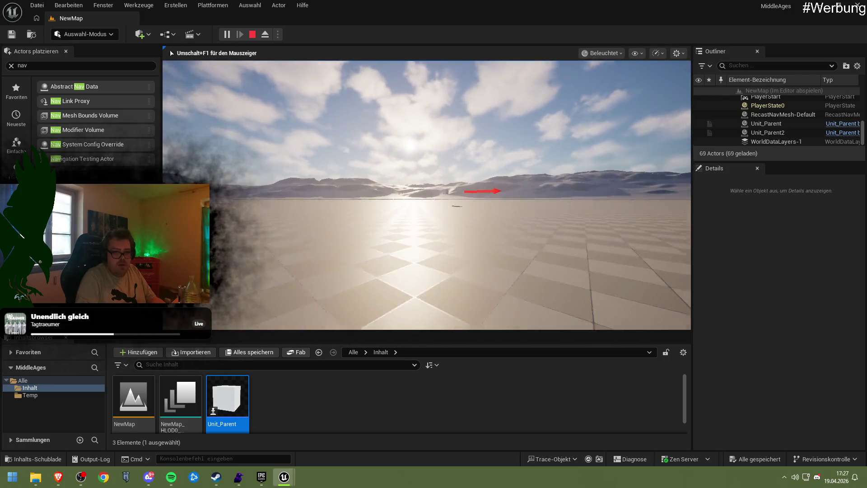
key(w)
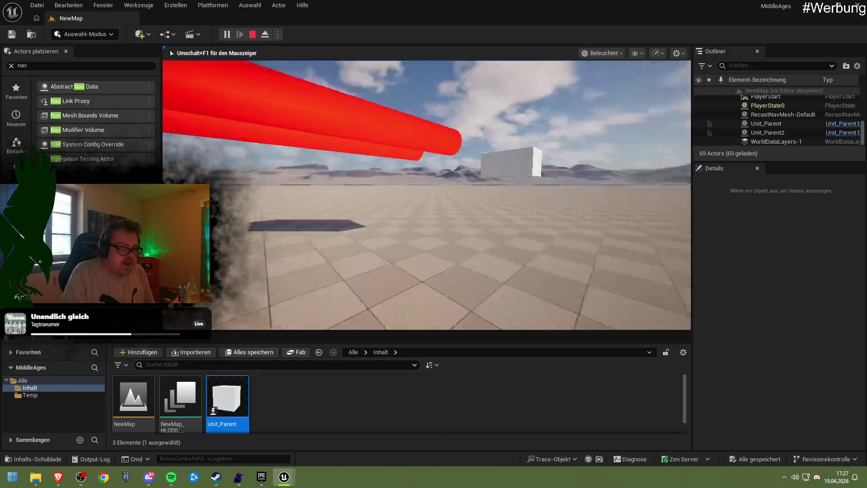
key(Escape)
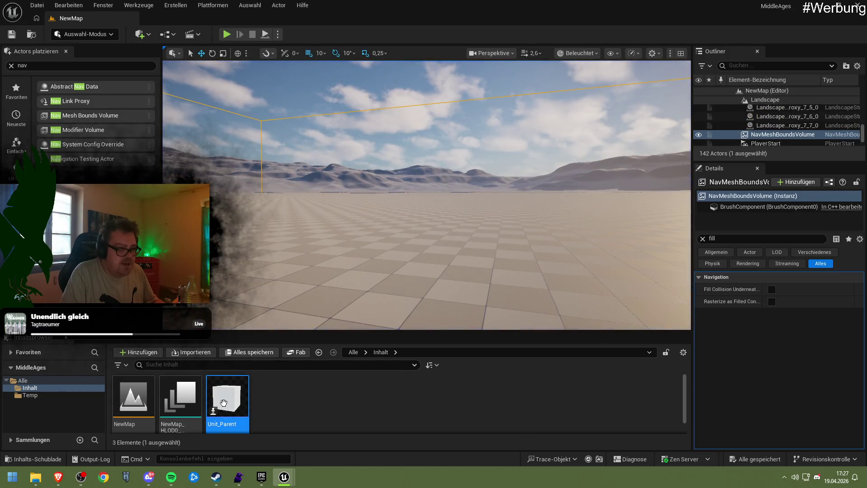
Step: Delete the AIPerception component from Unit_Parent and recompile it
double_click(223, 401)
click(42, 114)
key(Delete)
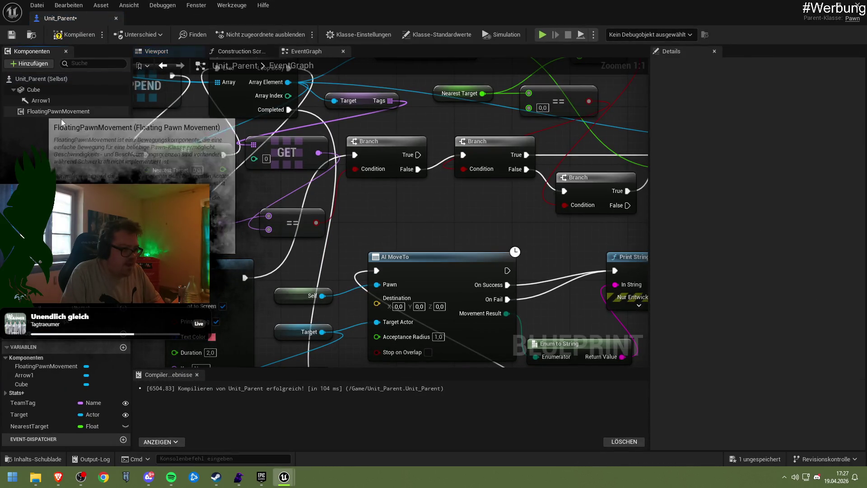
click(72, 36)
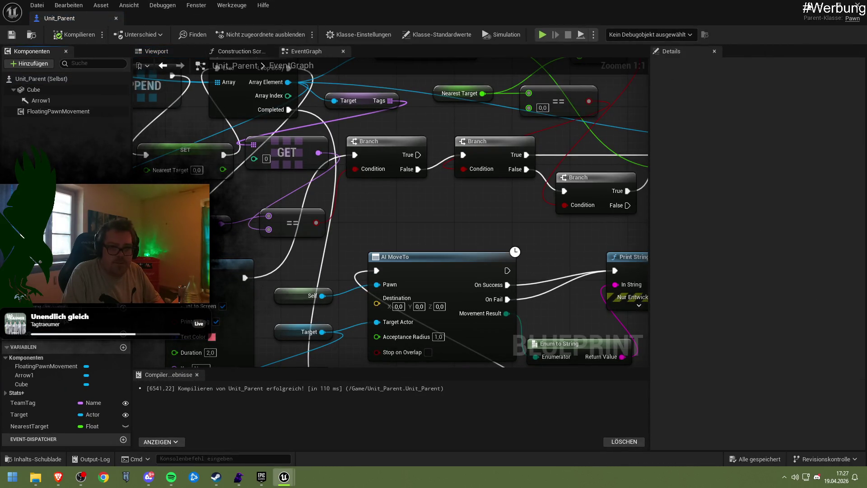
click(858, 5)
click(227, 34)
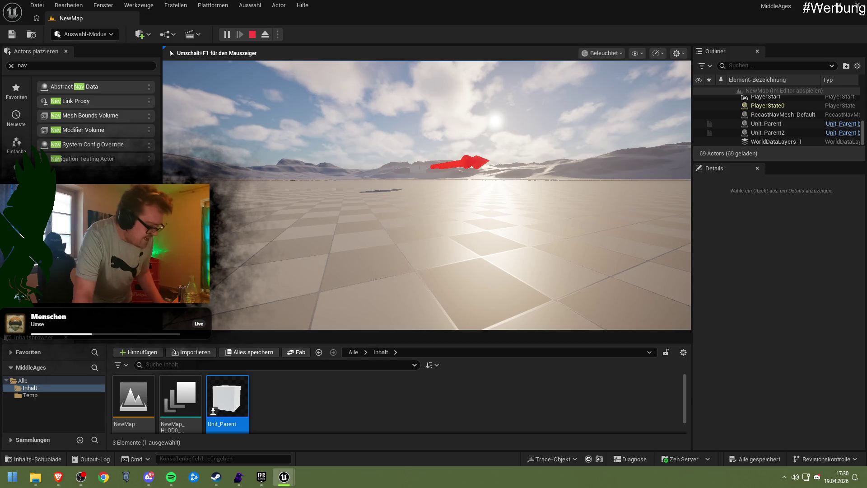
key(Escape)
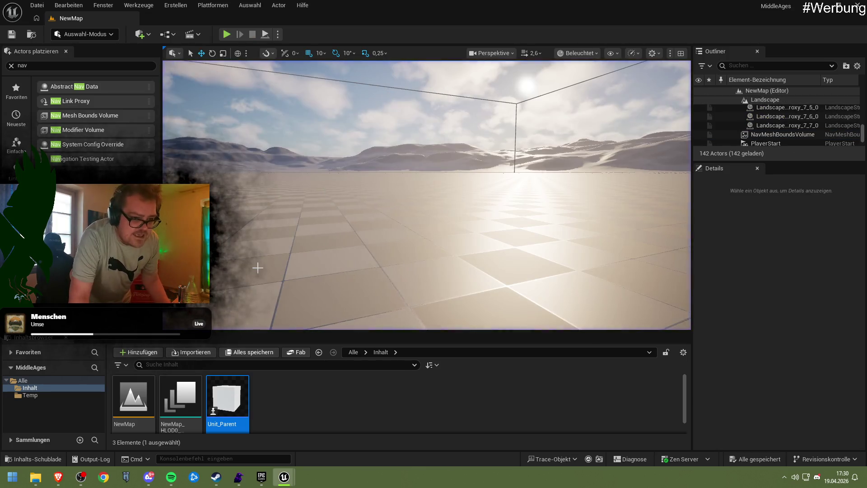
mouse_move(298, 475)
click(333, 440)
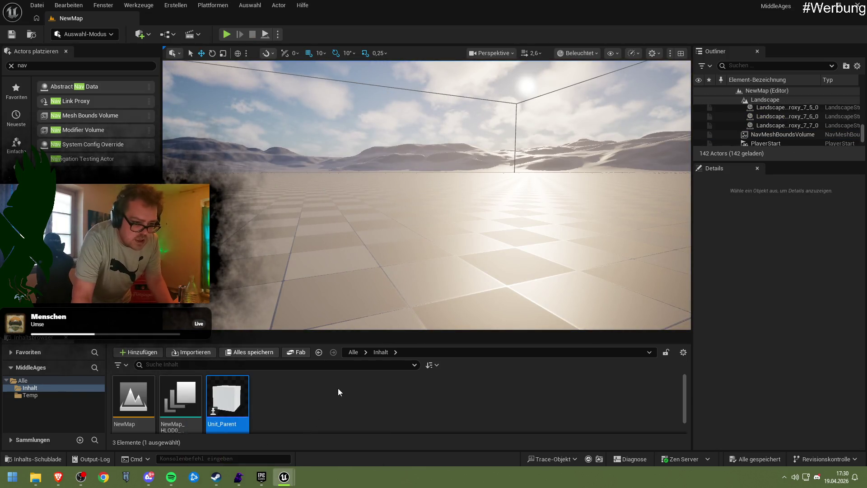
scroll(391, 208, down, 3)
scroll(391, 207, down, 3)
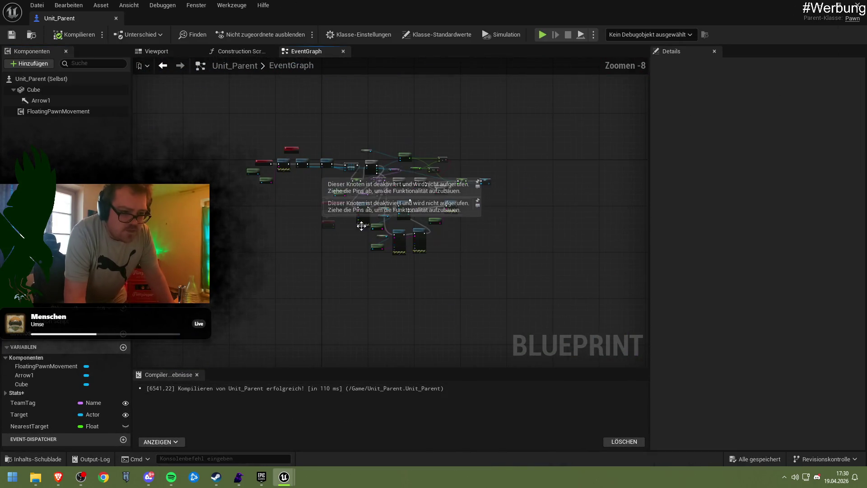
scroll(519, 190, up, 2)
drag(342, 229, 338, 246)
drag(292, 208, 319, 246)
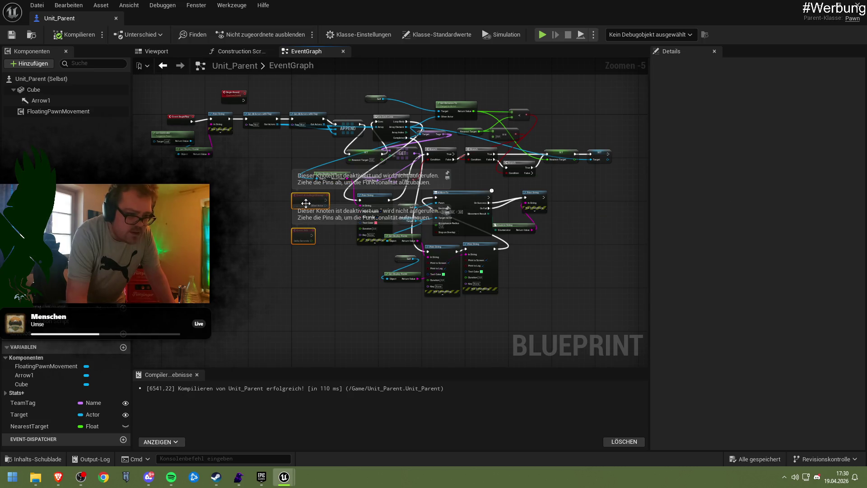